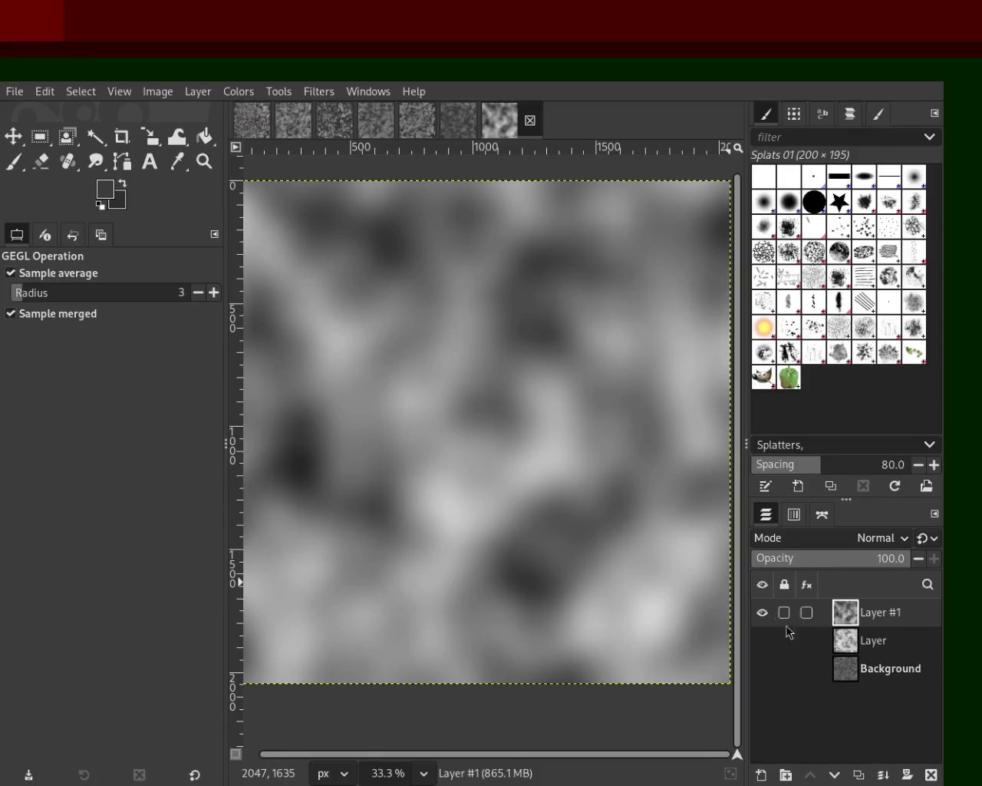
- Delete and restore Layer #1, then reapply the last filter to fill it with blurred cloud noise
left_click(934, 772)
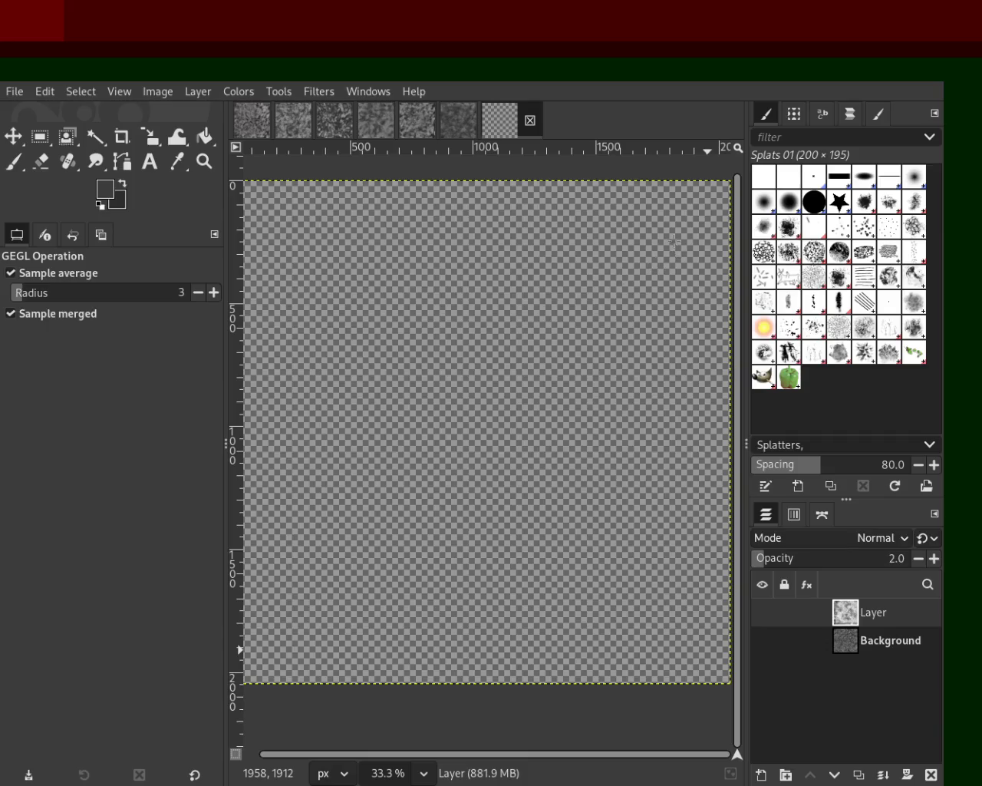
key("ctrl+z")
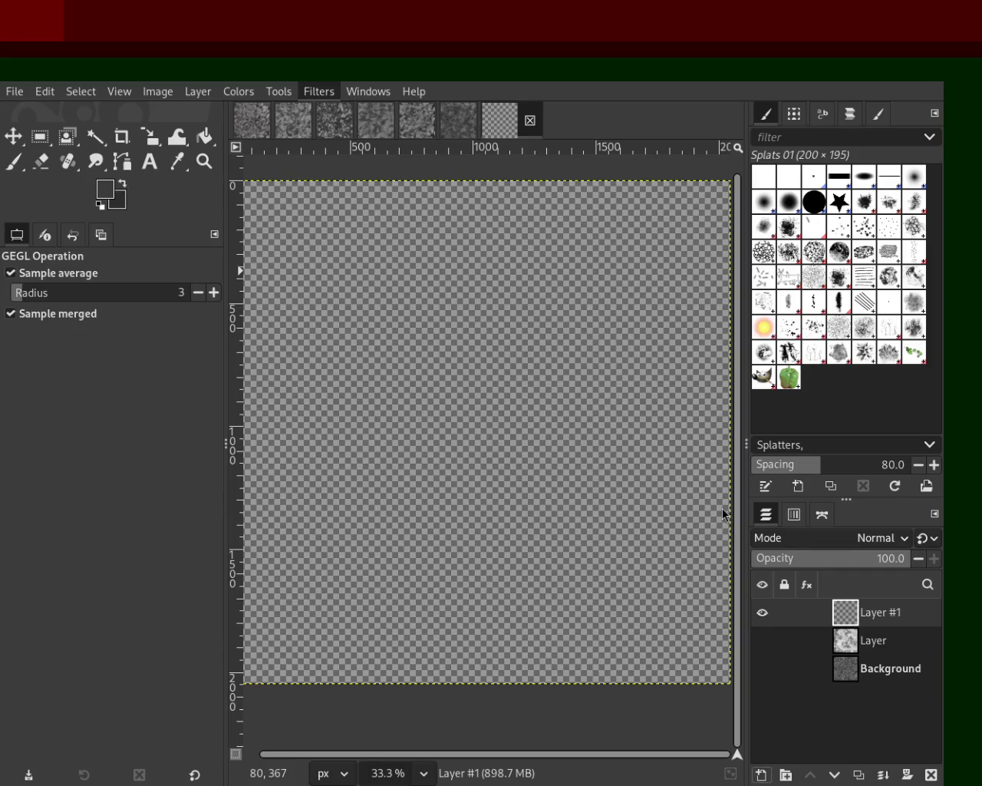
key("ctrl+f")
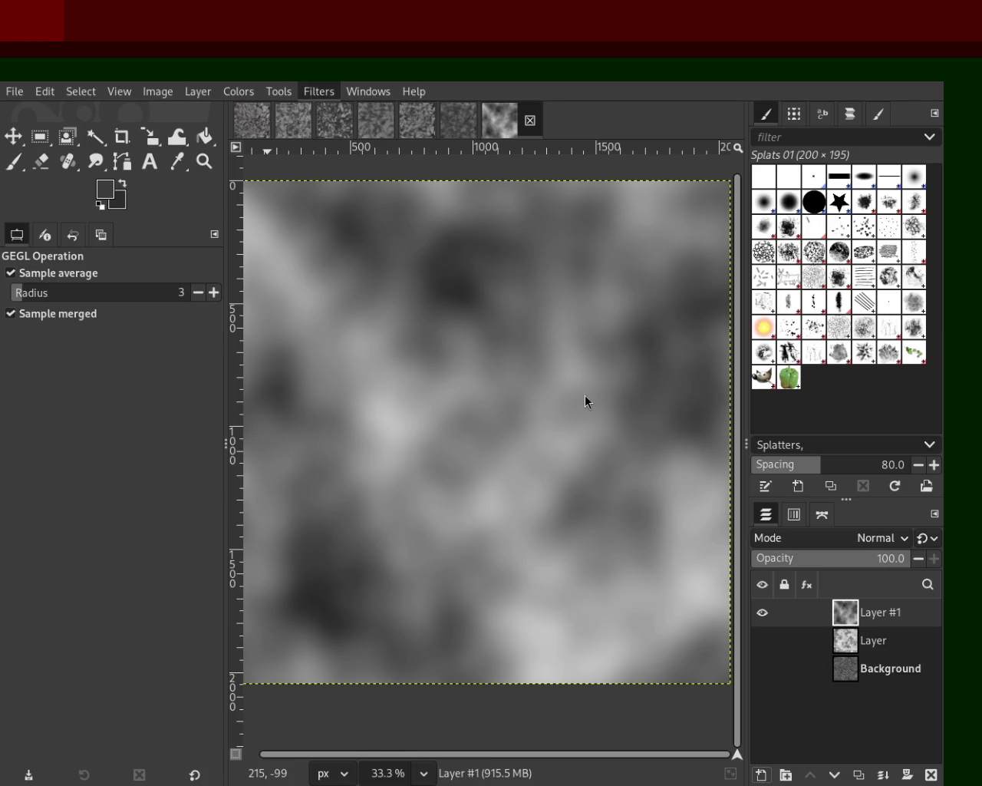
- Apply and undo an embossed filter on Layer #1, then delete Layer #1
key("ctrl+f")
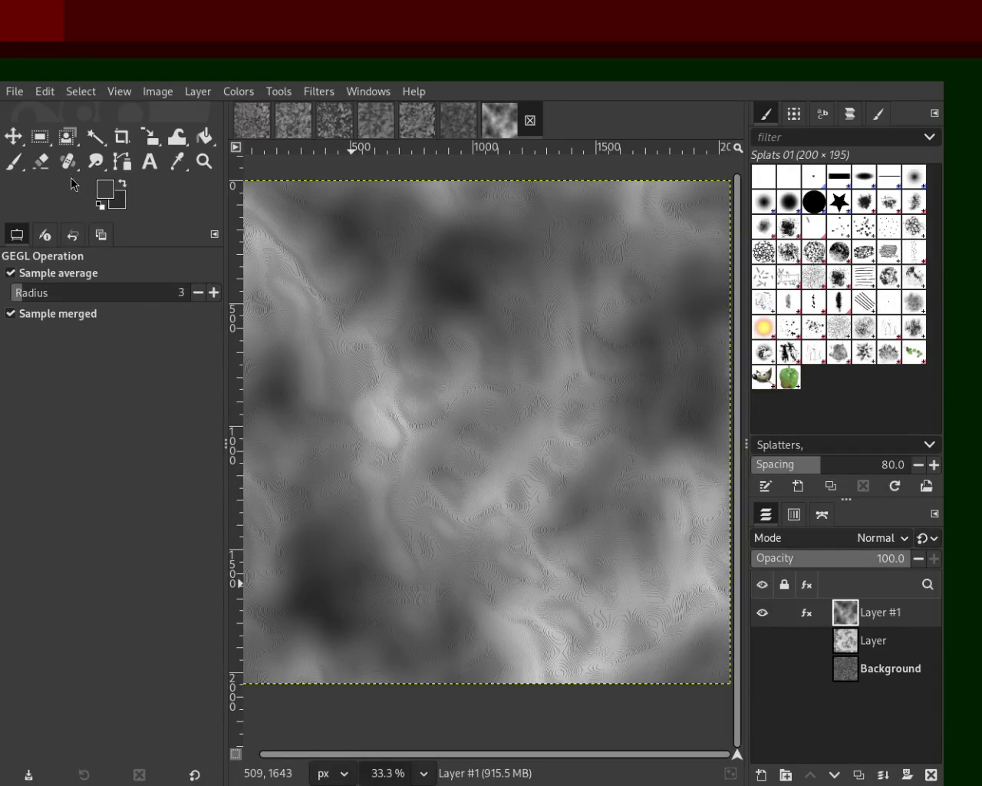
key("ctrl+z")
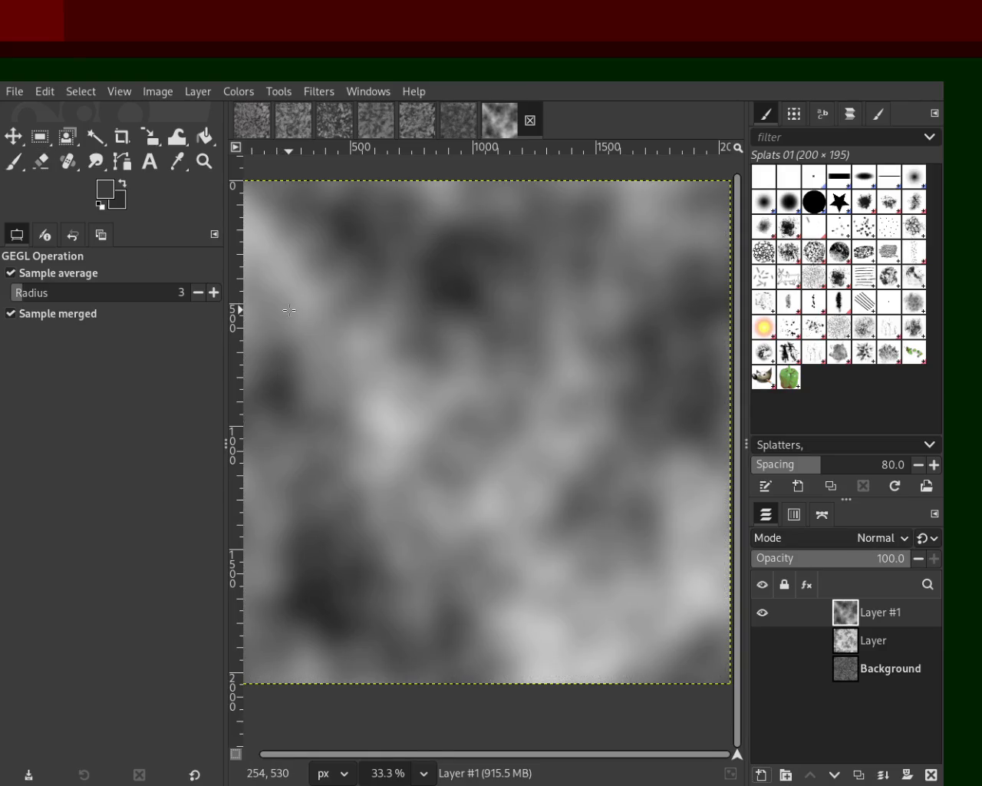
left_click(932, 774)
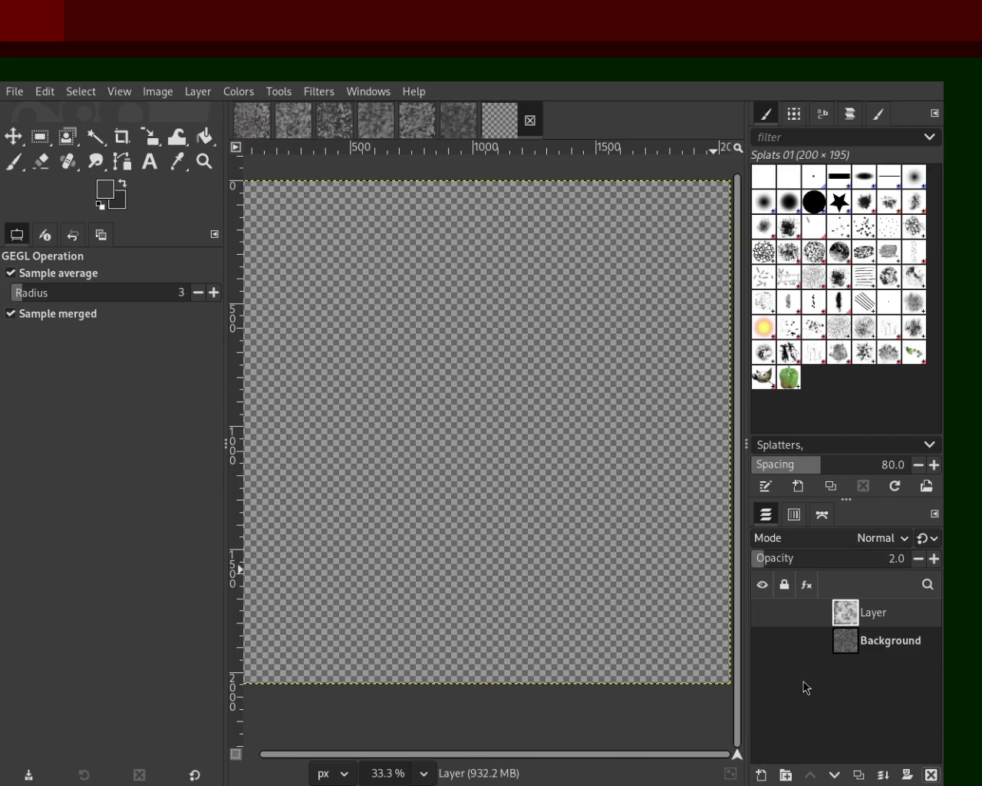
- Make Layer and Background visible, then browse the open texture images, ending on the blank dark one
left_click(762, 611)
left_click(762, 639)
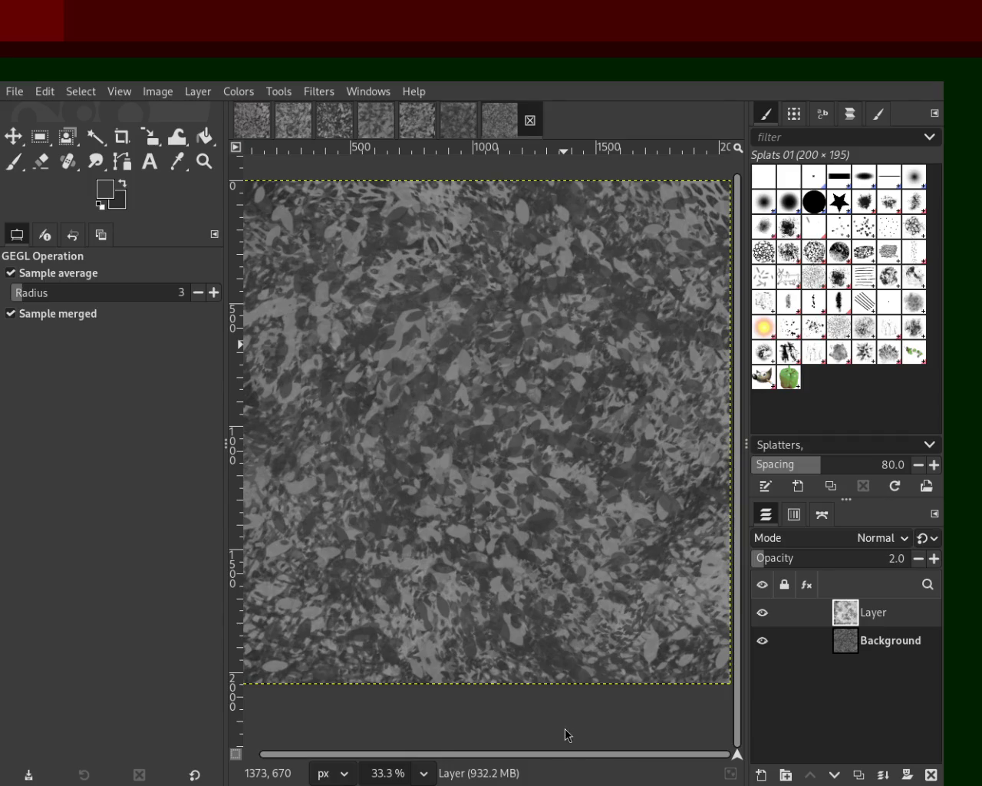
left_click(246, 124)
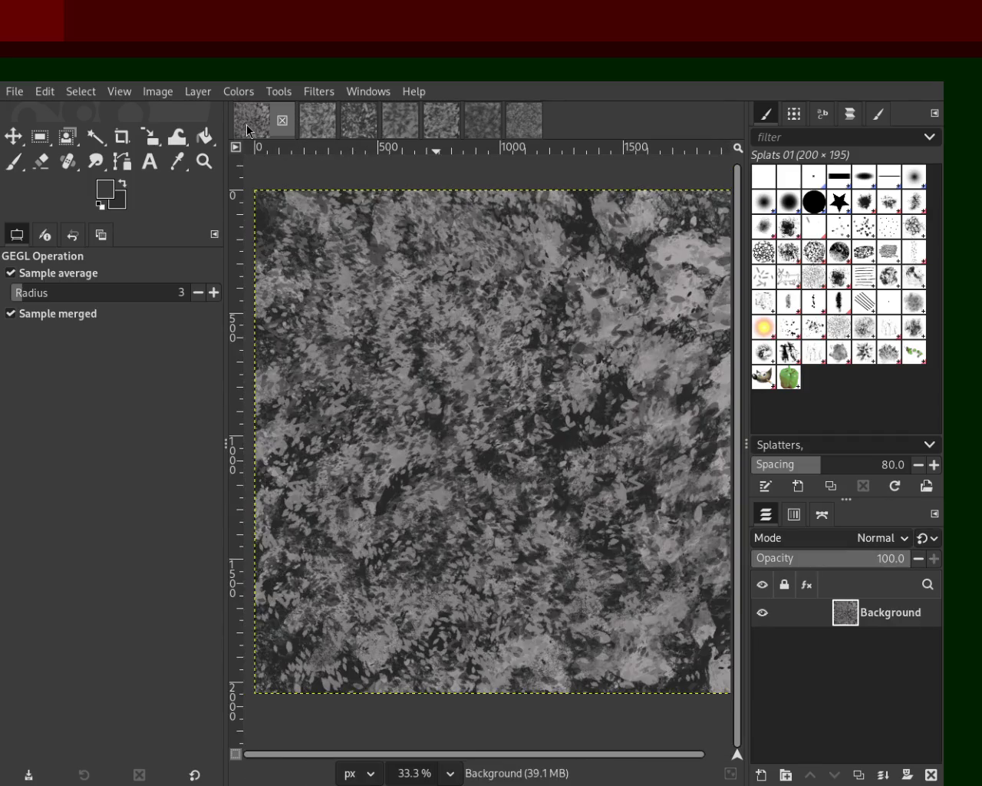
left_click(323, 125)
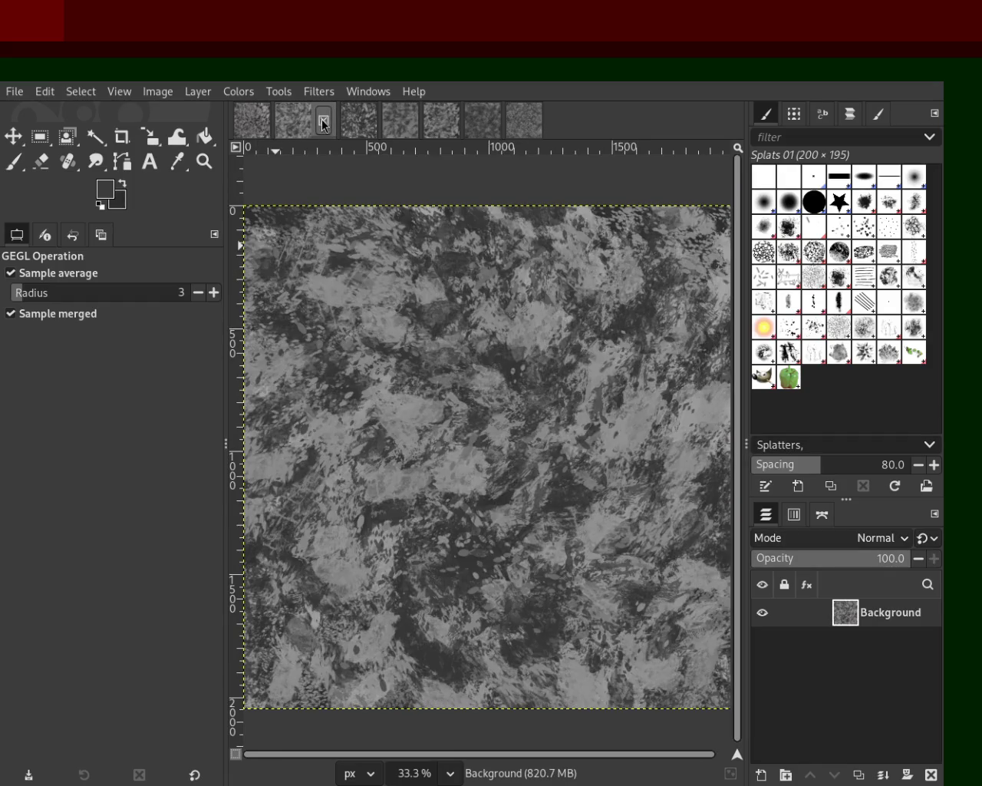
left_click(372, 122)
left_click(411, 122)
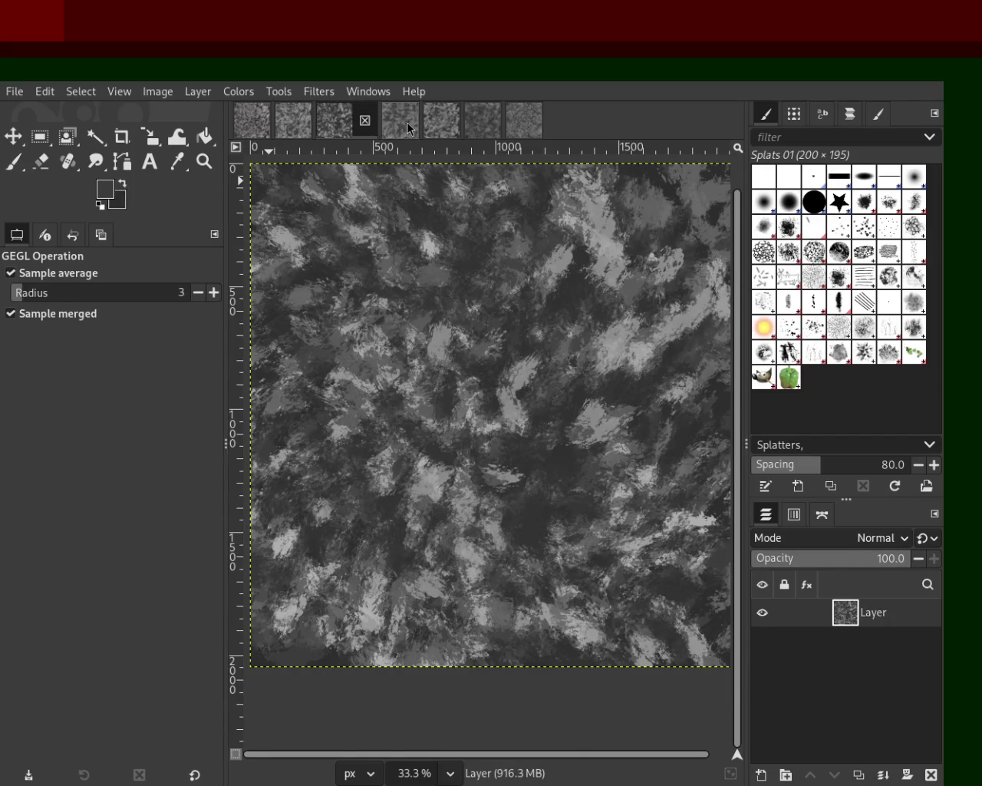
left_click(447, 122)
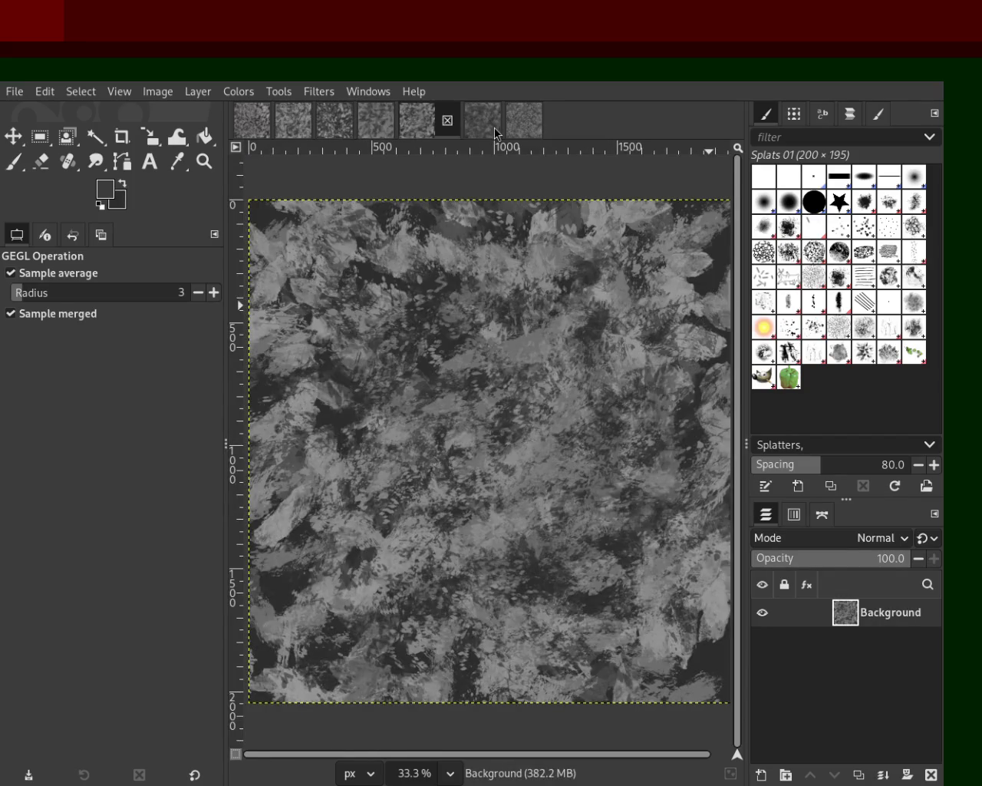
left_click(492, 125)
left_click(522, 123)
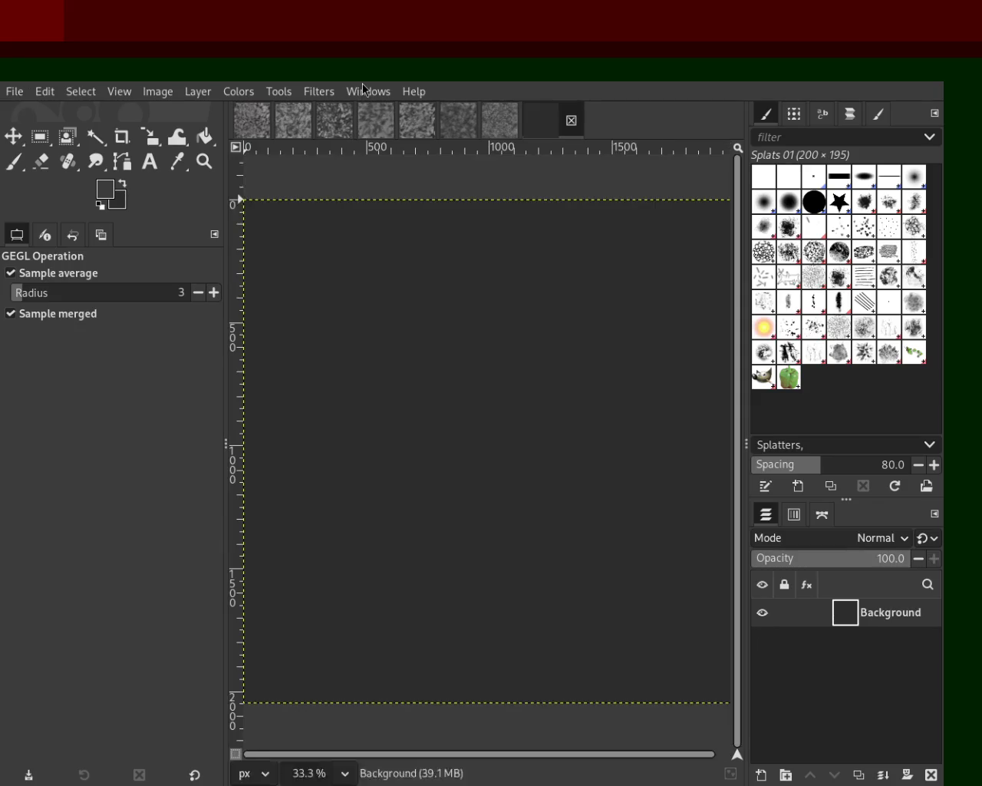
- Zoom the view to 25%, then apply and undo the speckled grey noise filter
left_click(204, 161)
left_click(401, 374)
left_click(401, 374)
left_click(402, 374)
left_click(405, 375)
left_click(438, 352, "ctrl")
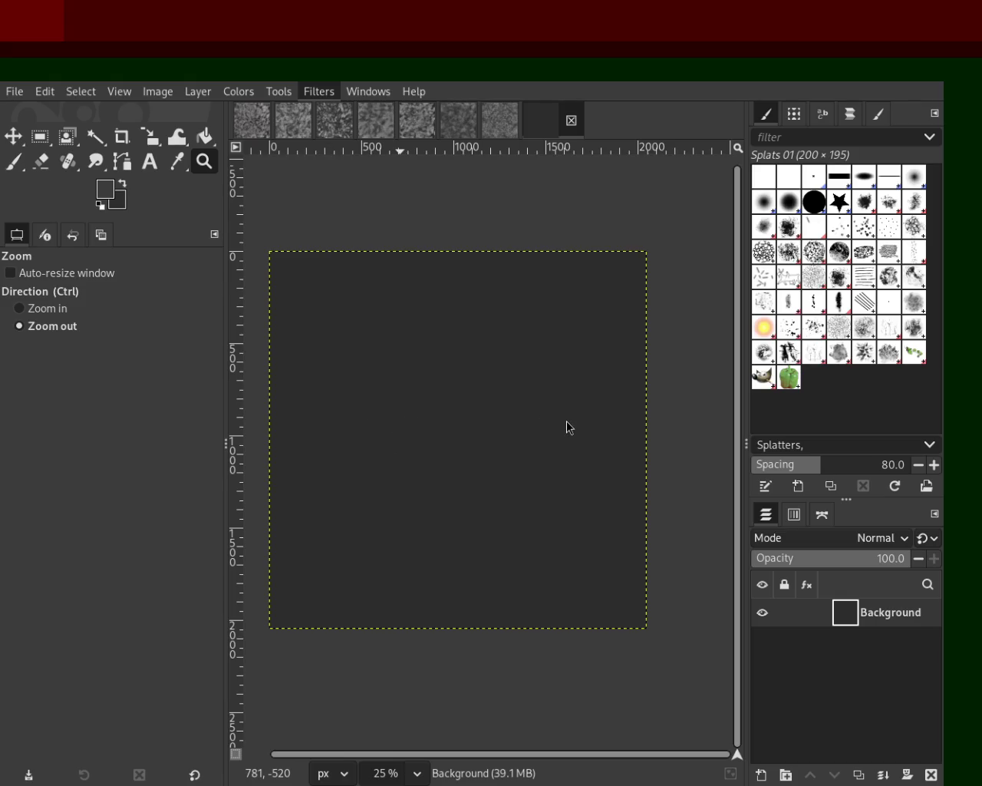
key("ctrl+f")
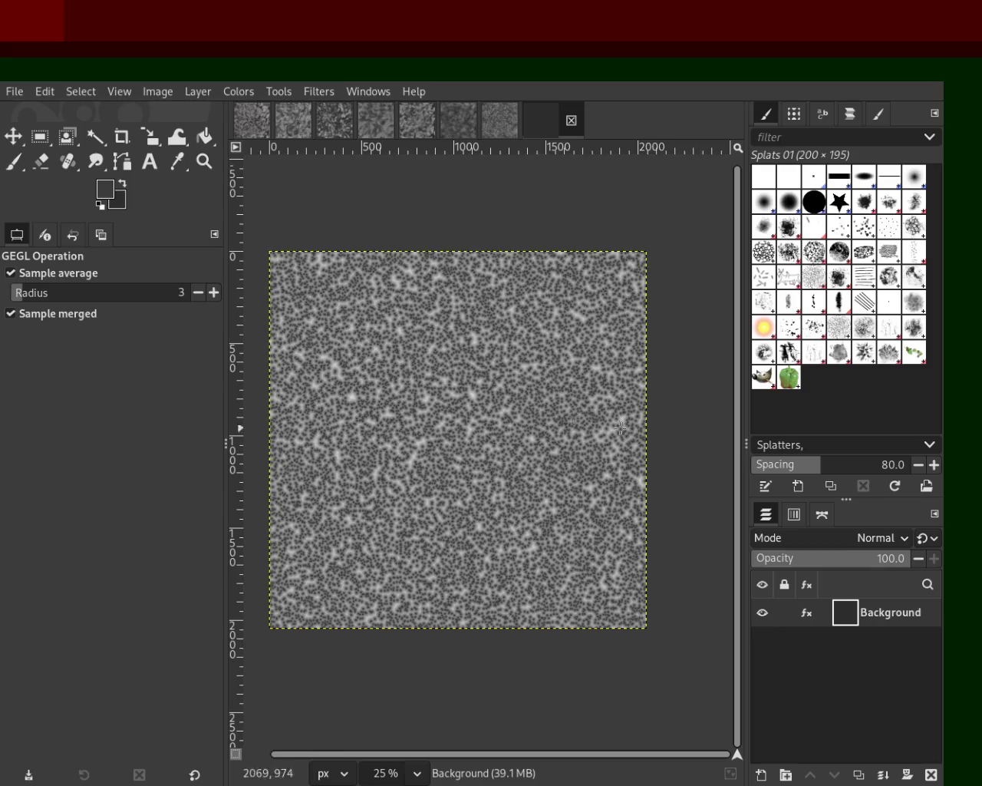
key("ctrl+z")
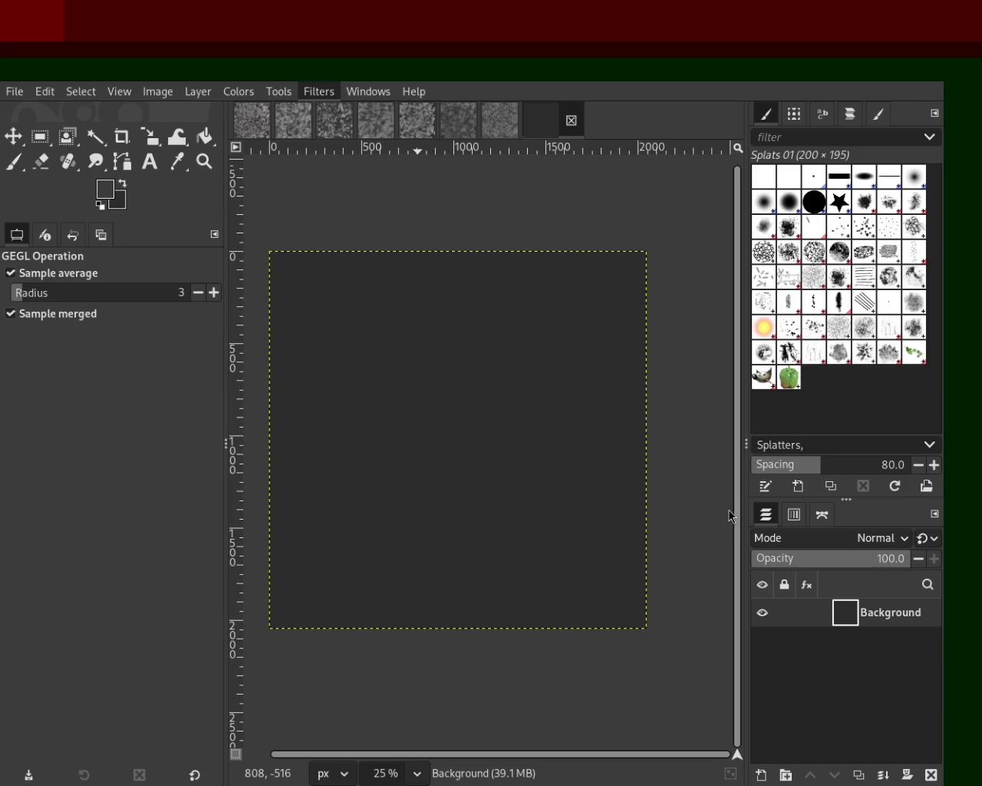
- Render blurred grey cloud noise onto the Background by reapplying the last filter
key("ctrl+f")
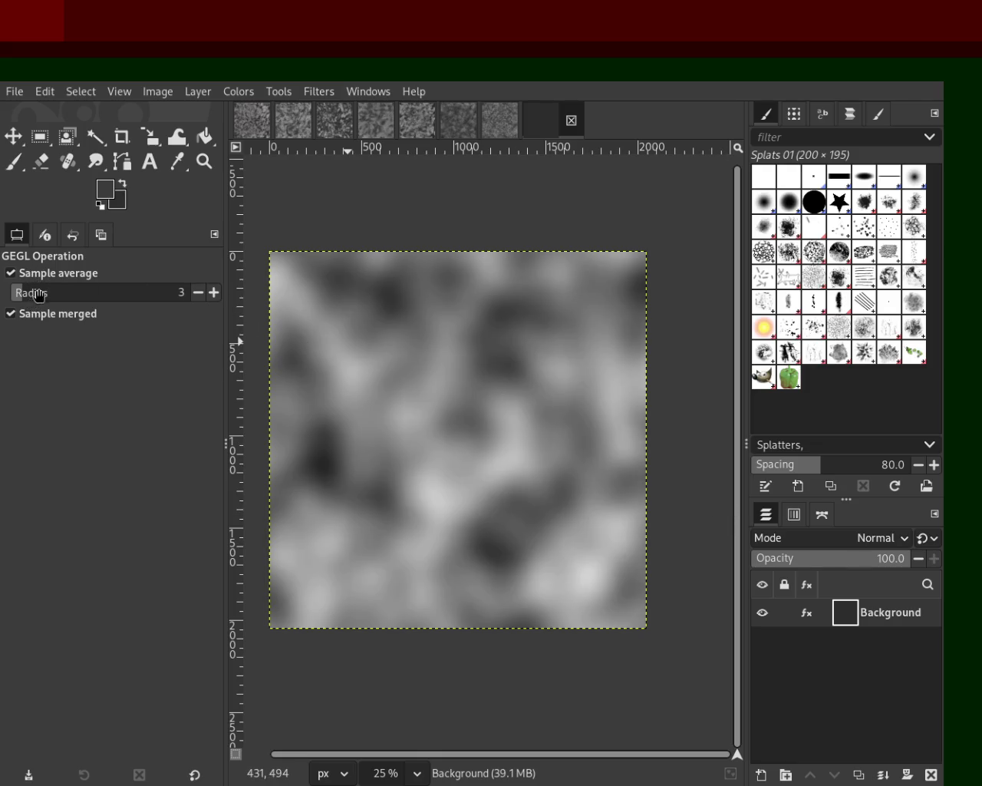
- Reapply the noise filter and undo/redo between smoother, finer and coarser noise variants
key("ctrl+f")
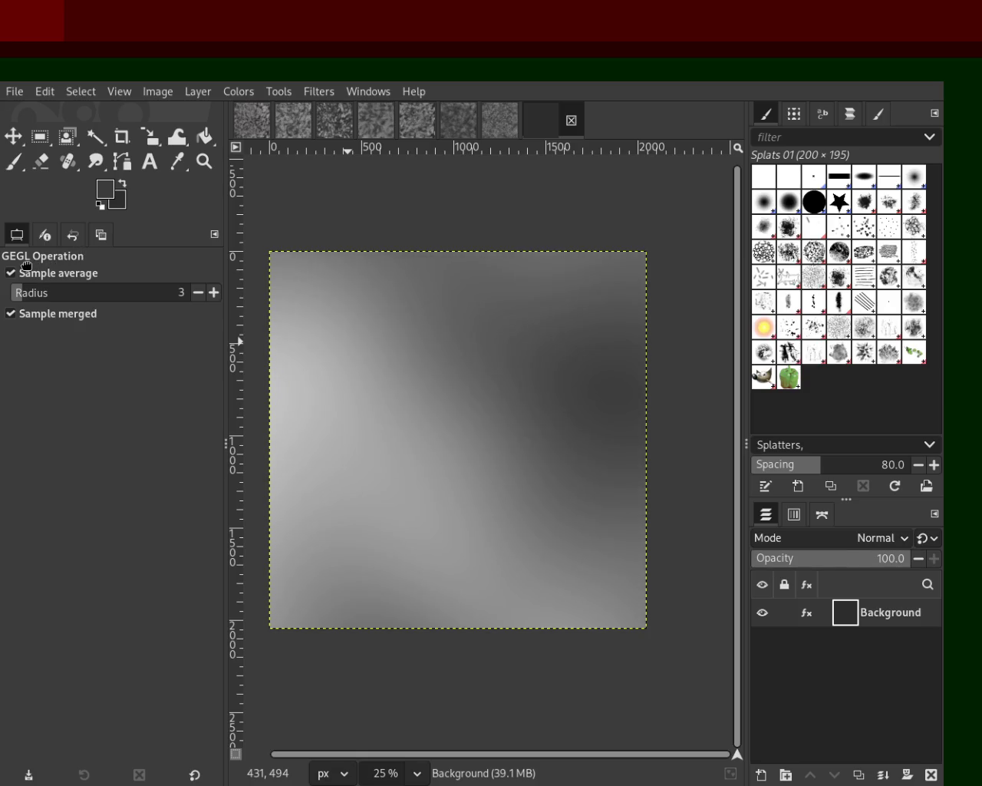
key("ctrl+z")
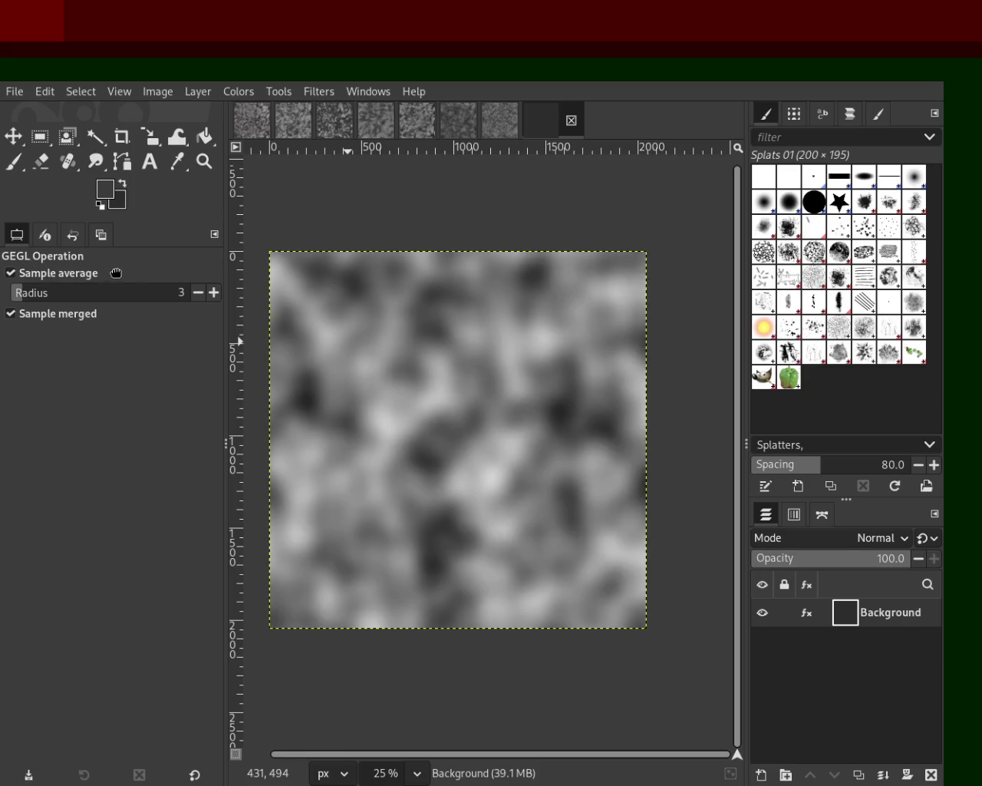
key("ctrl+z")
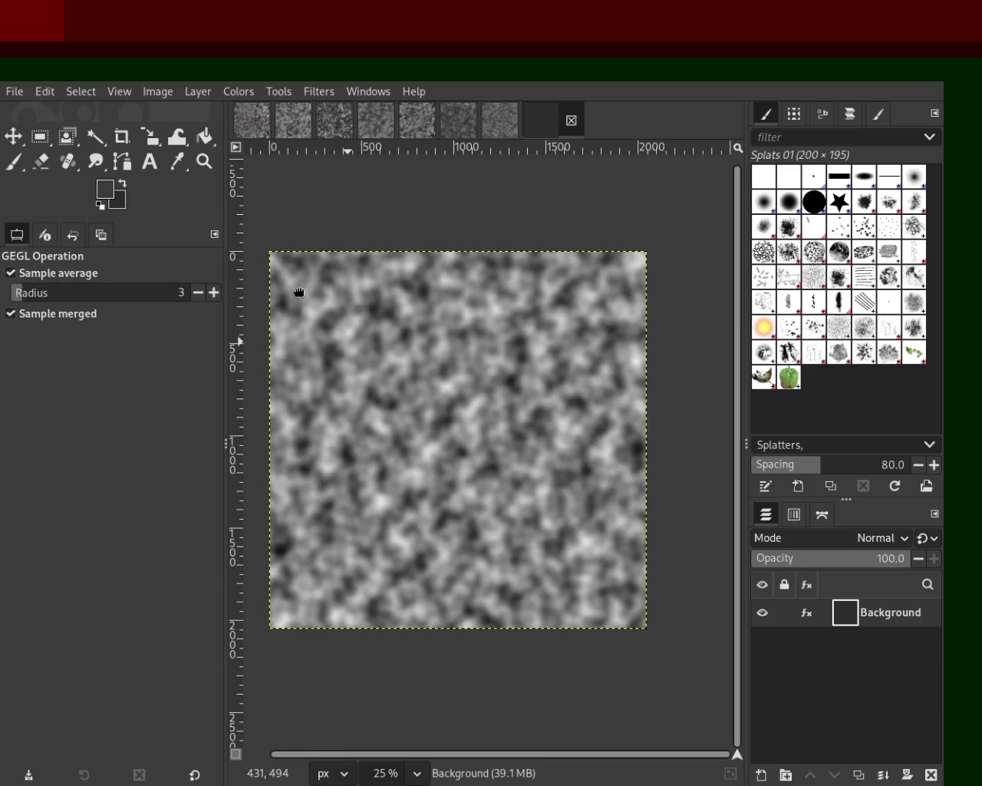
key("ctrl+y")
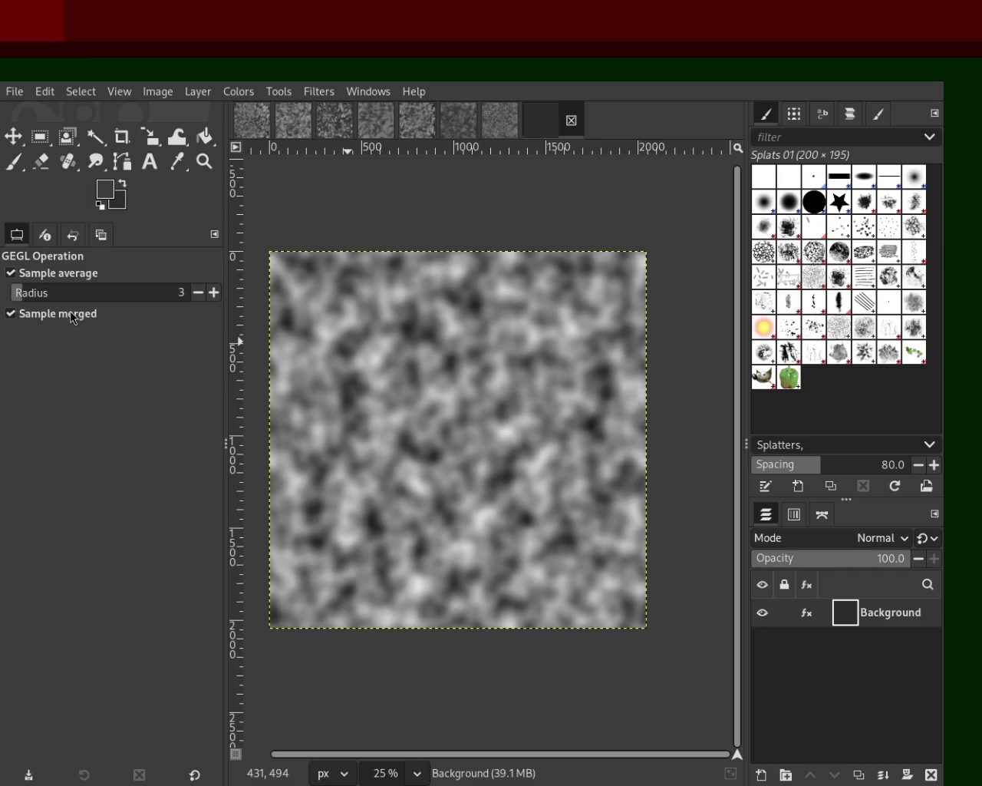
key("ctrl+z")
key("ctrl+y")
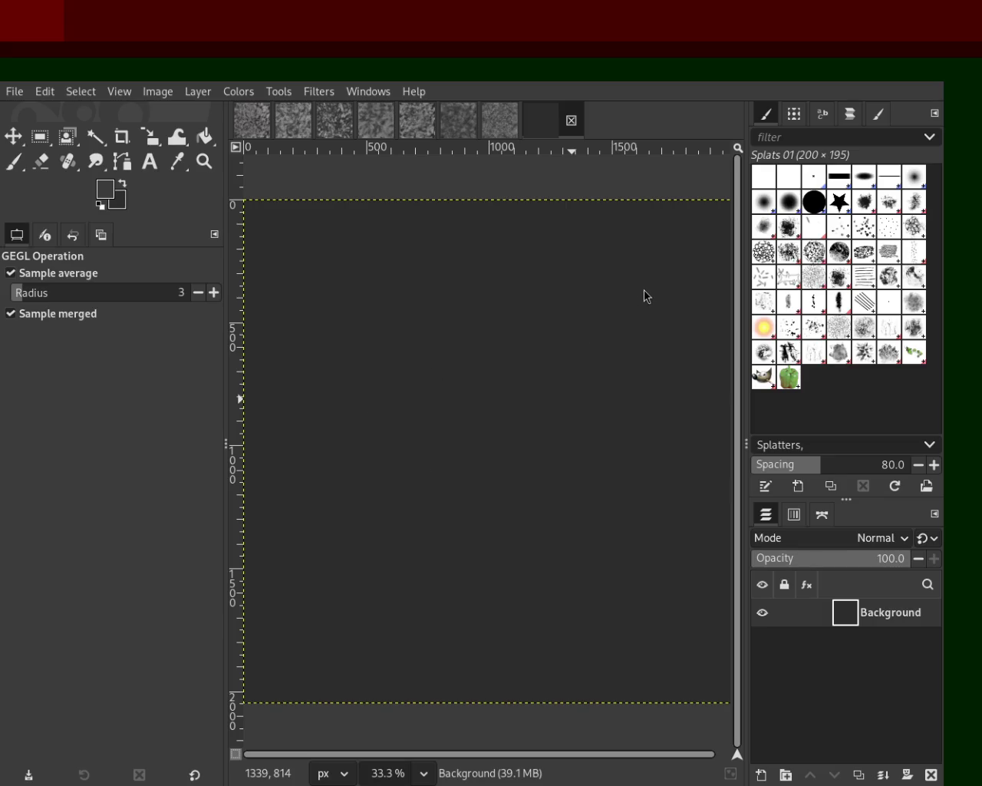
- Paint Bristles 01 strokes at size about 359 across the canvas, then undo them
left_click(14, 161)
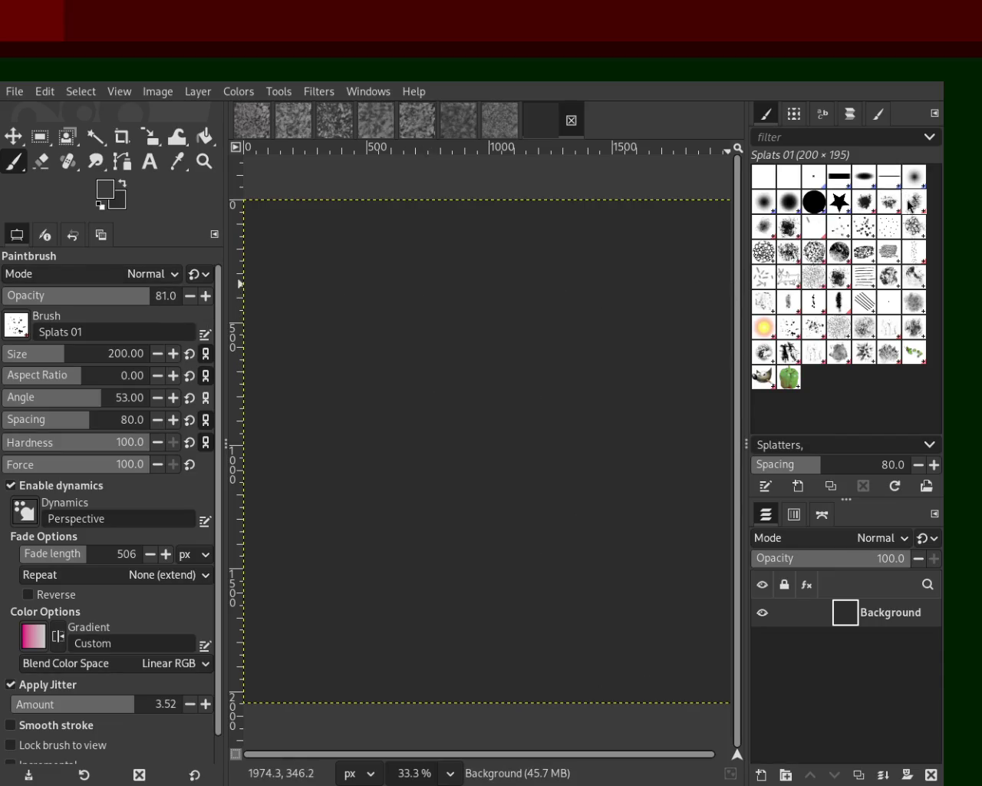
left_click(844, 235)
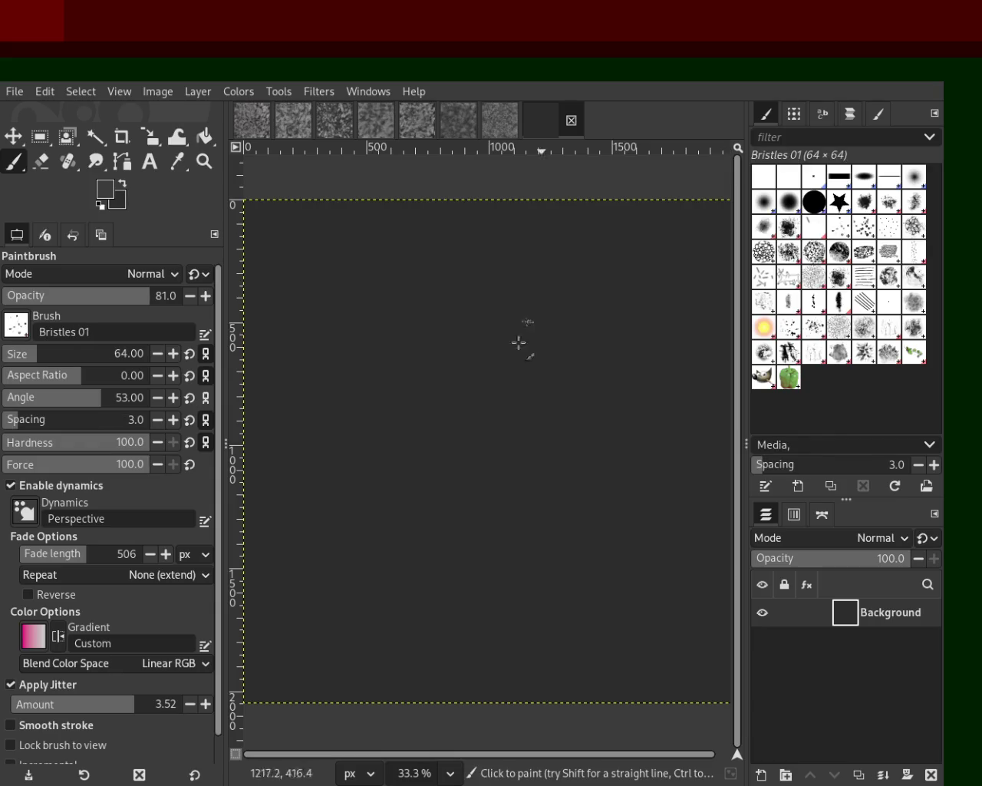
left_click(77, 353)
left_click_drag(77, 350, 86, 353)
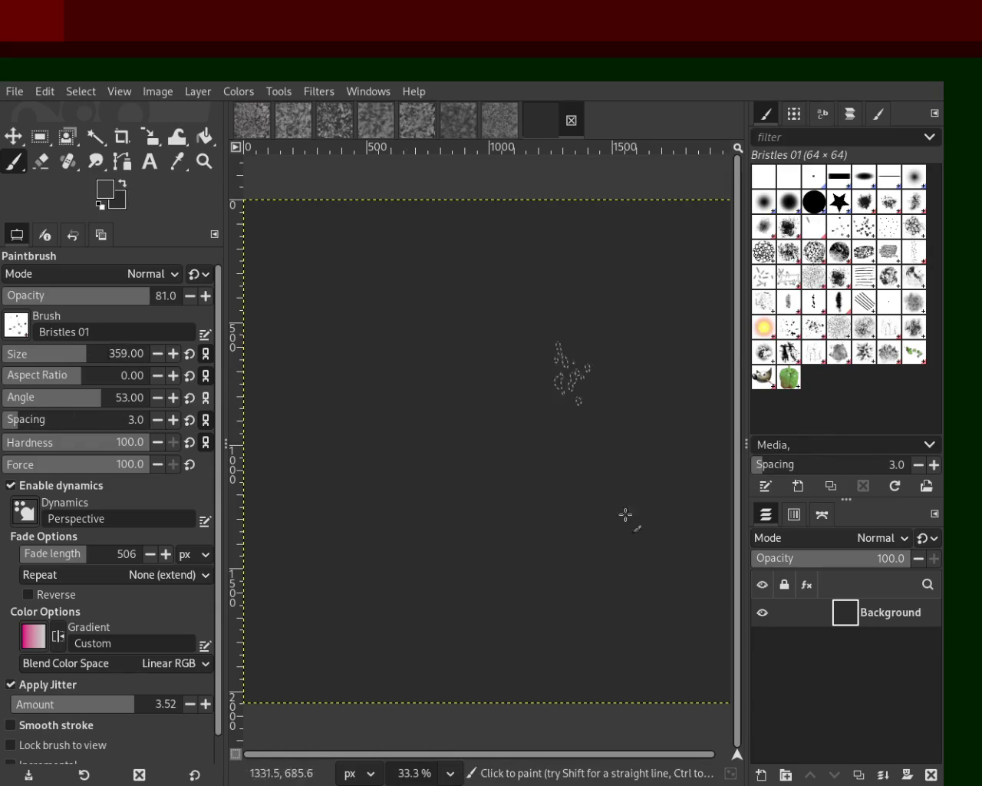
mouse_move(587, 280)
left_mouse_down()
mouse_move(483, 614)
mouse_move(537, 284)
mouse_move(537, 405)
mouse_move(460, 553)
mouse_move(544, 346)
left_mouse_up()
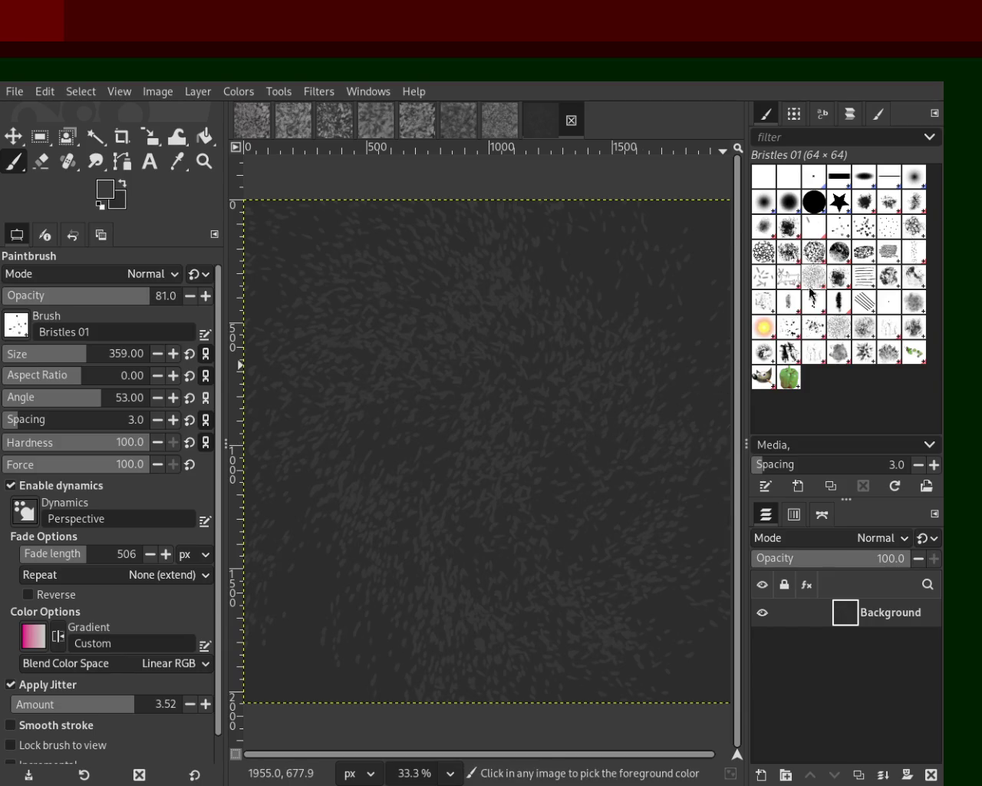
key("ctrl+z")
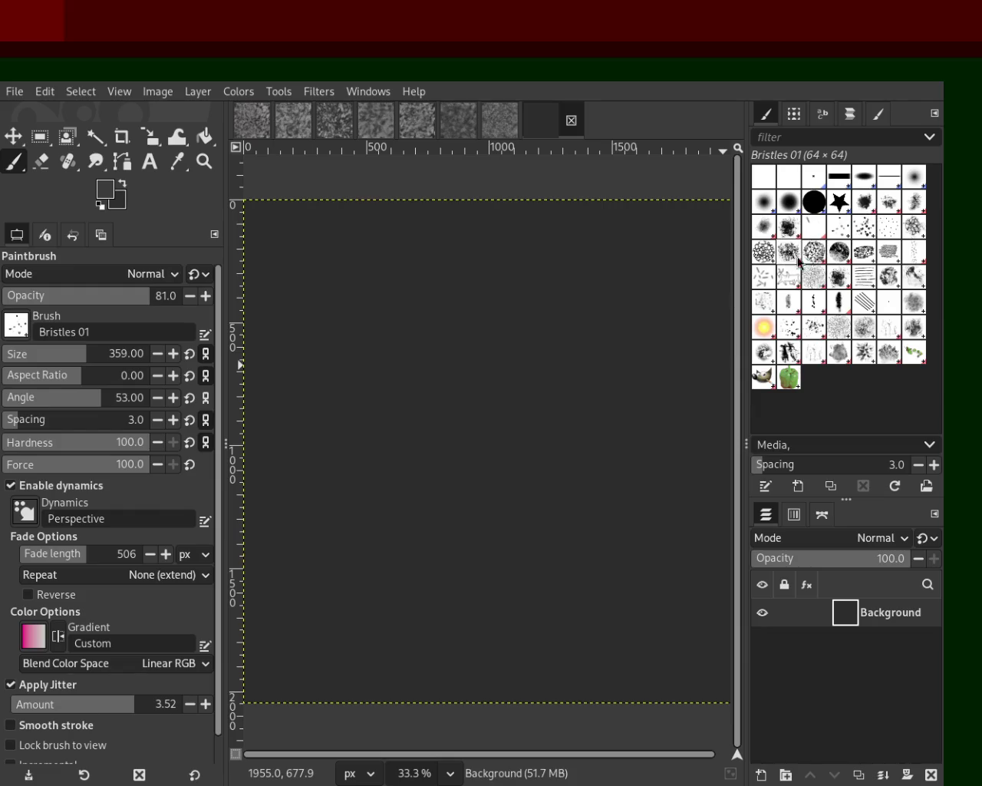
- Choose the Cell 02 brush at size 383 and try out dab strokes on the canvas
left_click(815, 251)
left_click_drag(500, 288, 559, 394)
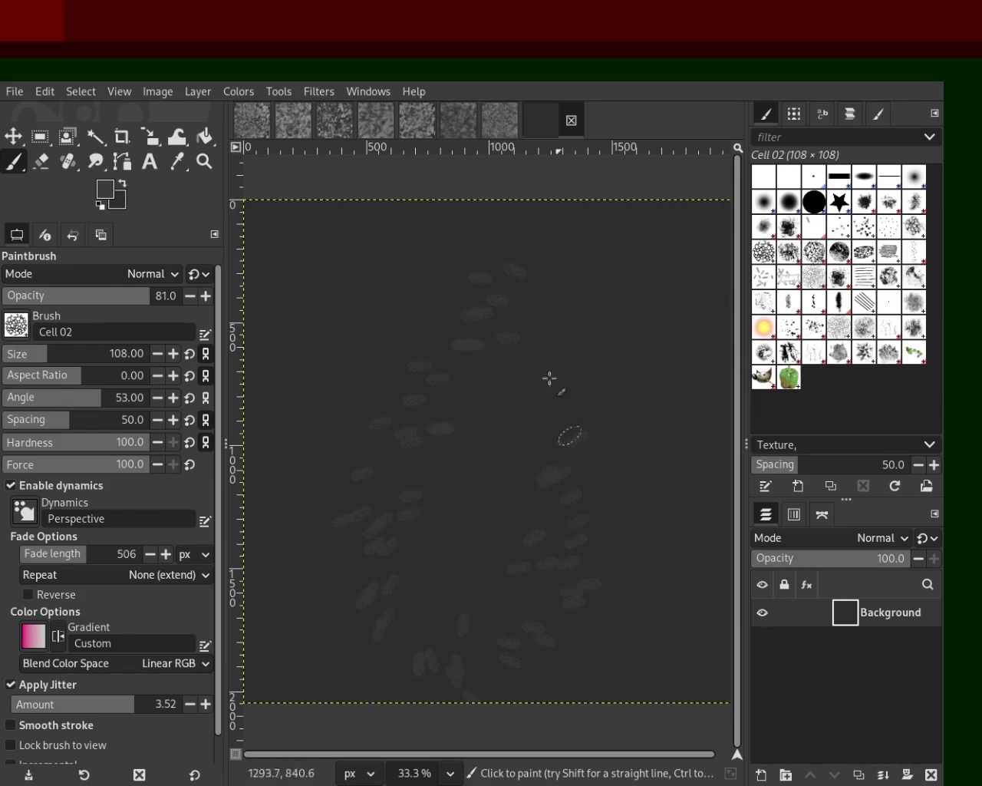
key("ctrl+z")
left_click_drag(62, 353, 88, 353)
mouse_move(537, 461)
left_mouse_down()
mouse_move(569, 566)
mouse_move(175, 332)
mouse_move(300, 511)
mouse_move(657, 308)
mouse_move(402, 287)
mouse_move(322, 342)
mouse_move(496, 344)
left_mouse_up()
key("ctrl+z")
- Paint a fresh scatter of Cell 02 dabs and pick a medium grey from the canvas
key("ctrl+z")
mouse_move(345, 230)
left_mouse_down()
mouse_move(408, 563)
mouse_move(330, 548)
mouse_move(453, 510)
mouse_move(461, 471)
mouse_move(392, 491)
left_mouse_up()
key("ctrl+z")
mouse_move(417, 264)
left_mouse_down()
mouse_move(438, 620)
mouse_move(421, 537)
mouse_move(636, 325)
mouse_move(272, 578)
mouse_move(316, 409)
left_mouse_up()
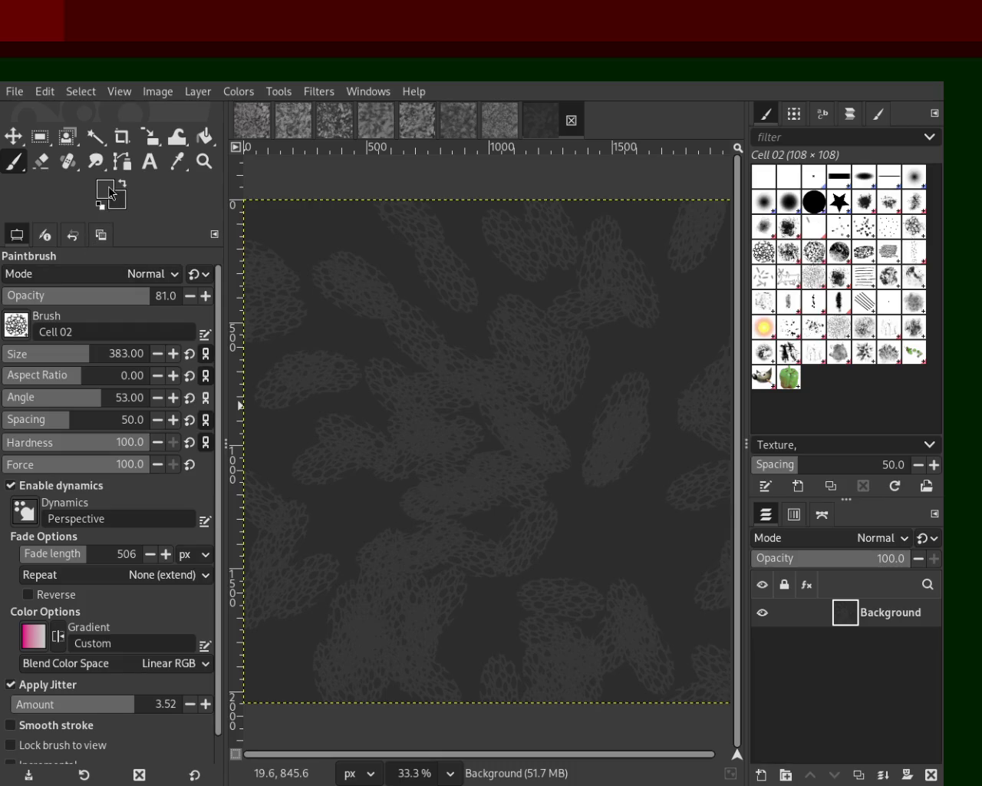
left_click(271, 414, "ctrl")
- Paint brighter and lighter grey Cell 02 dabs, undoing unwanted strokes
mouse_move(399, 442)
left_mouse_down()
mouse_move(340, 254)
mouse_move(528, 507)
mouse_move(458, 213)
mouse_move(709, 346)
mouse_move(276, 568)
mouse_move(458, 391)
mouse_move(636, 712)
mouse_move(388, 401)
mouse_move(627, 250)
mouse_move(264, 619)
mouse_move(311, 659)
mouse_move(480, 486)
mouse_move(659, 445)
mouse_move(406, 253)
mouse_move(632, 255)
mouse_move(651, 583)
left_mouse_up()
left_click(436, 414, "ctrl")
left_click(636, 521, "ctrl")
mouse_move(636, 522)
left_mouse_down()
mouse_move(380, 640)
mouse_move(441, 263)
mouse_move(721, 570)
mouse_move(570, 490)
mouse_move(294, 239)
mouse_move(543, 517)
left_mouse_up()
key("ctrl+z")
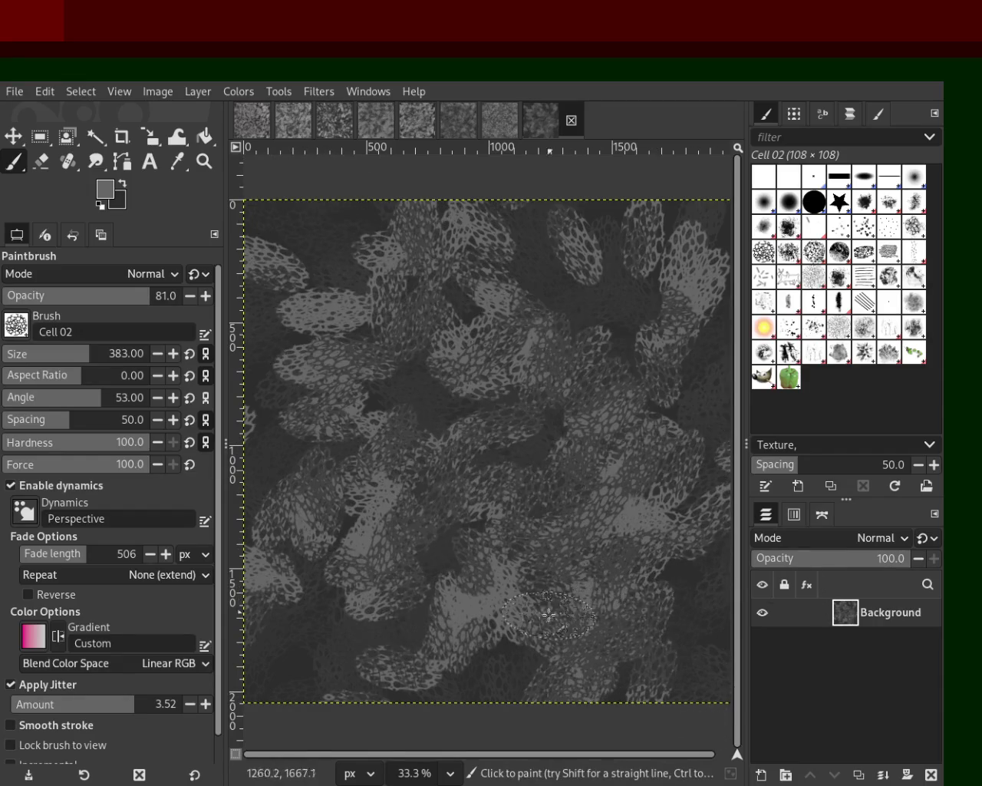
left_click_drag(310, 280, 778, 723)
key("ctrl+z")
mouse_move(630, 629)
left_mouse_down()
mouse_move(675, 590)
mouse_move(104, 373)
mouse_move(582, 668)
mouse_move(595, 515)
mouse_move(628, 512)
mouse_move(376, 434)
mouse_move(289, 327)
left_mouse_up()
- Add darker then light grey dabs picked from the canvas, then show the leafy texture image
left_click(345, 216, "ctrl")
mouse_move(346, 216)
left_mouse_down()
mouse_move(359, 475)
mouse_move(634, 558)
mouse_move(359, 310)
mouse_move(514, 714)
mouse_move(465, 572)
mouse_move(444, 432)
mouse_move(607, 453)
mouse_move(383, 257)
mouse_move(529, 307)
mouse_move(547, 351)
left_mouse_up()
left_click(547, 350, "ctrl")
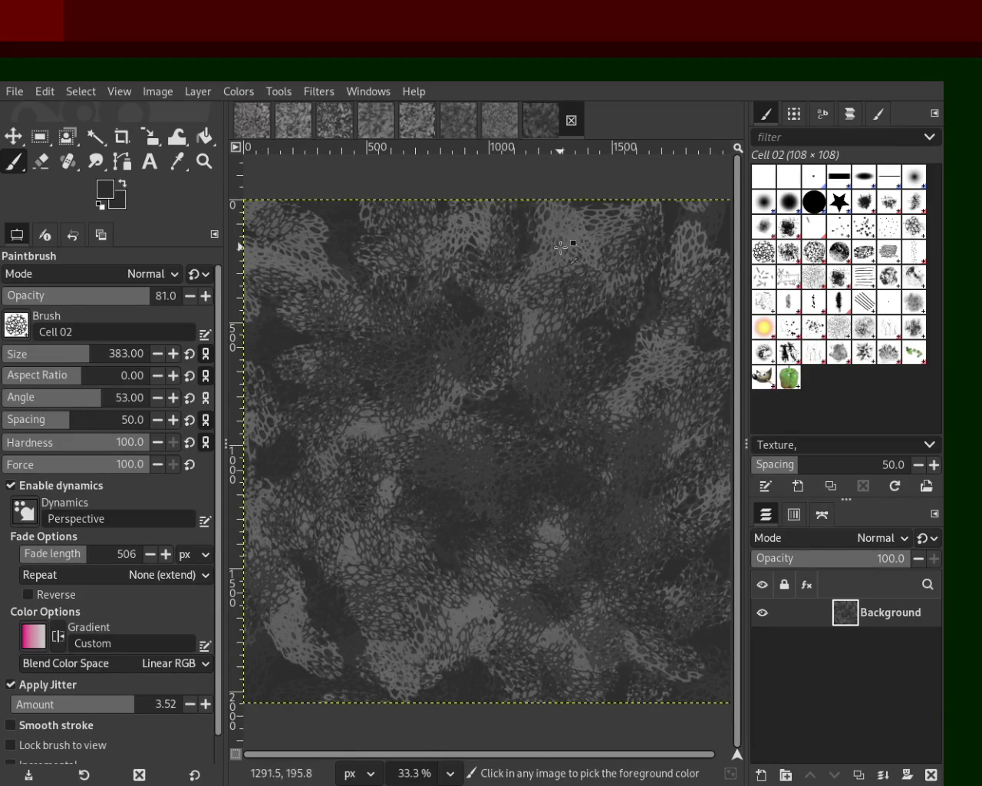
mouse_move(548, 588)
left_mouse_down()
mouse_move(225, 536)
mouse_move(629, 710)
mouse_move(330, 683)
mouse_move(436, 295)
mouse_move(663, 605)
mouse_move(581, 339)
mouse_move(635, 655)
left_mouse_up()
key("ctrl+z")
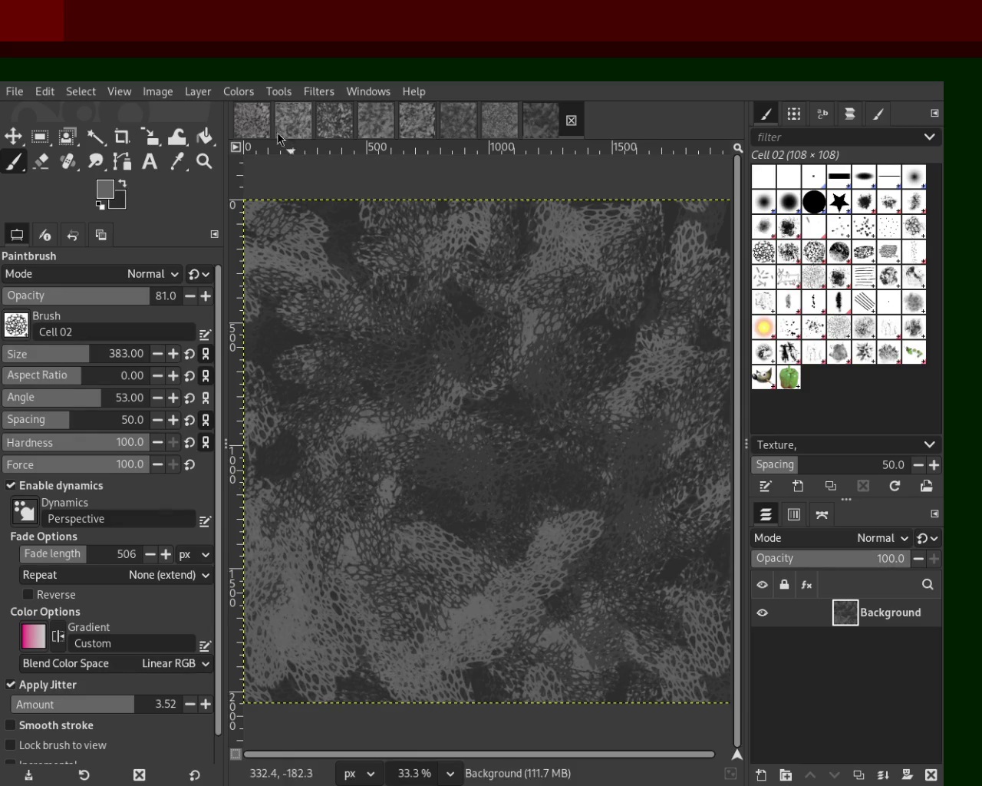
left_click(509, 121)
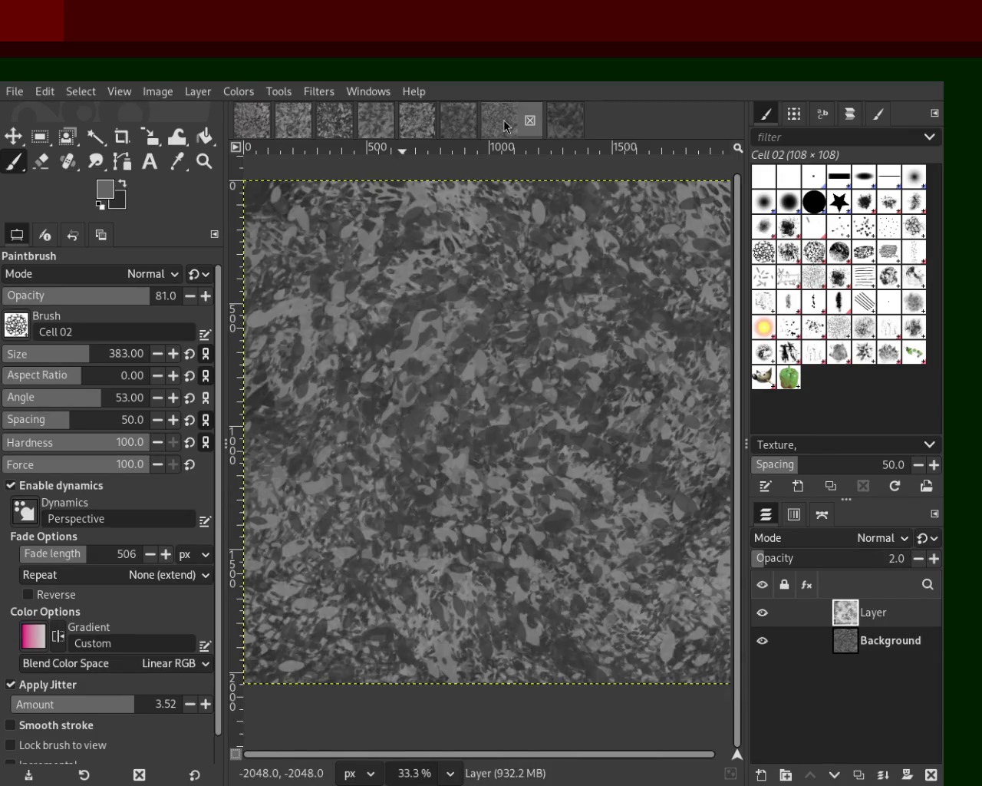
- Save each of the six open texture images in turn
key("ctrl+s")
left_click(457, 121)
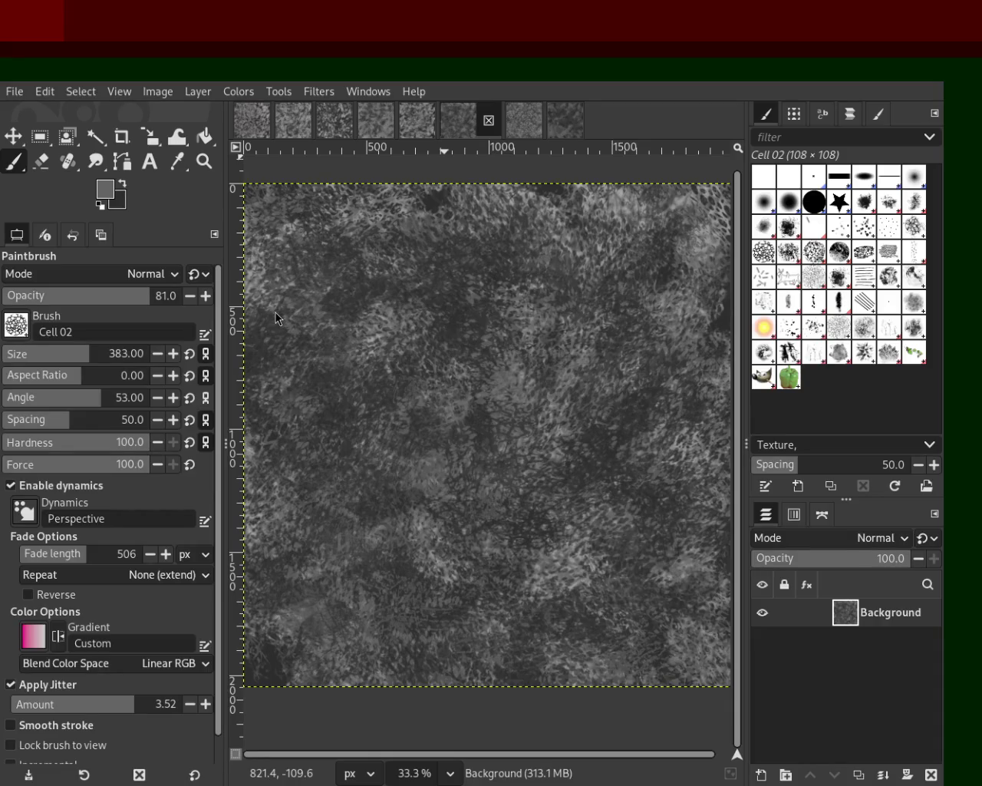
key("ctrl+s")
left_click(417, 123)
key("ctrl")
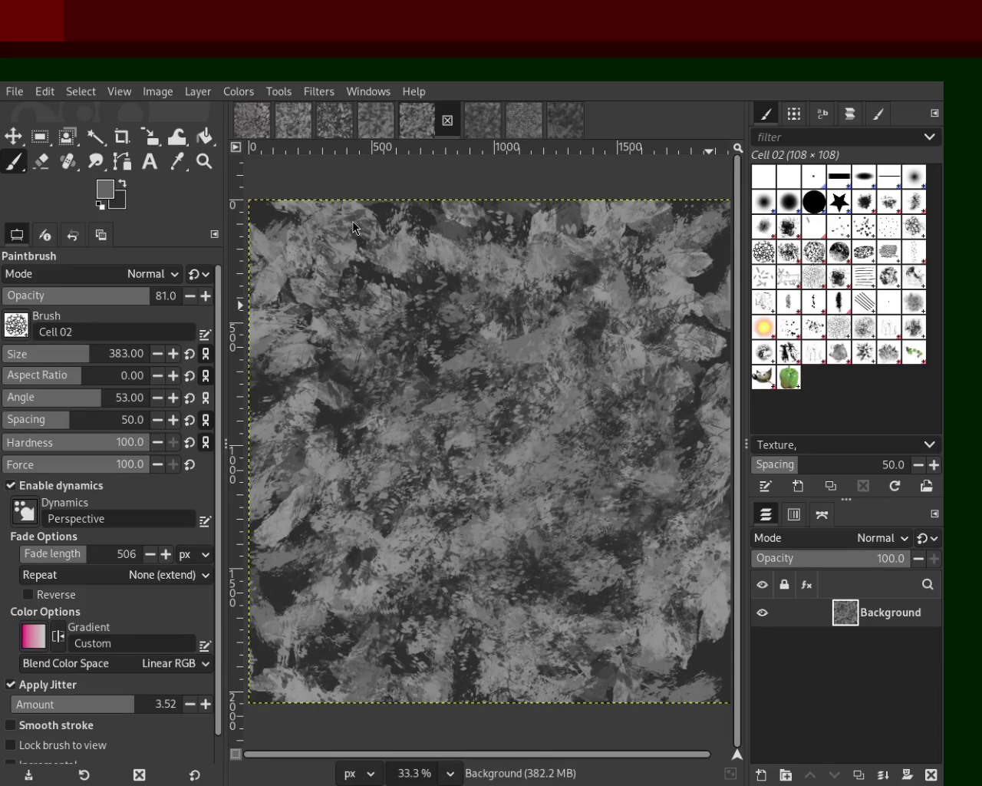
key("ctrl+s")
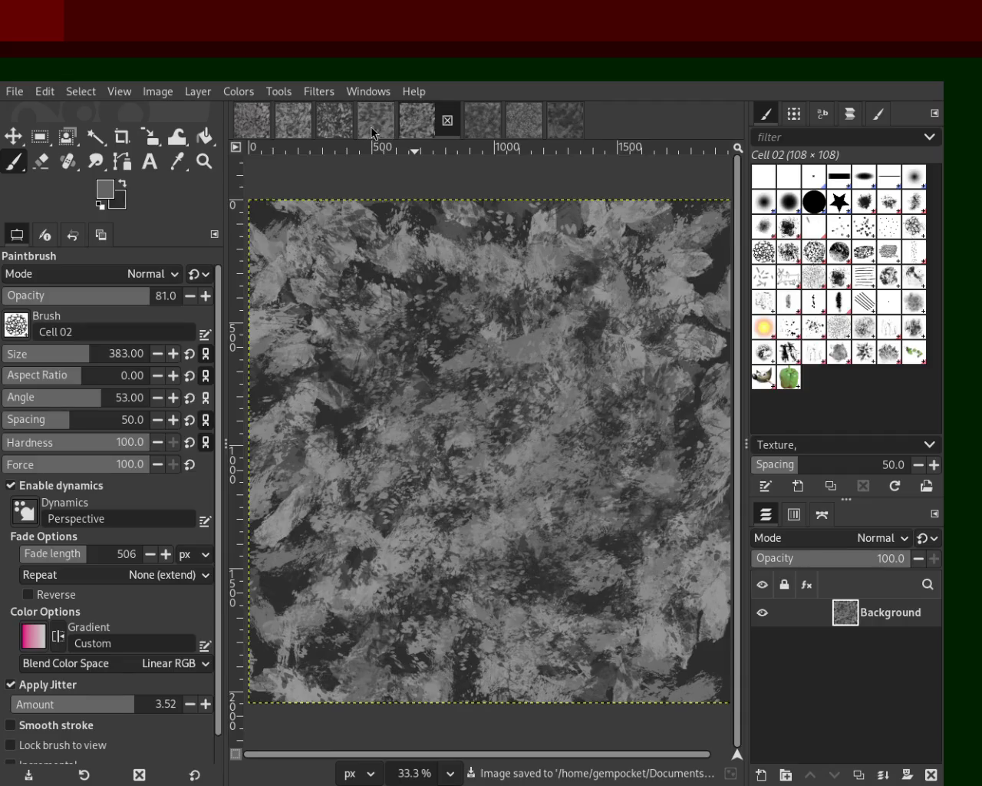
left_click(391, 125)
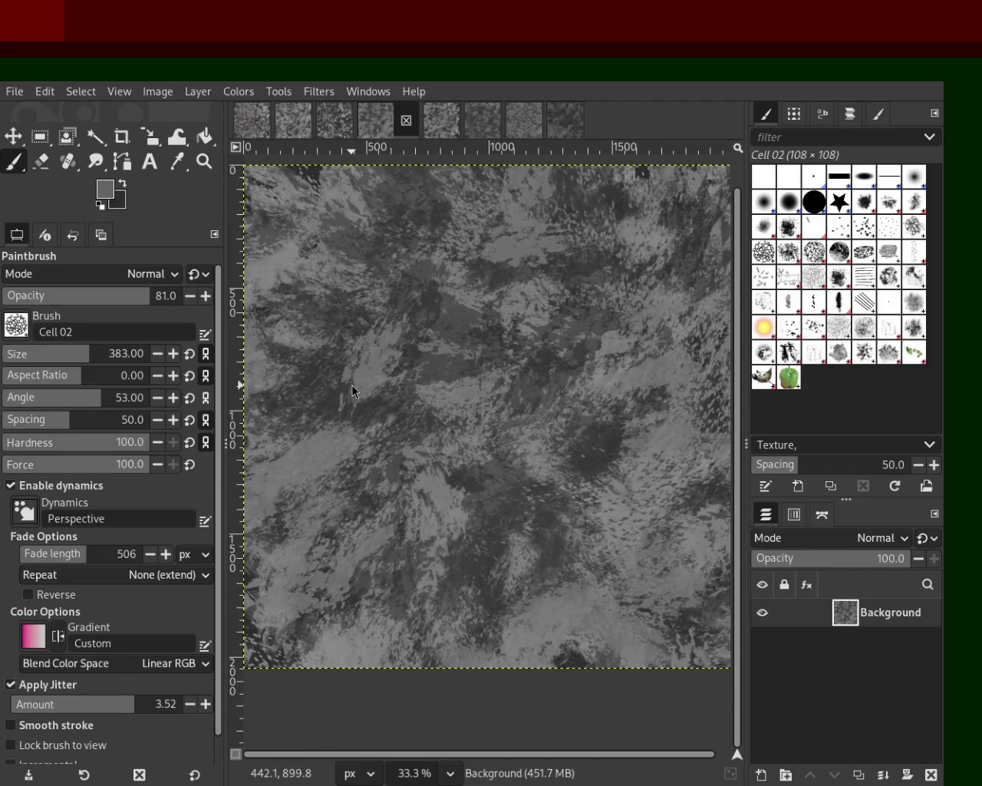
key("ctrl+s")
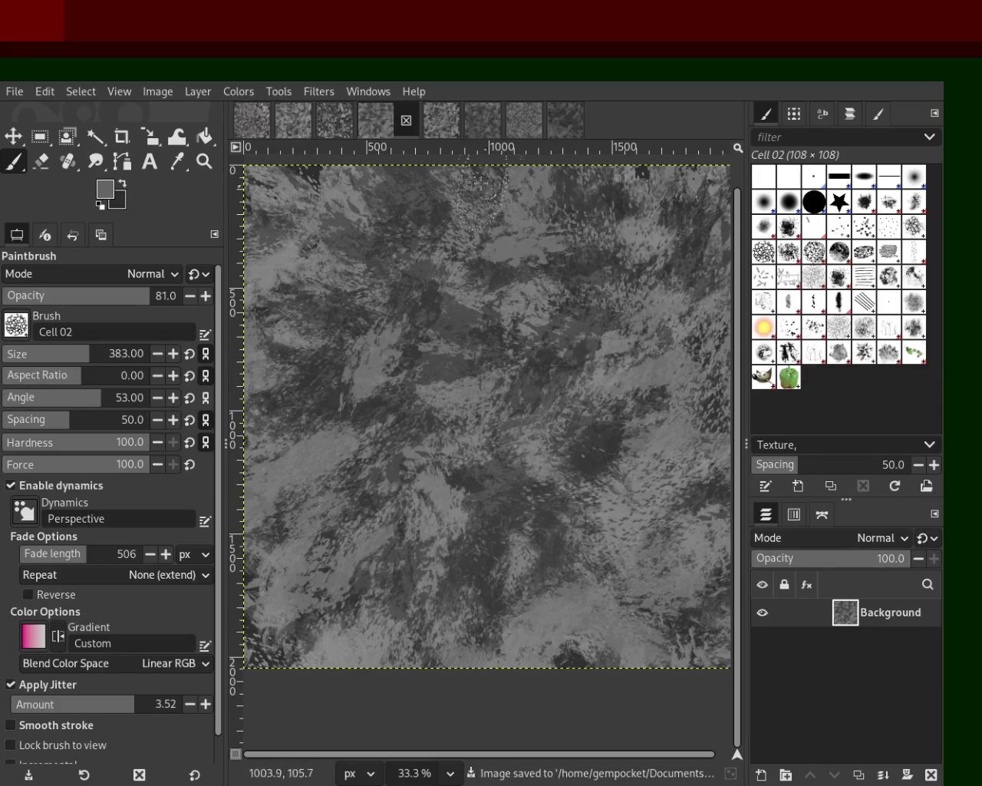
left_click(331, 124)
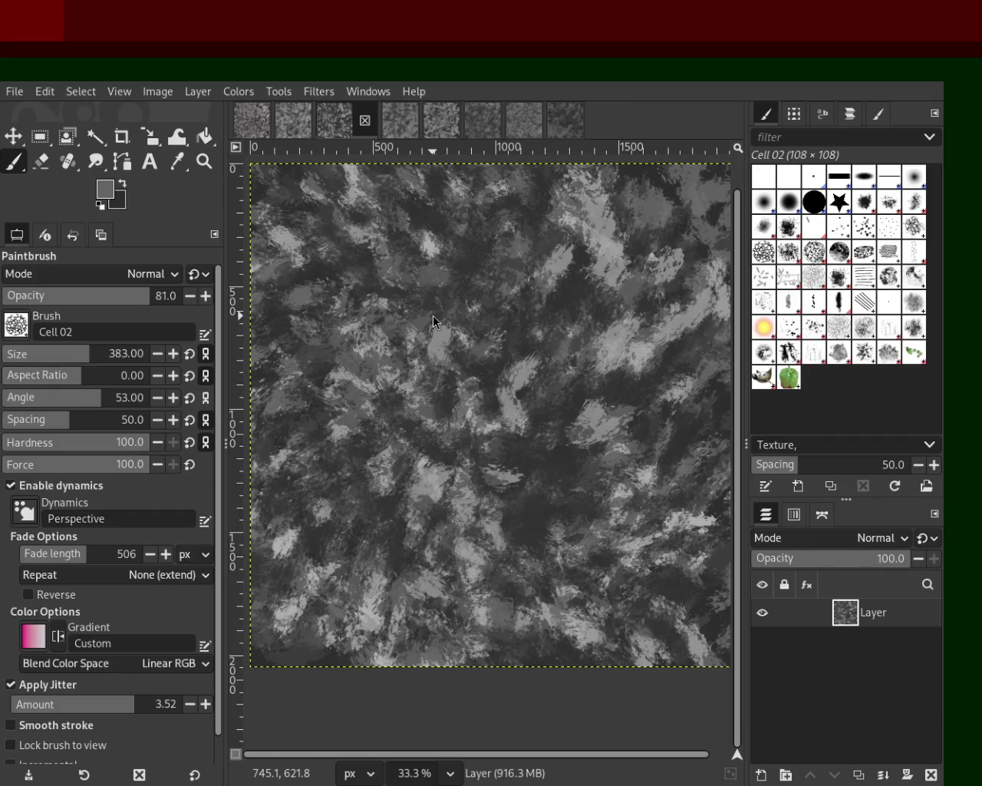
key("ctrl+s")
left_click(295, 119)
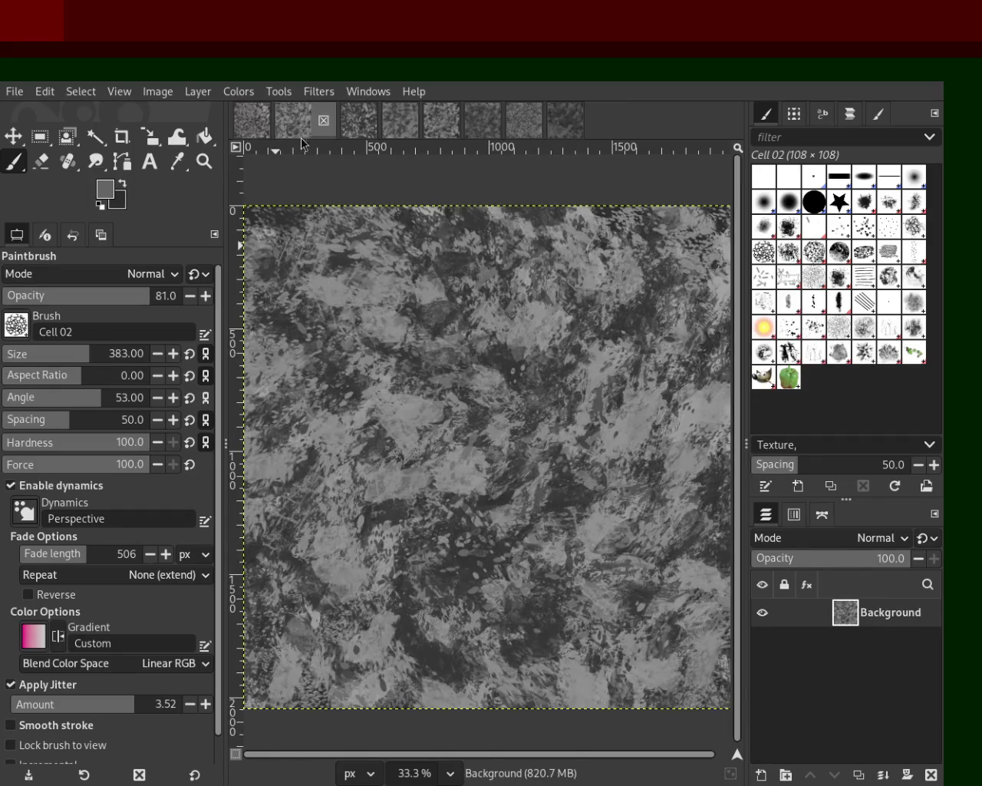
key("ctrl+s")
- Close images until two remain, leaving the Cell 02 honeycomb texture showing
left_click(323, 119)
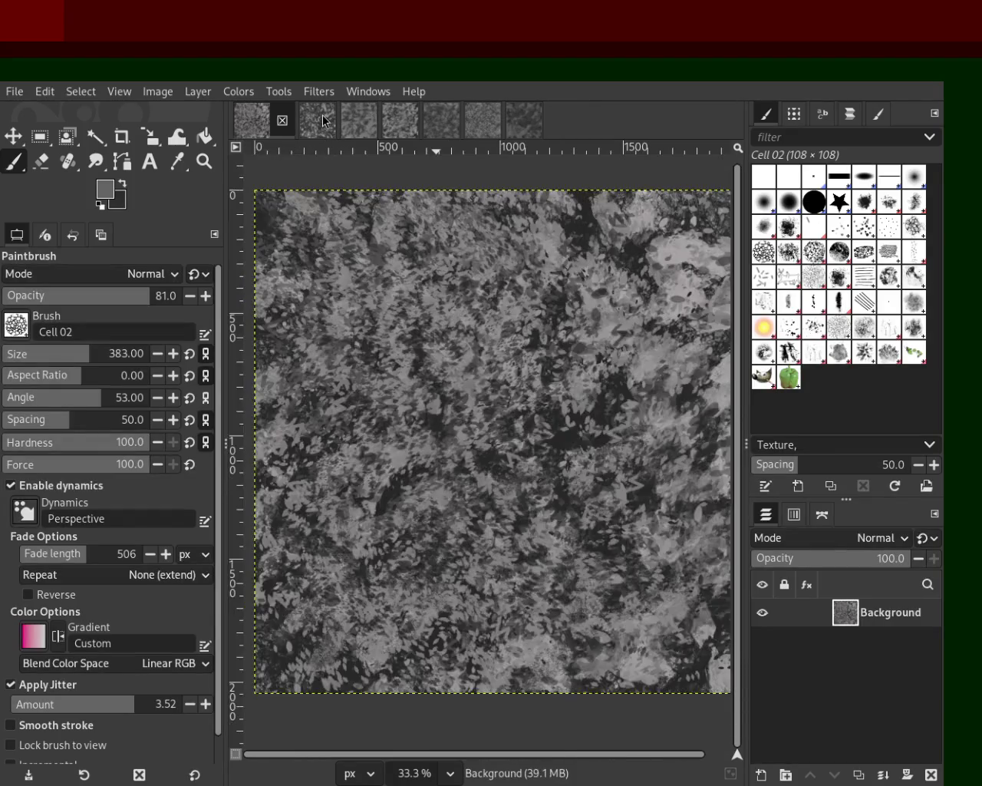
left_click(323, 120)
left_click(326, 122)
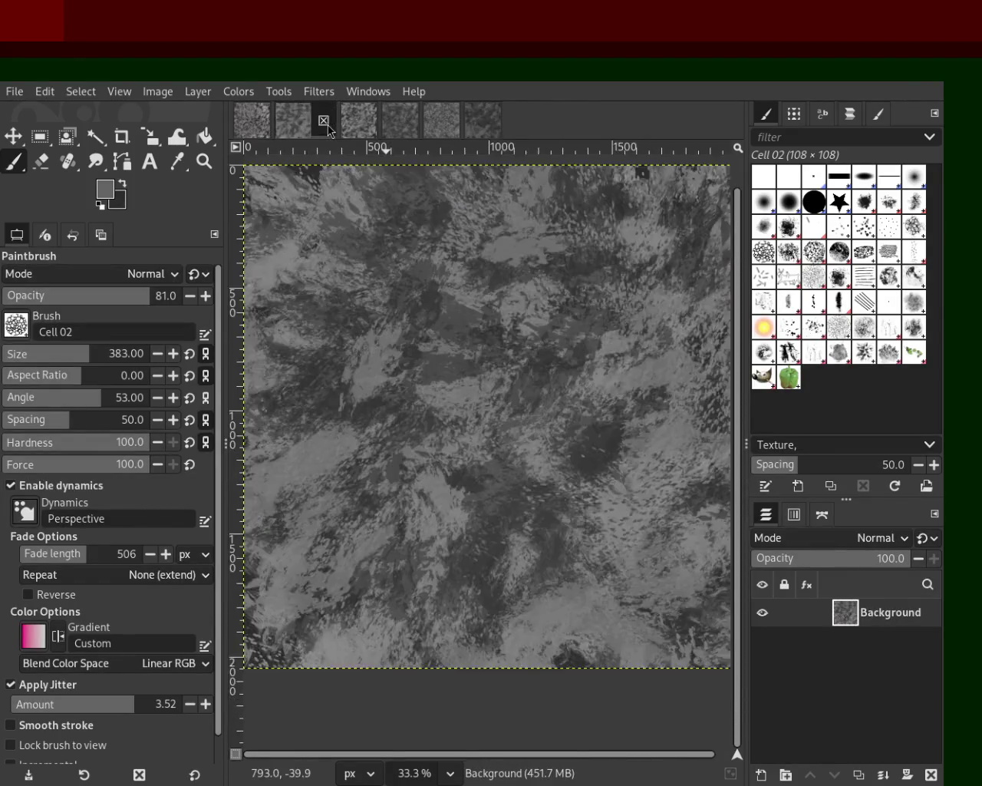
left_click(326, 123)
left_click(326, 123)
left_click(324, 121)
left_click(326, 127)
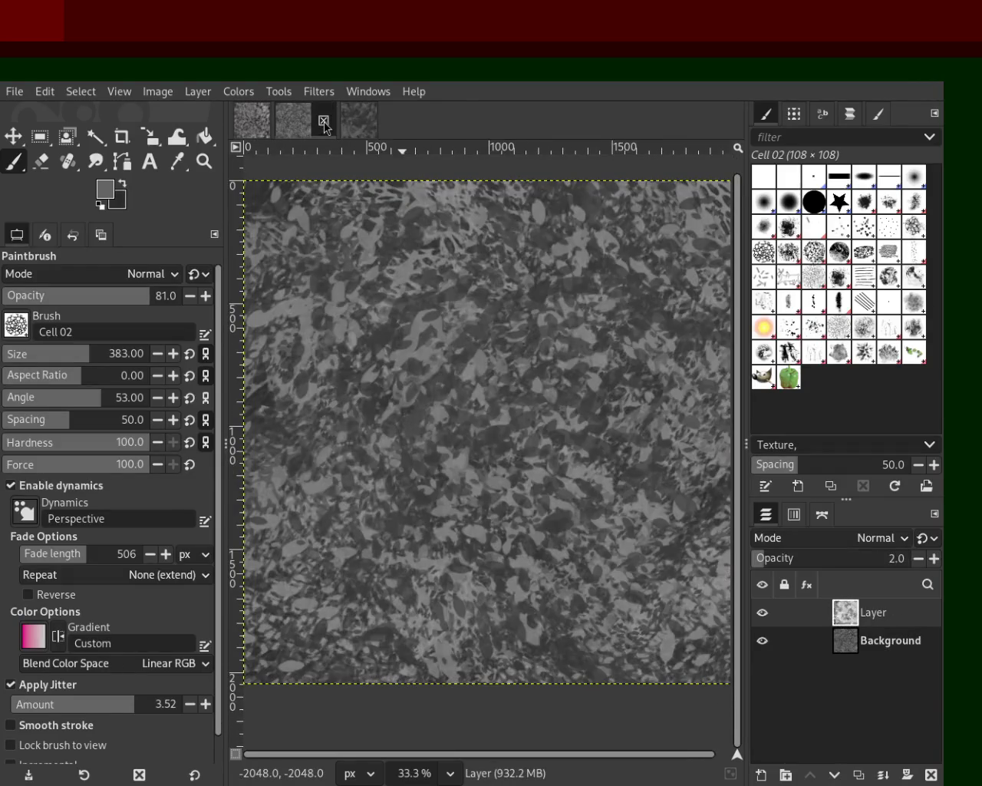
left_click(324, 123)
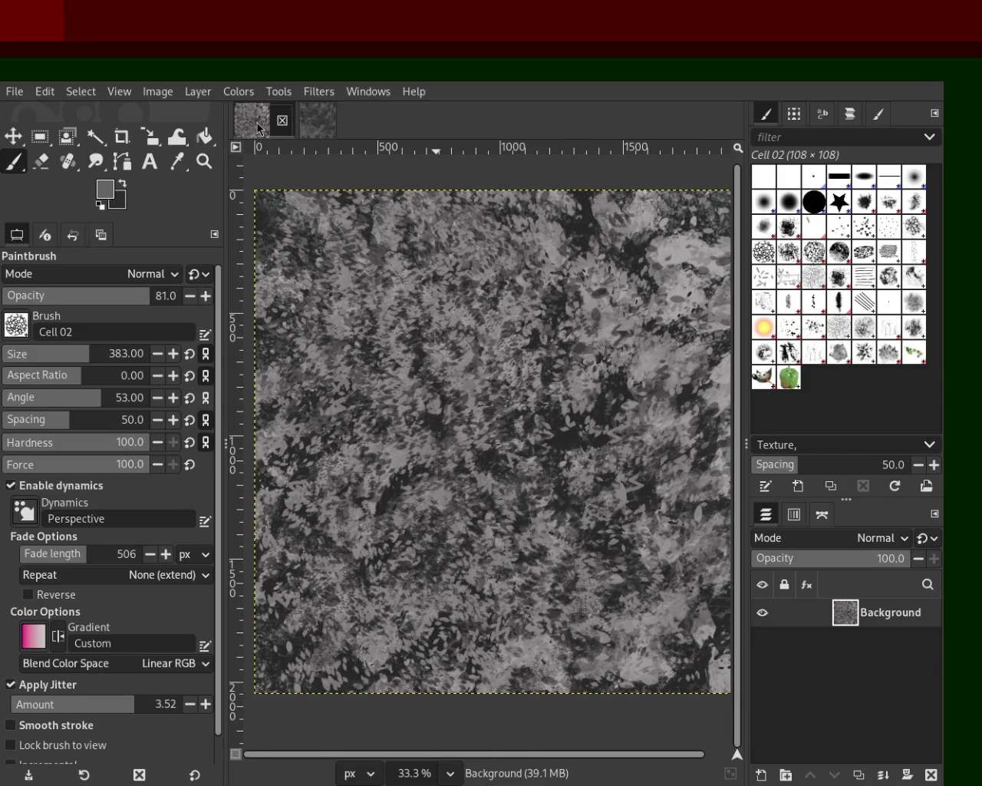
left_click(321, 121)
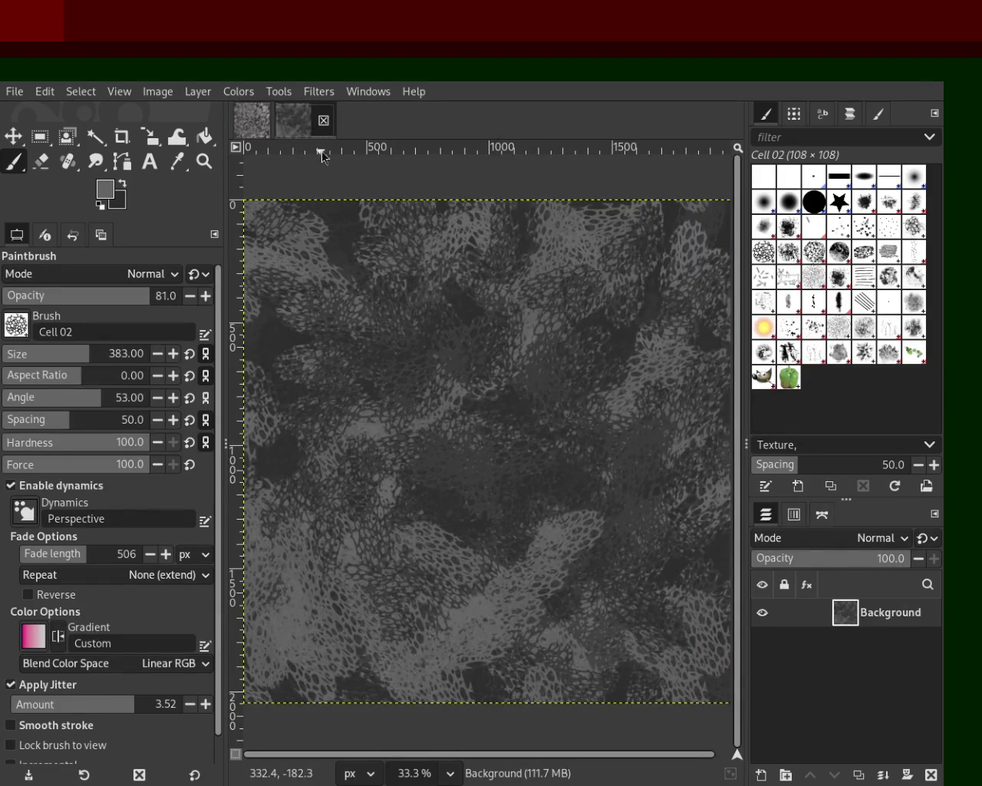
- Paint dark grey Bristles 01 strokes at size 296 across the whole canvas
left_click(839, 227)
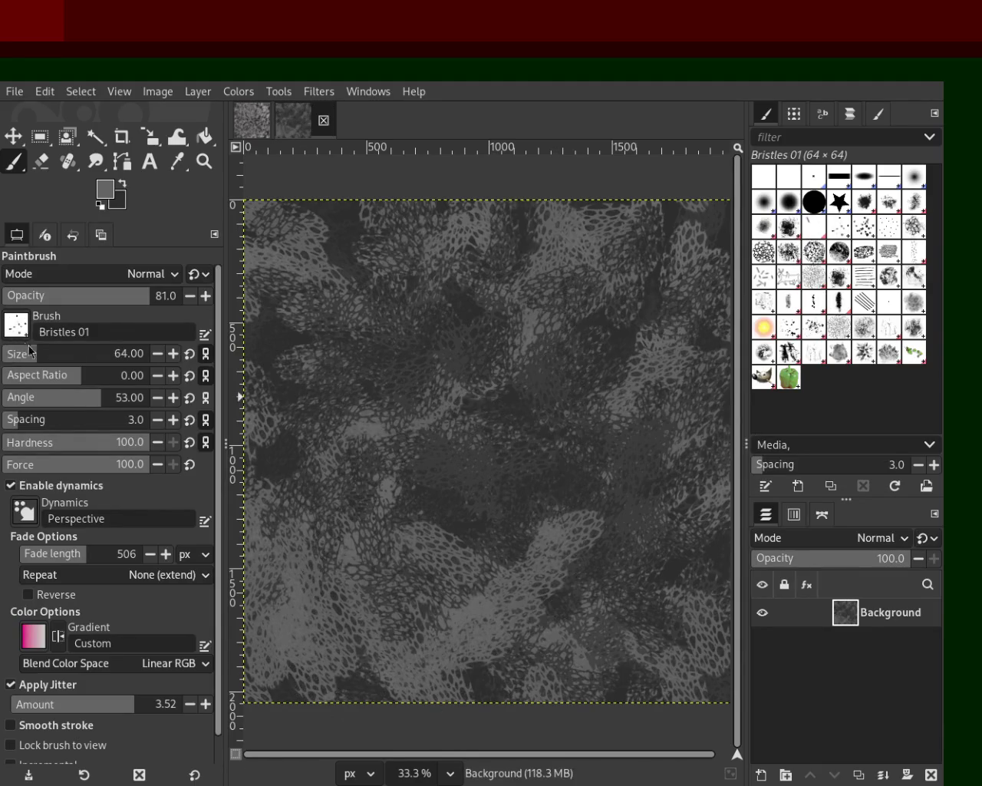
left_click(78, 353)
mouse_move(309, 670)
left_mouse_down()
mouse_move(605, 294)
mouse_move(677, 560)
mouse_move(482, 312)
mouse_move(569, 504)
left_mouse_up()
key("ctrl+z")
mouse_move(489, 275)
left_mouse_down()
mouse_move(602, 652)
mouse_move(431, 364)
mouse_move(499, 452)
left_mouse_up()
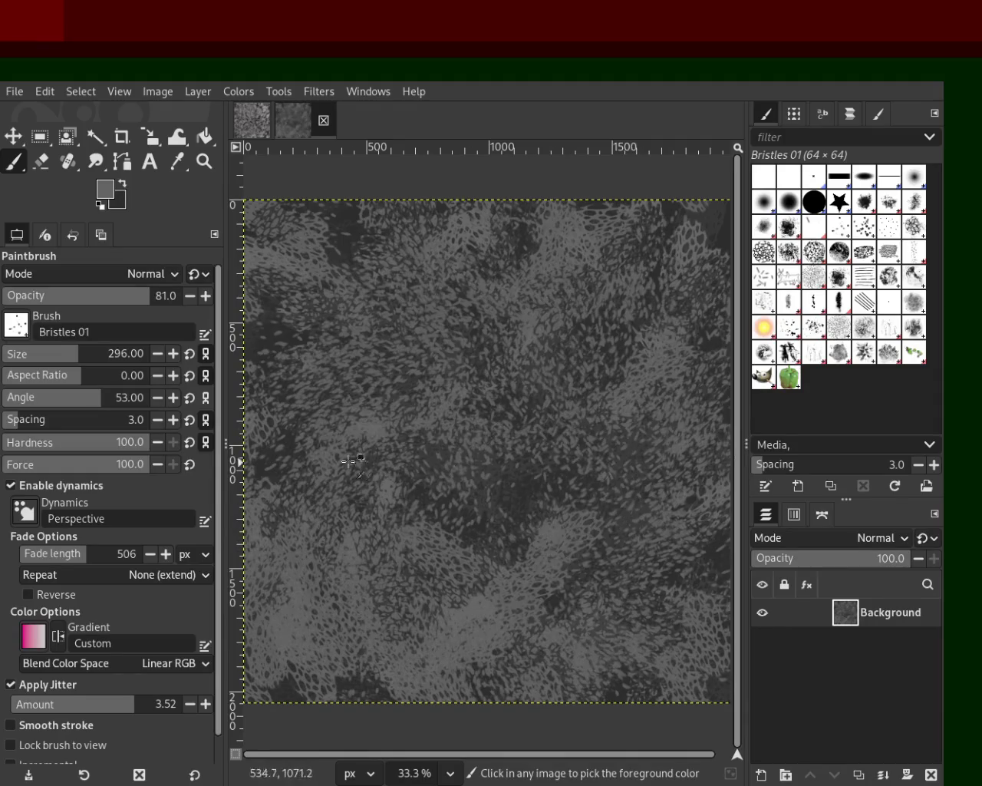
left_click(290, 444, "ctrl")
mouse_move(341, 270)
left_mouse_down()
mouse_move(633, 478)
mouse_move(569, 324)
mouse_move(529, 636)
left_mouse_up()
mouse_move(362, 529)
left_mouse_down()
mouse_move(672, 608)
mouse_move(353, 353)
left_mouse_up()
left_click(565, 265)
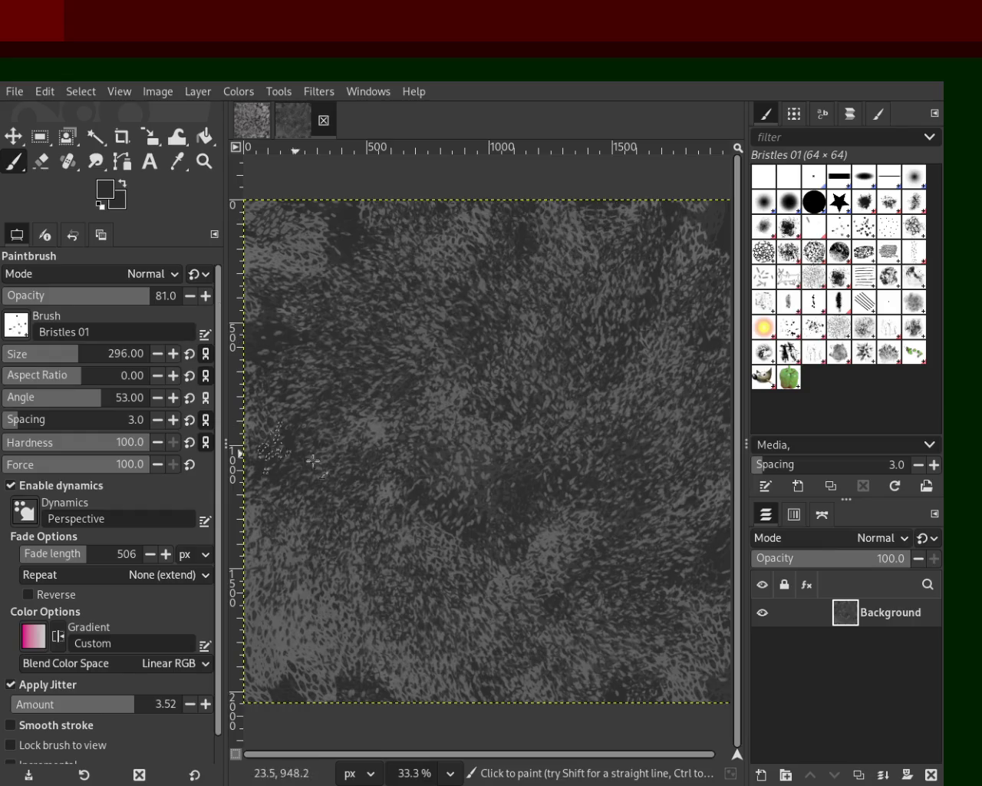
- Stamp large dark Cell 02 marks across the canvas, including the lighter lower-left area
left_click(763, 253)
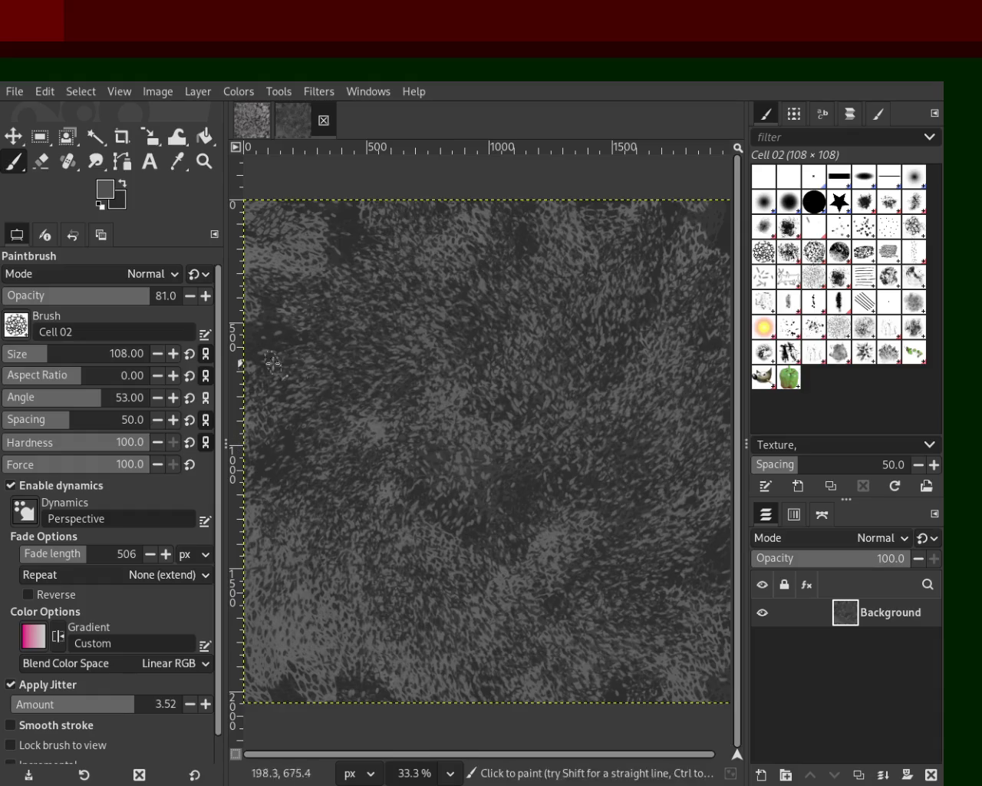
left_click_drag(87, 358, 107, 356)
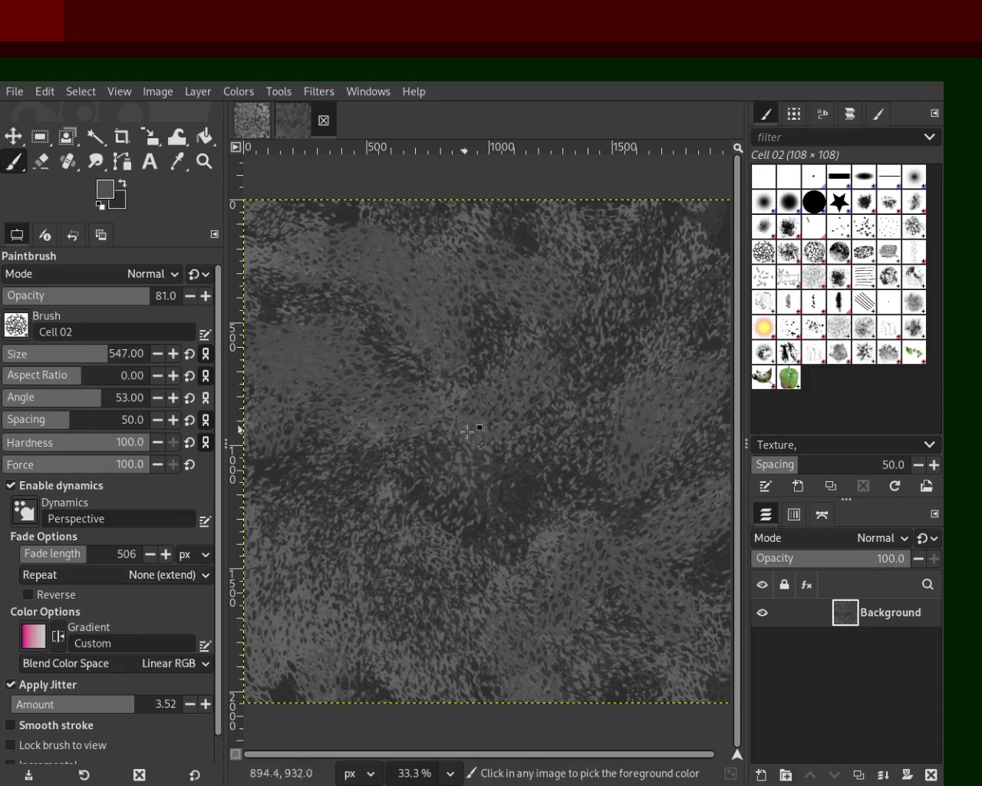
mouse_move(271, 342)
left_mouse_down()
mouse_move(672, 600)
mouse_move(338, 368)
mouse_move(445, 217)
mouse_move(399, 552)
mouse_move(551, 406)
mouse_move(264, 655)
mouse_move(388, 690)
mouse_move(297, 680)
mouse_move(319, 717)
mouse_move(631, 460)
mouse_move(388, 653)
left_mouse_up()
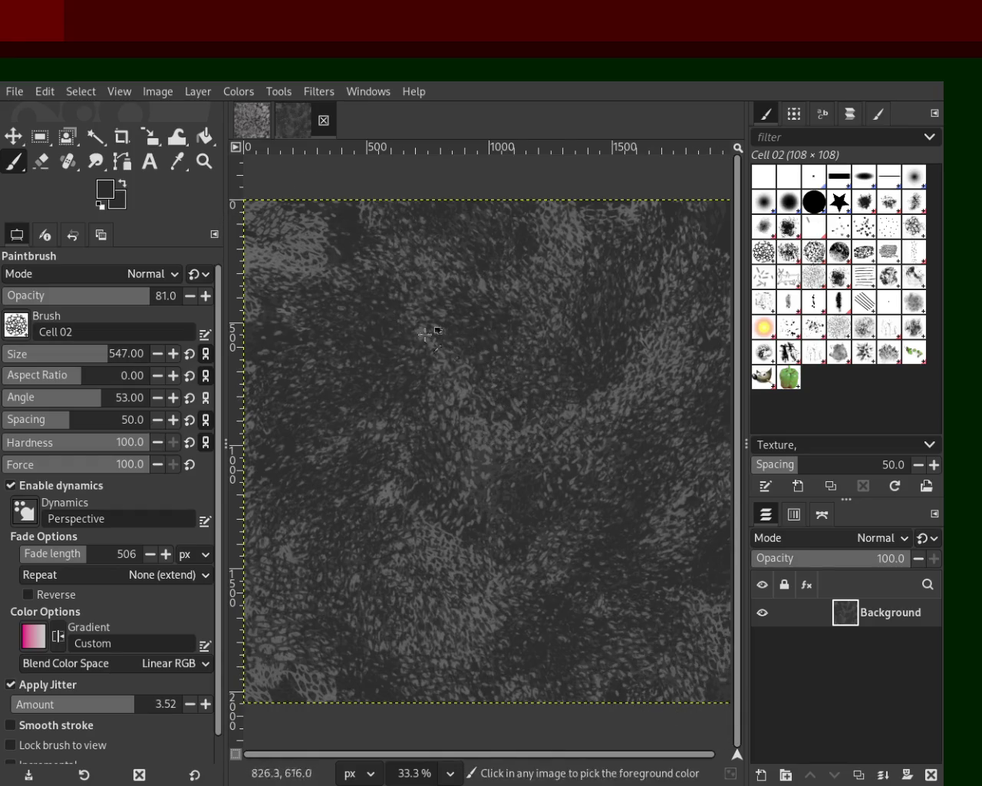
left_click_drag(354, 645, 328, 633)
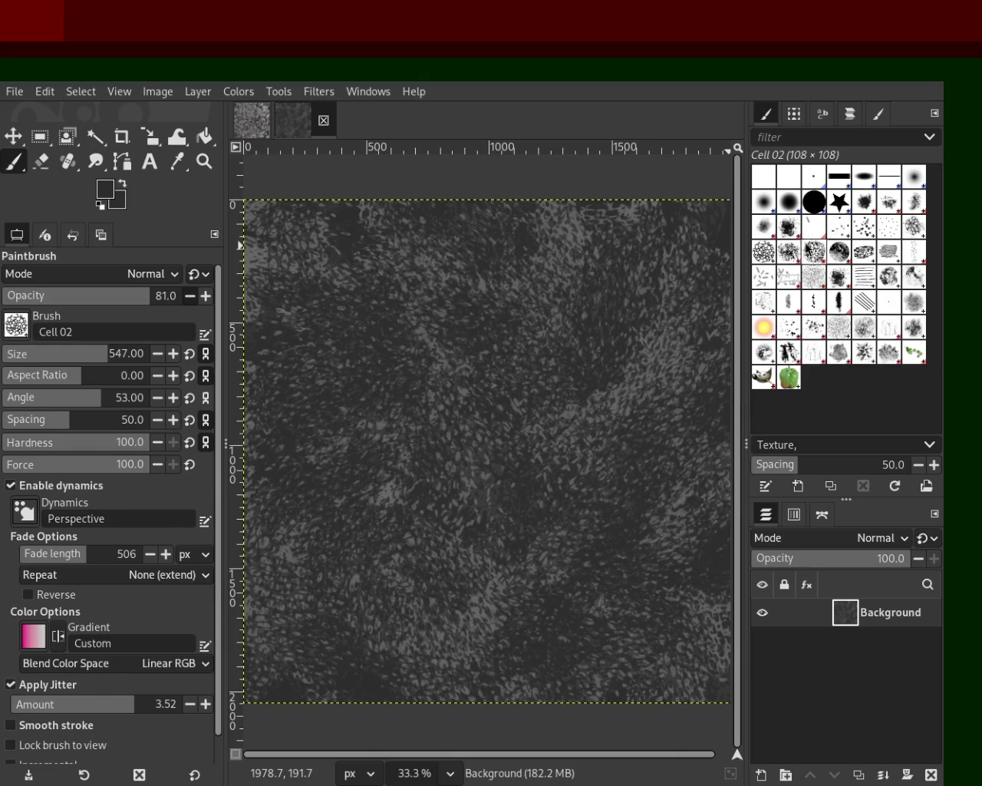
- Try Charcoal 03 at size 381, then set up Confetti at size 390 with 100 opacity
left_click(915, 253)
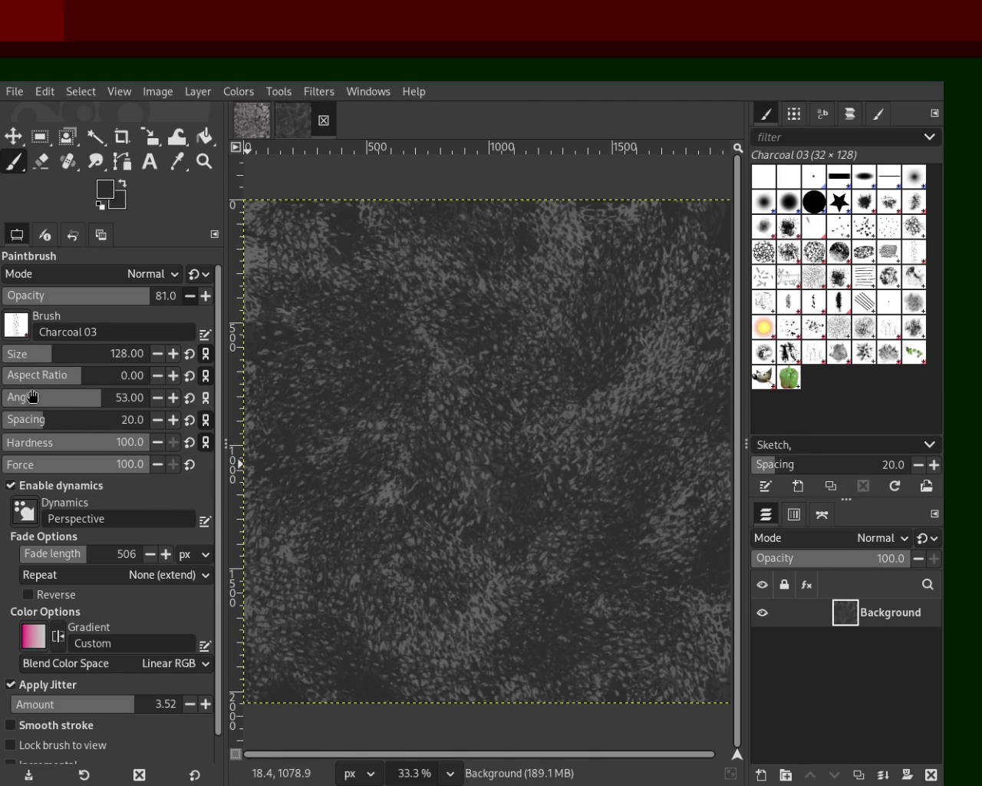
left_click_drag(78, 360, 88, 361)
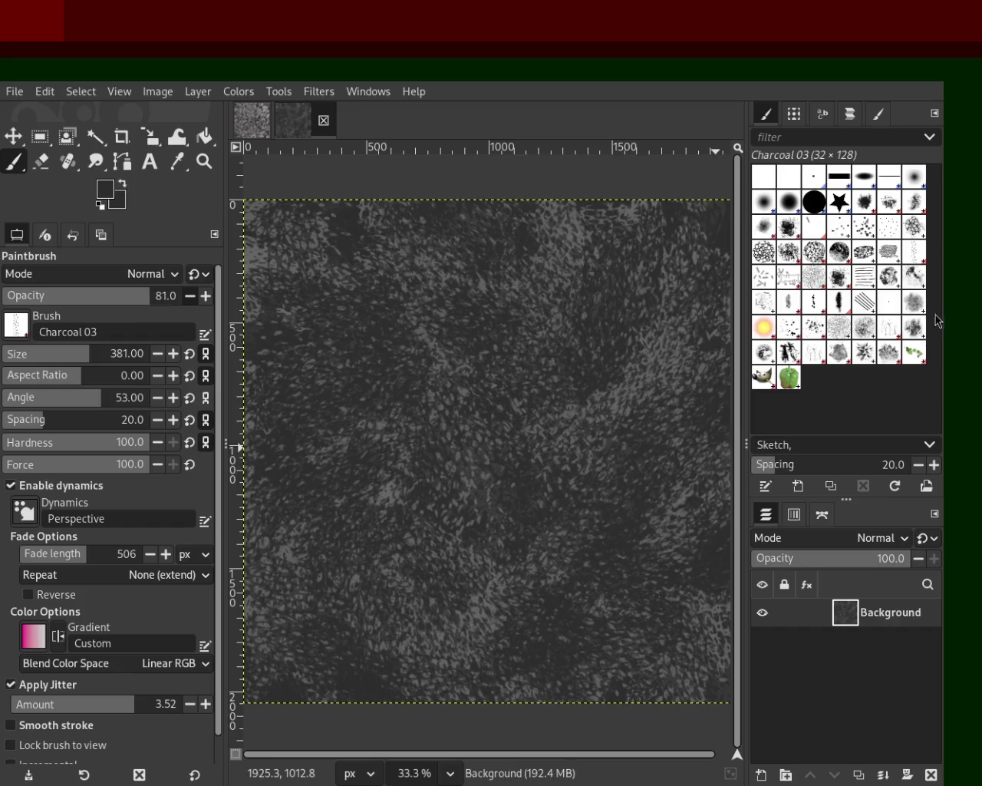
left_click(763, 277)
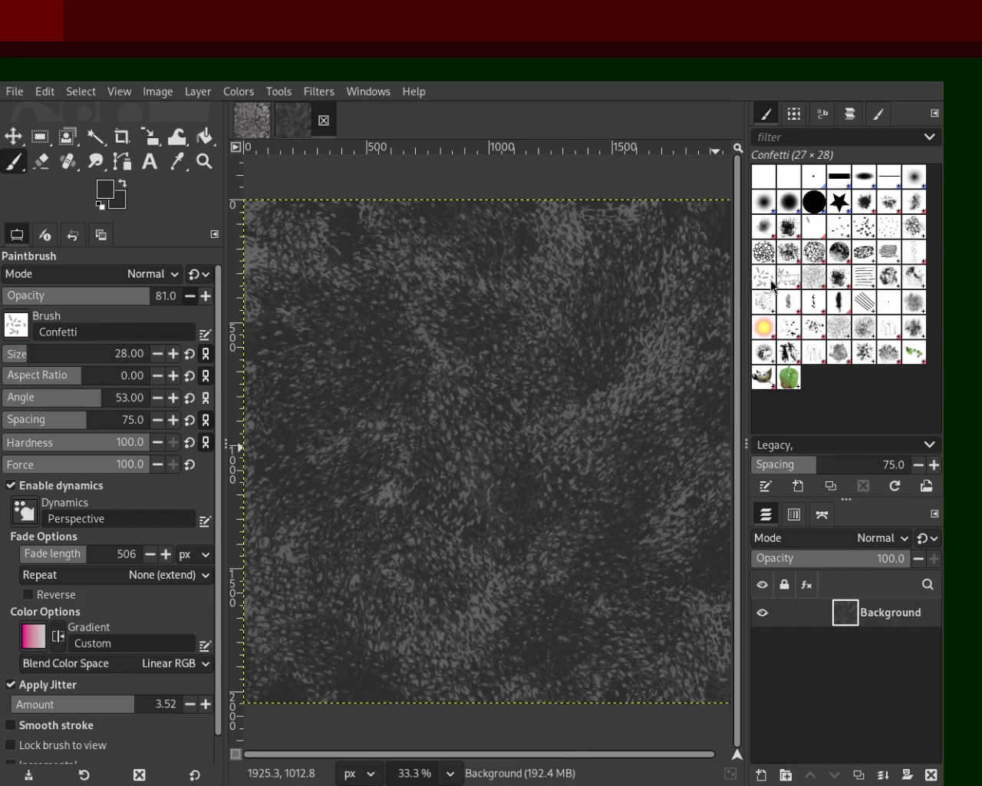
left_click_drag(73, 360, 93, 360)
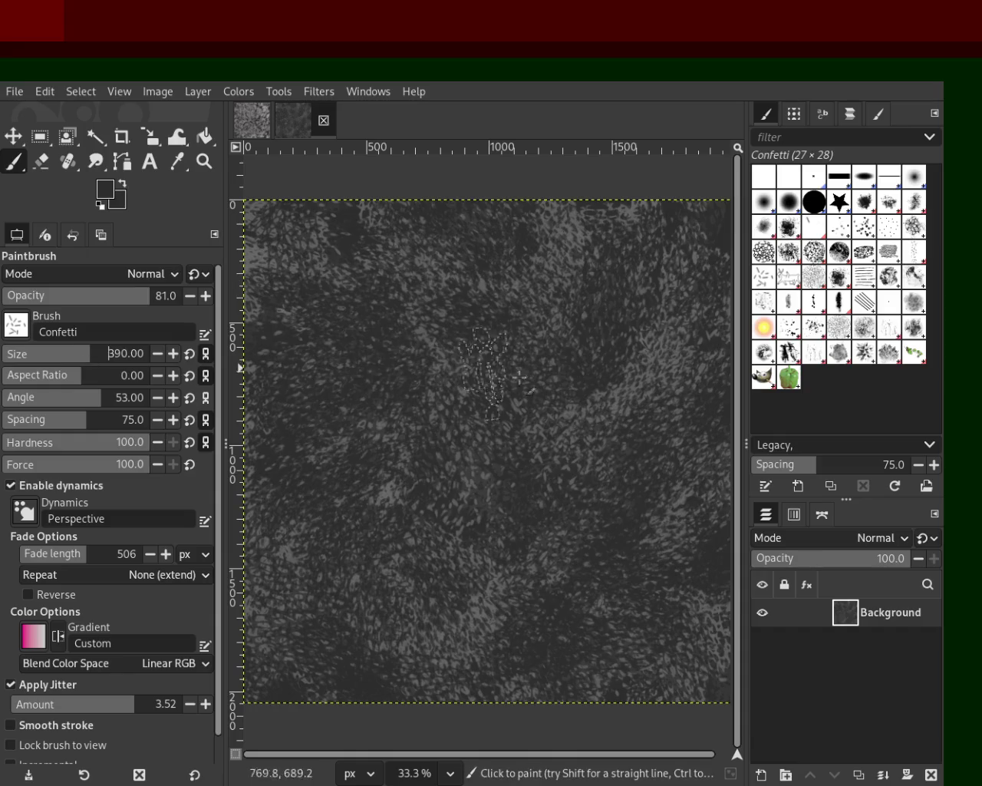
key("ctrl")
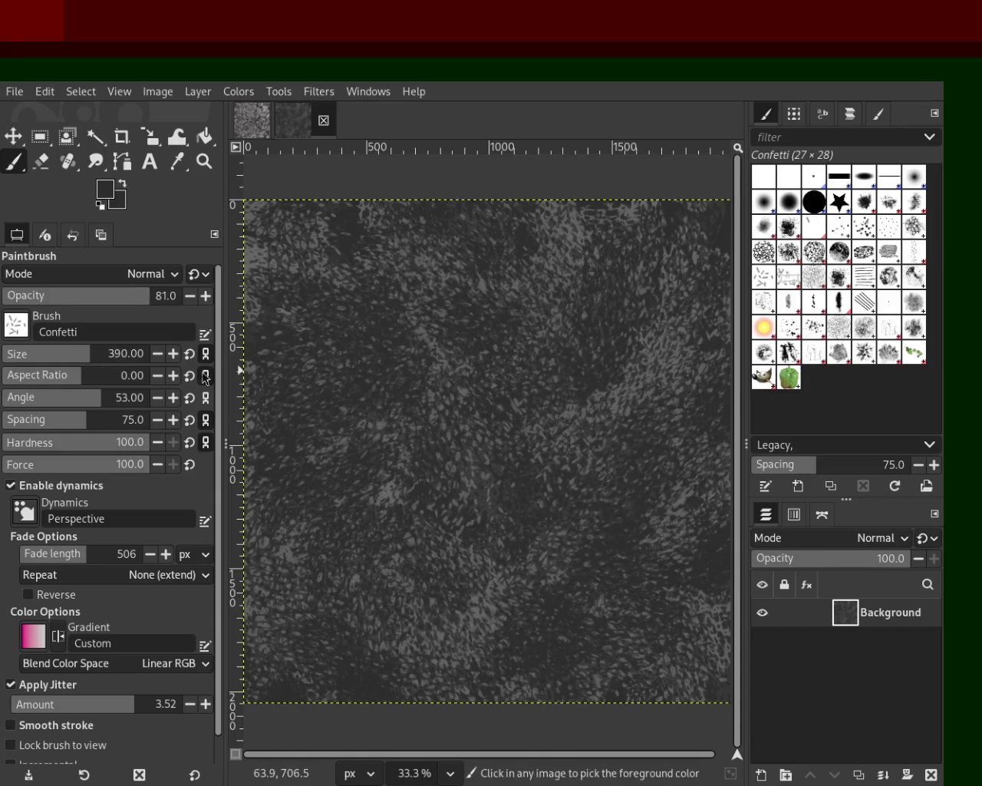
left_click_drag(152, 294, 211, 296)
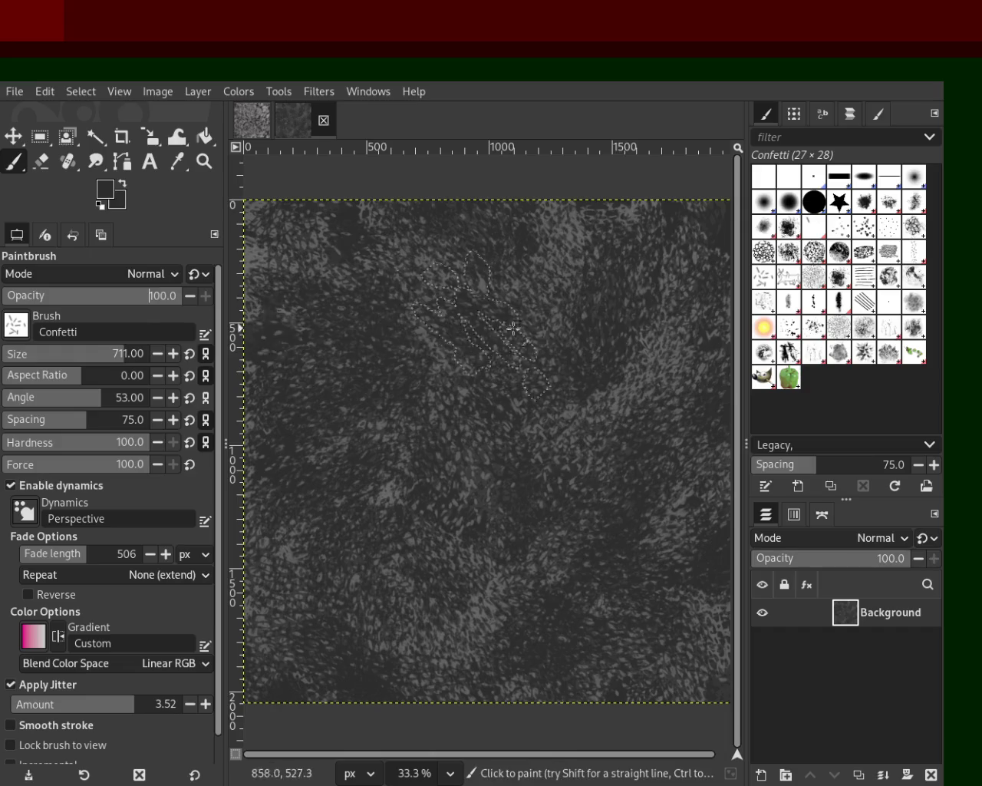
- Paint Confetti dabs across the canvas, then undo them
key("ctrl")
mouse_move(574, 243)
left_mouse_down()
mouse_move(426, 553)
mouse_move(383, 351)
mouse_move(340, 402)
mouse_move(297, 532)
left_mouse_up()
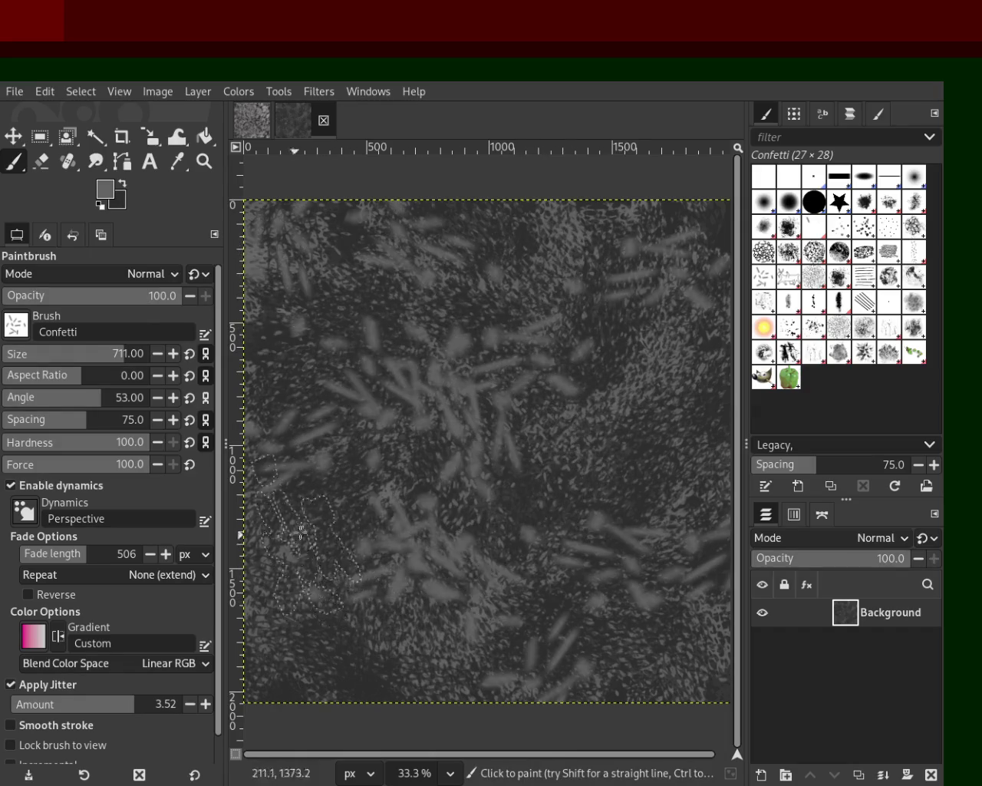
key("ctrl+z")
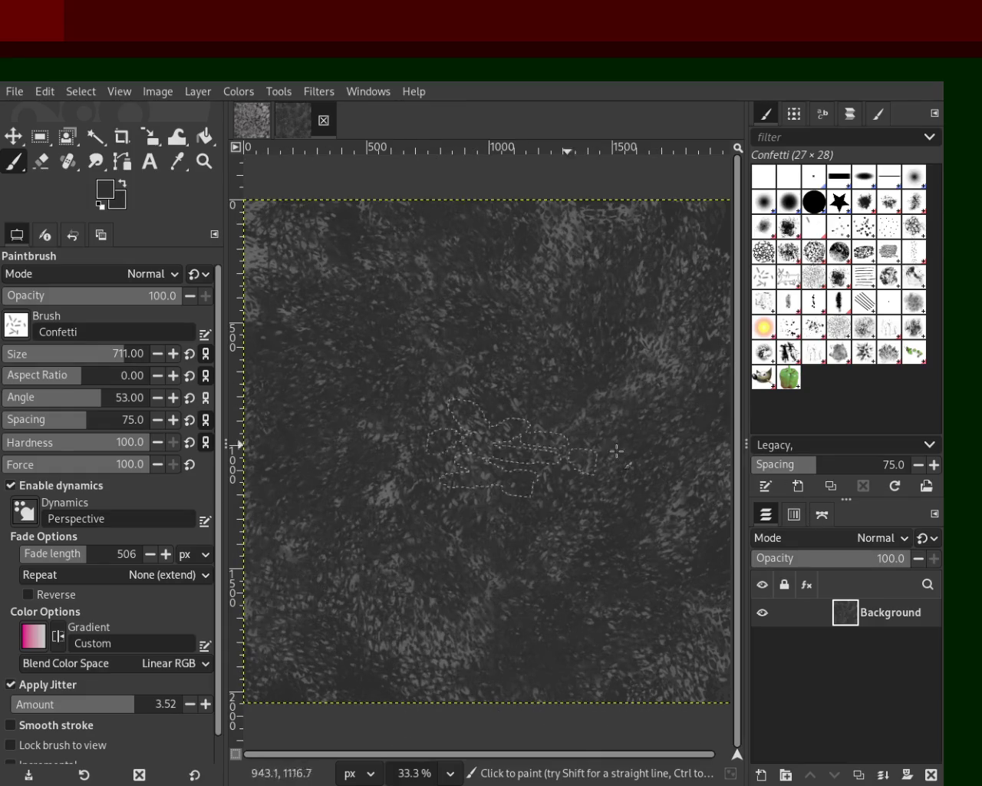
key("ctrl")
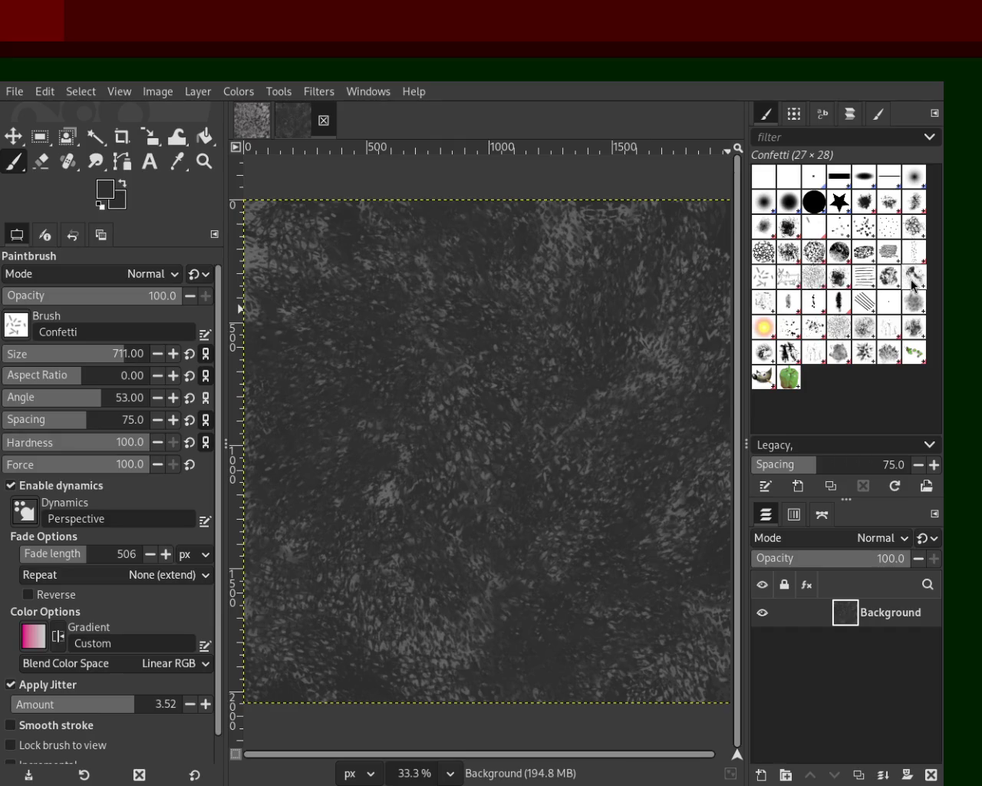
- Paint light Pencil 02 marks at size 179, undoing two passes and keeping the left-middle one
left_click(815, 308)
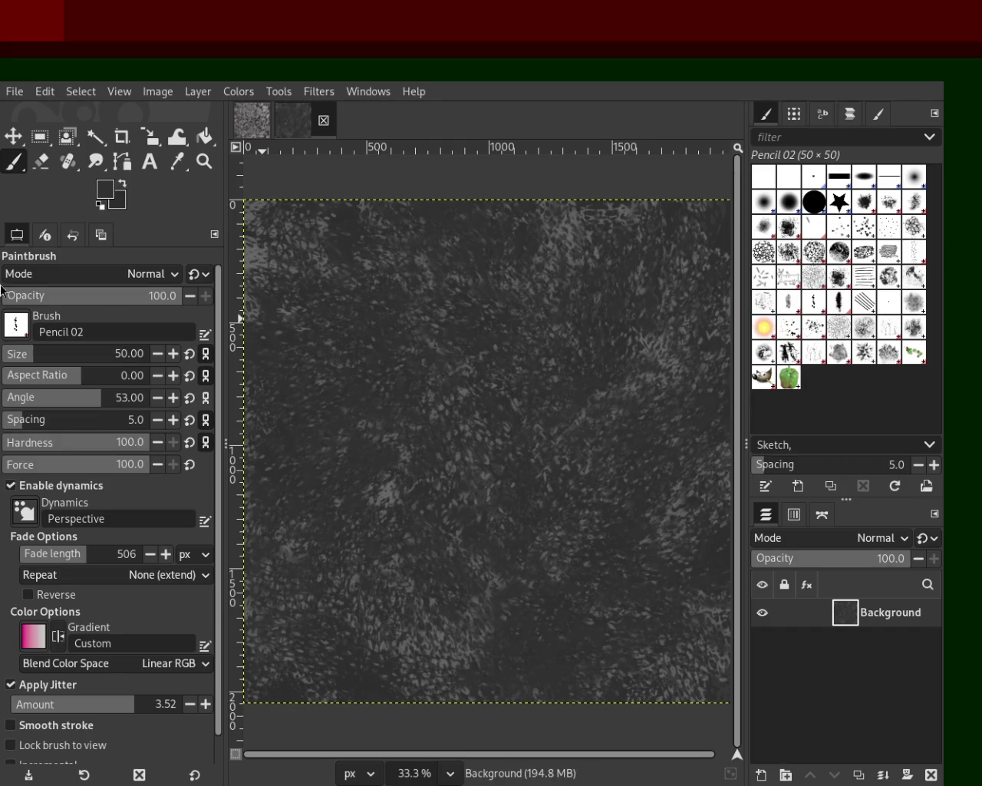
left_click_drag(40, 354, 59, 354)
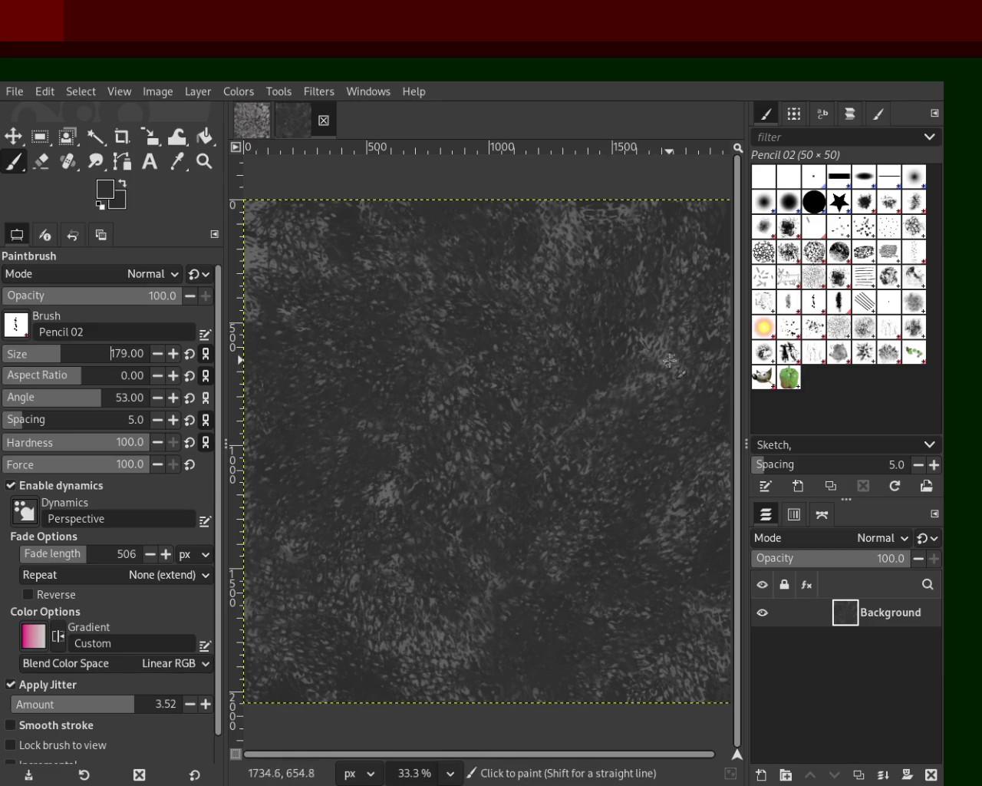
mouse_move(421, 358)
left_mouse_down()
mouse_move(559, 575)
mouse_move(519, 415)
mouse_move(346, 421)
mouse_move(337, 489)
left_mouse_up()
key("ctrl+z")
mouse_move(615, 522)
left_mouse_down()
mouse_move(643, 590)
mouse_move(459, 381)
mouse_move(653, 307)
mouse_move(617, 771)
left_mouse_up()
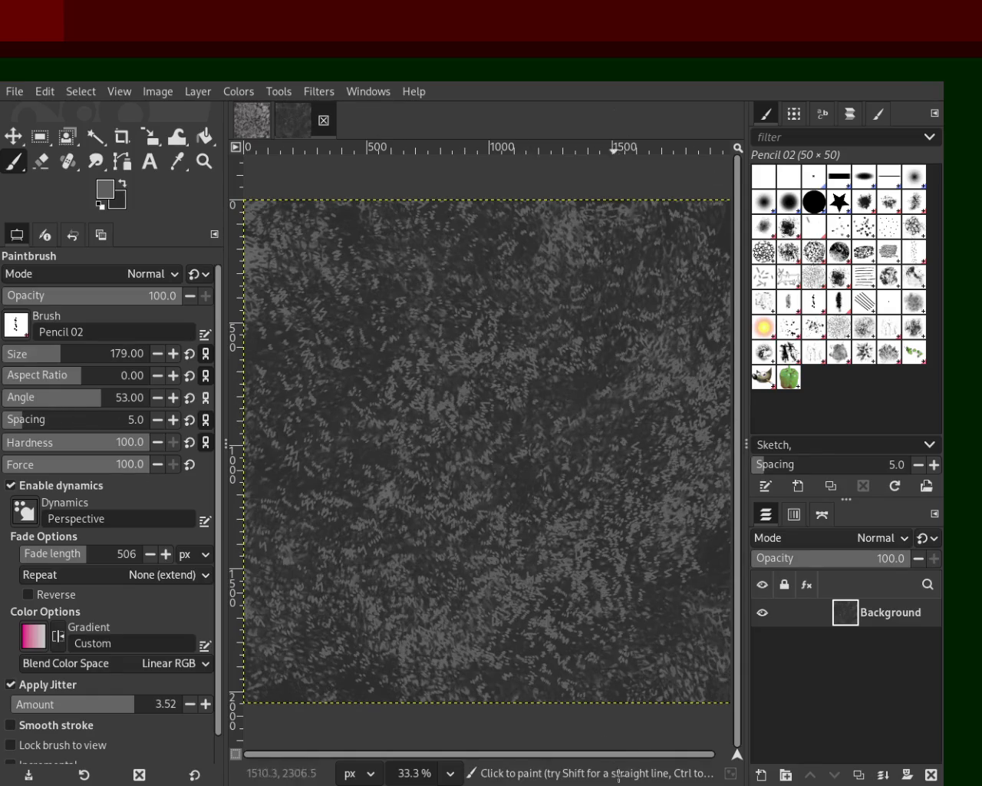
key("ctrl+z")
mouse_move(488, 360)
left_mouse_down()
mouse_move(355, 462)
mouse_move(384, 637)
mouse_move(565, 243)
mouse_move(309, 783)
left_mouse_up()
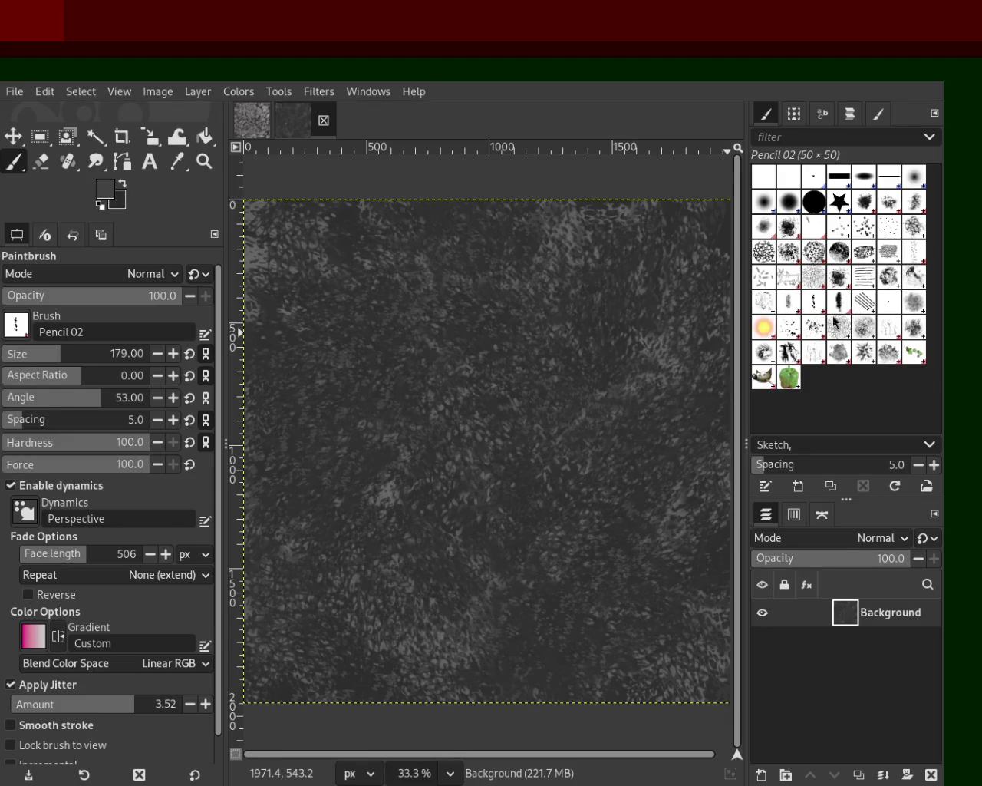
left_click(788, 328)
- Scatter light grey Splats 01 stamps at size 484 across the whole canvas
left_click_drag(57, 363, 102, 359)
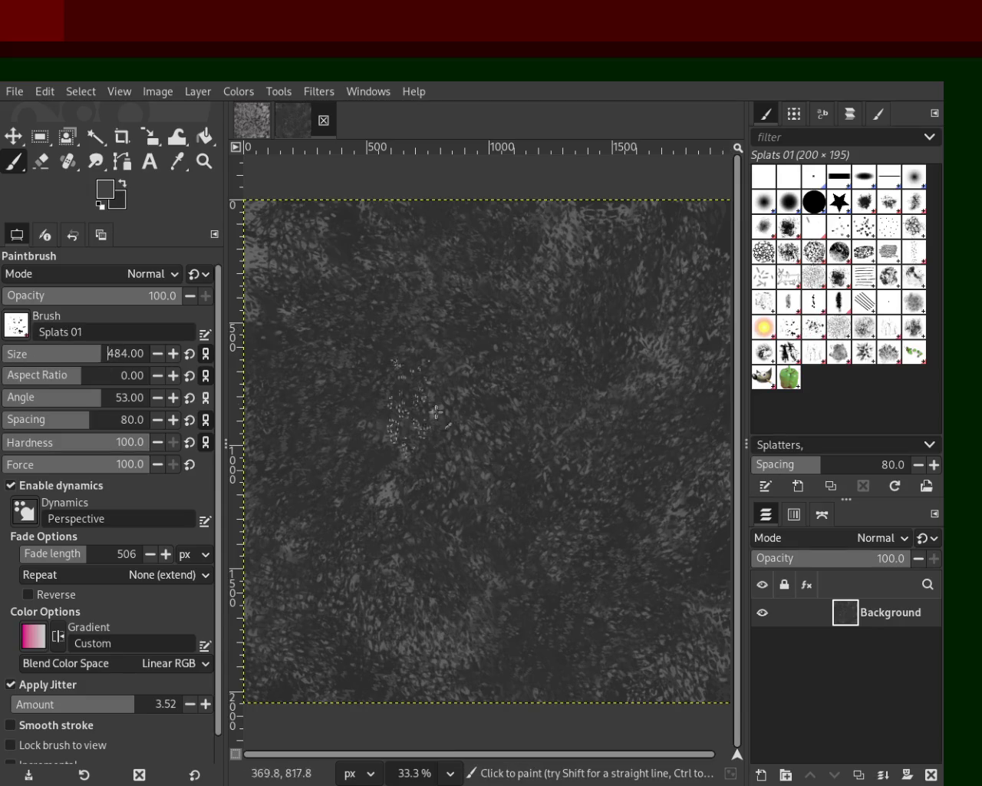
left_click(665, 364, "ctrl")
mouse_move(289, 263)
left_mouse_down()
mouse_move(449, 593)
mouse_move(351, 535)
mouse_move(307, 276)
mouse_move(390, 252)
mouse_move(521, 471)
left_mouse_up()
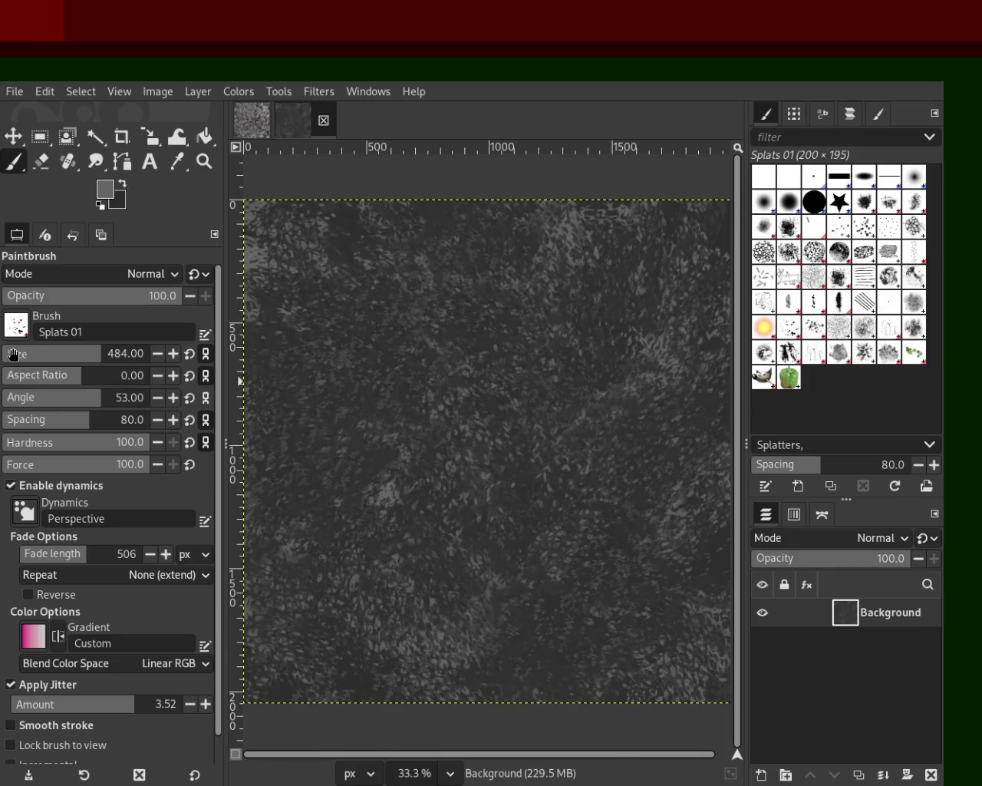
mouse_move(449, 531)
left_mouse_down()
mouse_move(635, 400)
mouse_move(491, 420)
mouse_move(583, 300)
mouse_move(493, 362)
mouse_move(418, 325)
mouse_move(320, 397)
mouse_move(354, 350)
mouse_move(317, 313)
mouse_move(315, 622)
mouse_move(326, 303)
mouse_move(320, 561)
mouse_move(429, 652)
mouse_move(583, 694)
mouse_move(633, 612)
mouse_move(661, 640)
left_mouse_up()
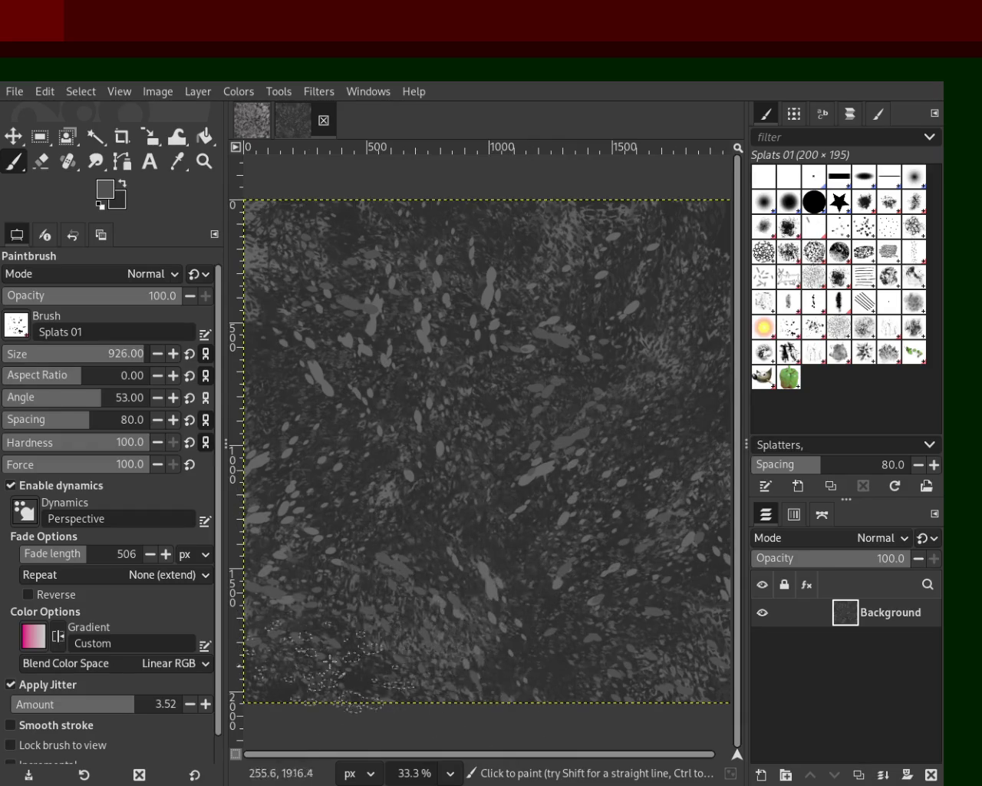
- Sample a brighter grey from the canvas and zoom out to view the whole image
key("ctrl")
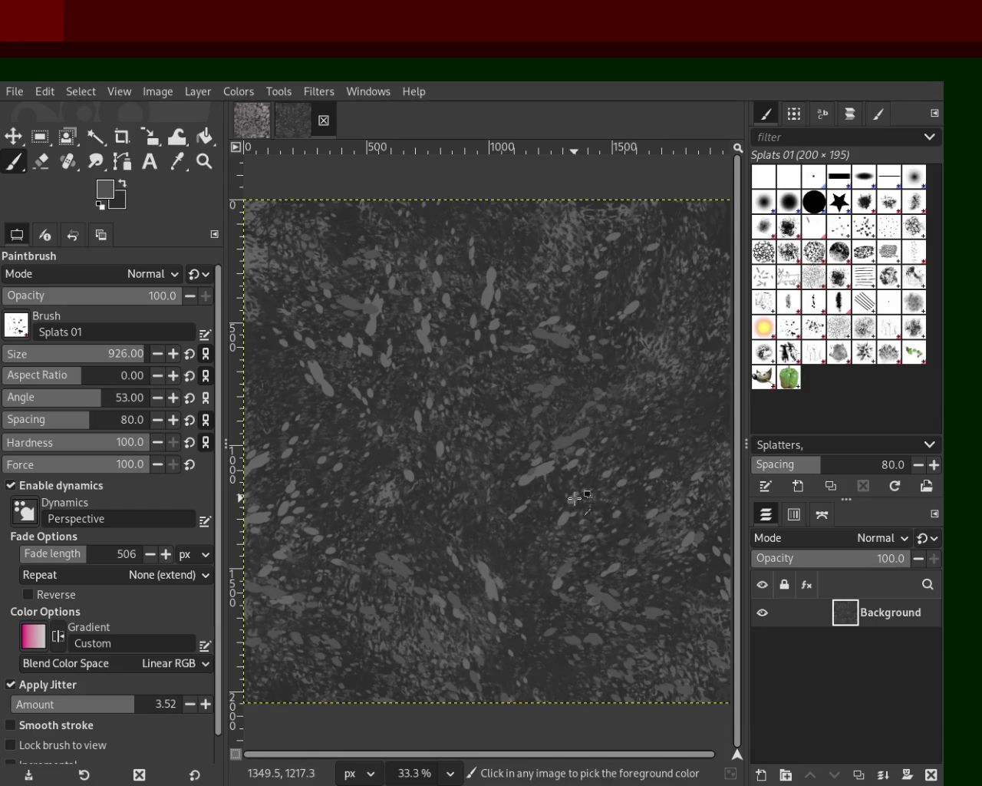
left_click(577, 497, "ctrl")
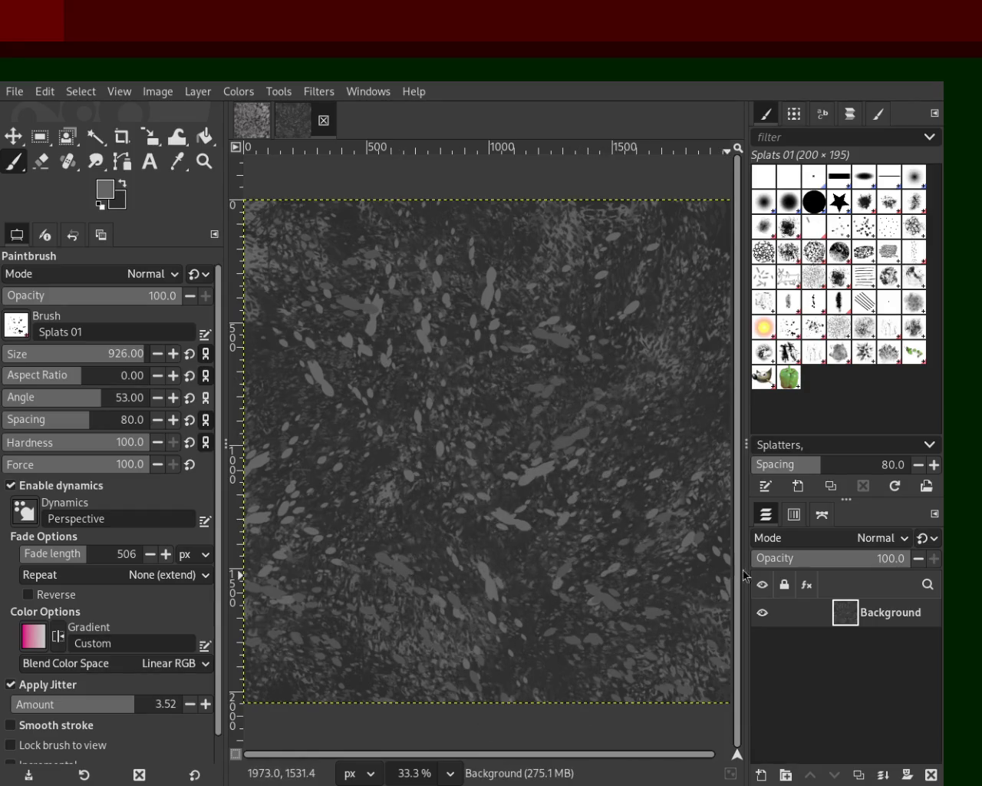
key("z")
scroll(545, 628, "down", 5)
- Zoom in and out on the texture, settling the view at 33.3%
scroll(441, 602, "up", 2)
scroll(441, 602, "up", 3)
left_click(433, 360, "ctrl")
left_click(434, 360, "ctrl")
double_click(406, 378)
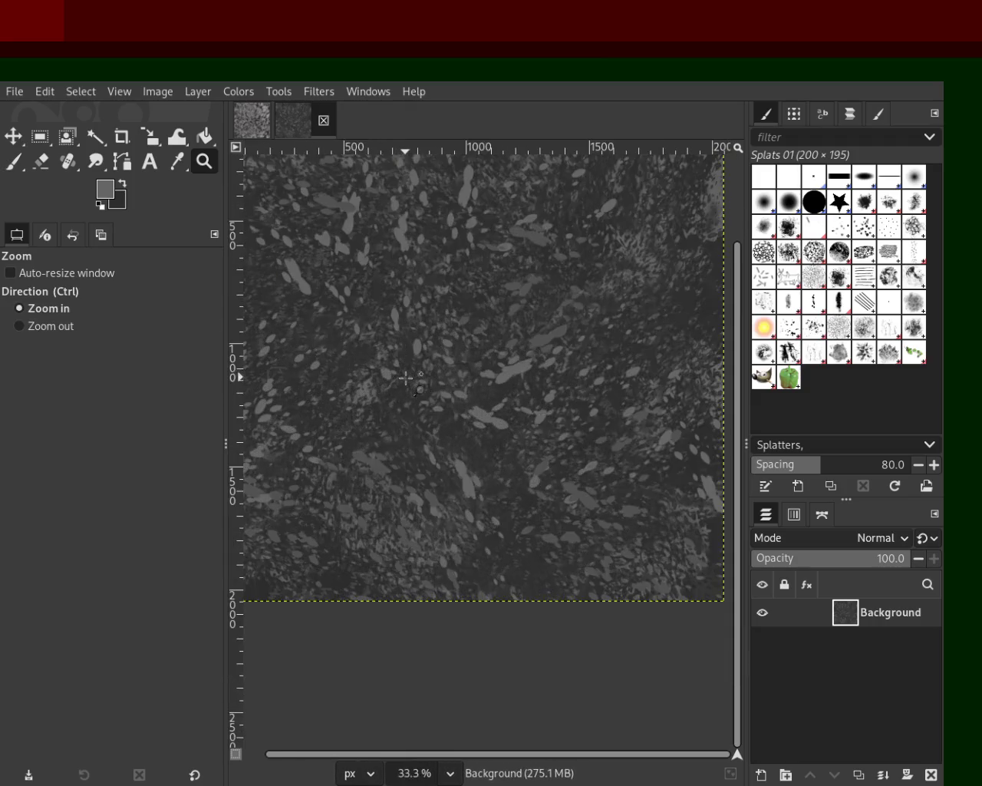
left_click(406, 377, "ctrl")
left_click(497, 388)
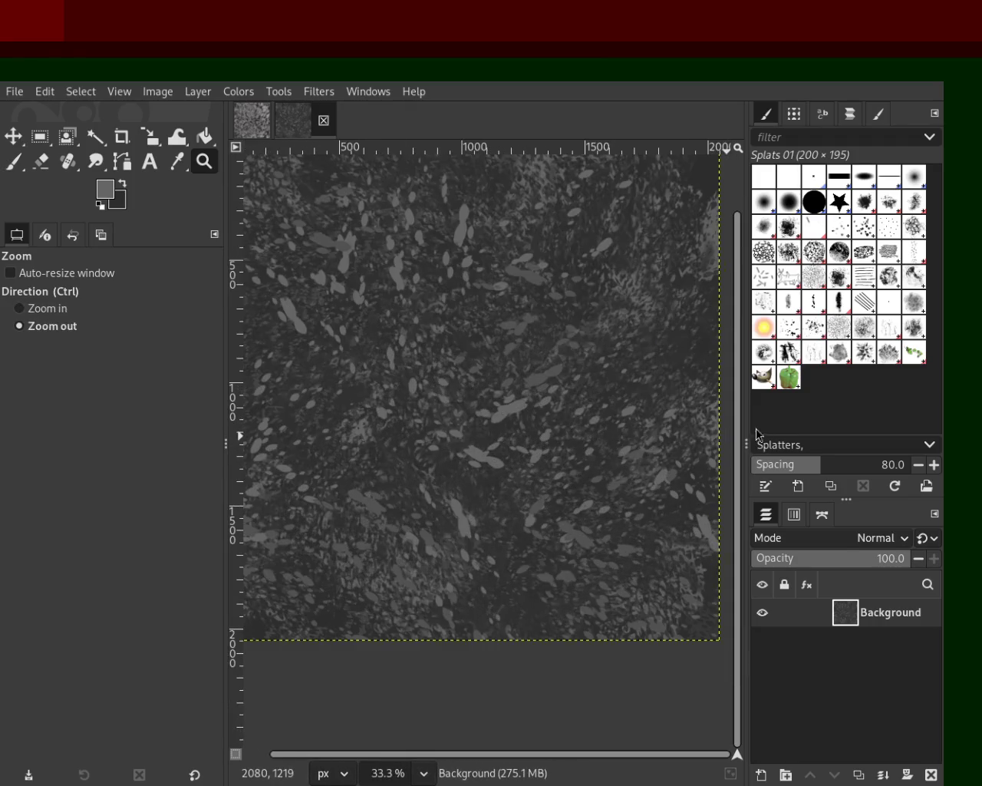
- Paint large leaf-like Texture Hose 03 strokes across the canvas after undoing a trial stroke
left_click(839, 353)
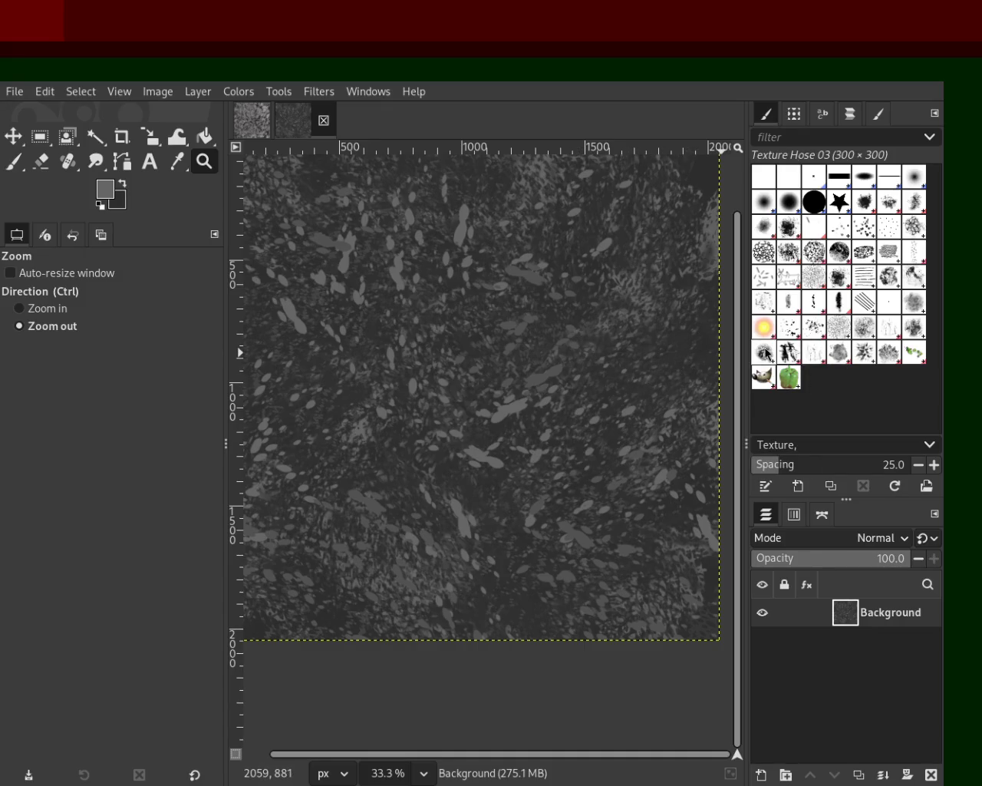
left_click(14, 162)
left_click_drag(564, 358, 336, 154)
key("ctrl+z")
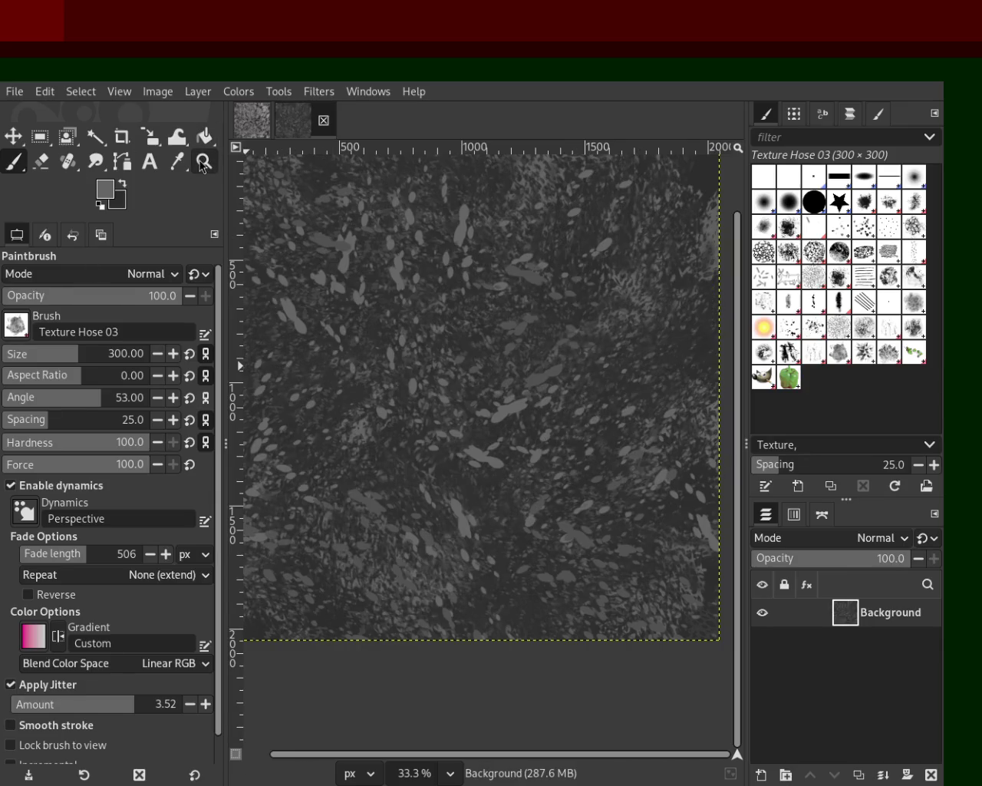
left_click(203, 163)
scroll(488, 517, "up", 1)
scroll(487, 518, "down", 2)
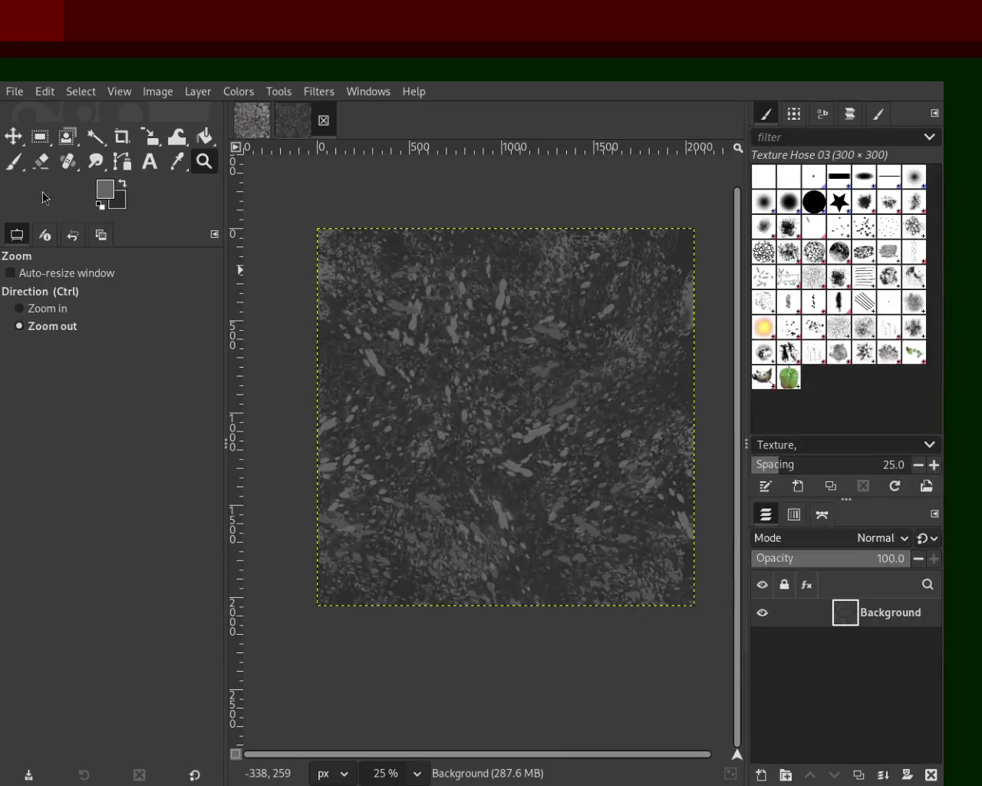
left_click(14, 162)
left_click_drag(632, 311, 631, 431)
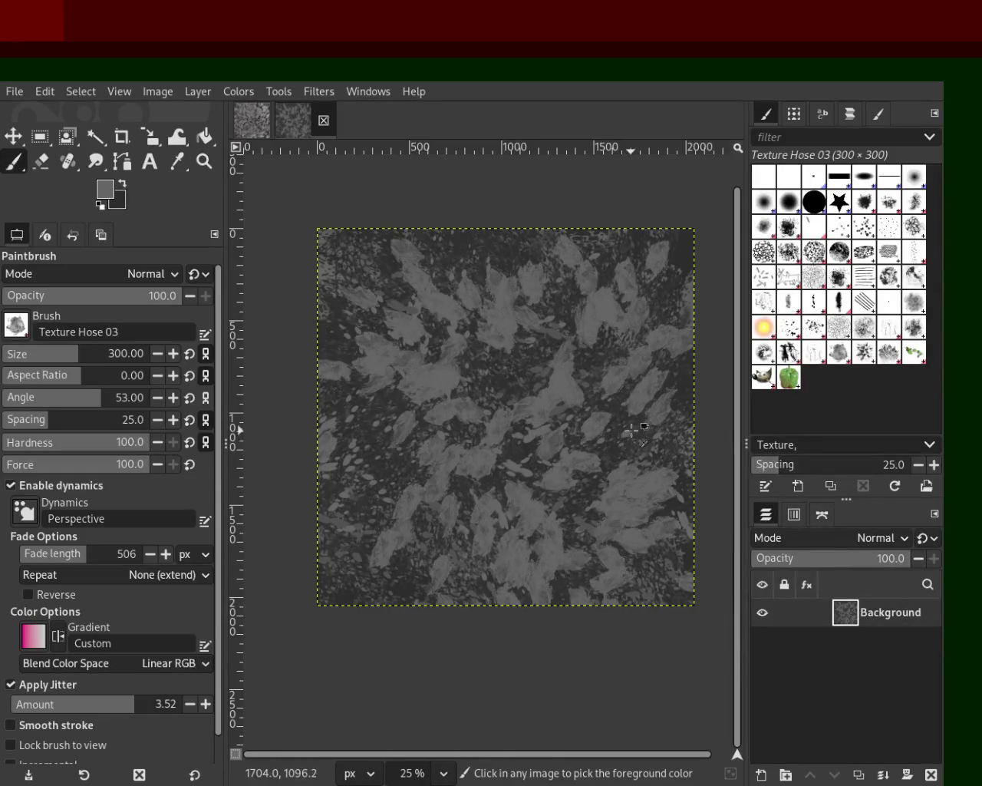
- Sample a dark colour and scatter dark and grey Texture Hose 03 dabs across the canvas
left_click(540, 446, "ctrl")
mouse_move(520, 445)
left_mouse_down()
mouse_move(591, 331)
mouse_move(521, 514)
left_mouse_up()
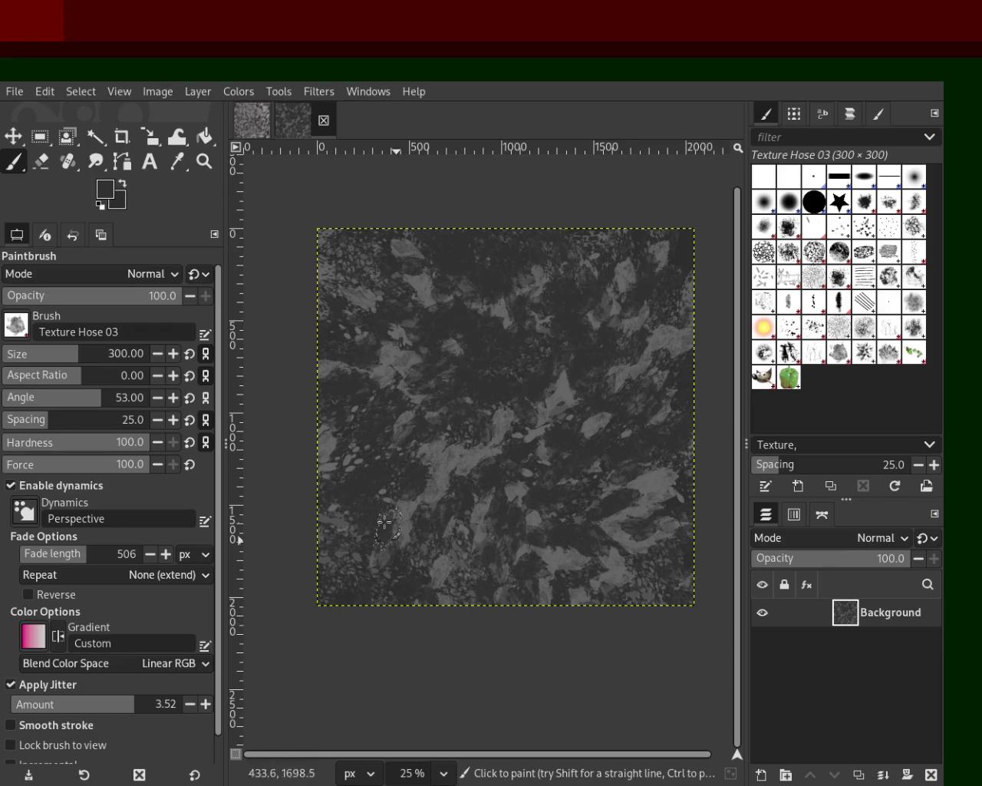
mouse_move(399, 521)
left_mouse_down()
mouse_move(641, 497)
mouse_move(474, 404)
mouse_move(523, 539)
left_mouse_up()
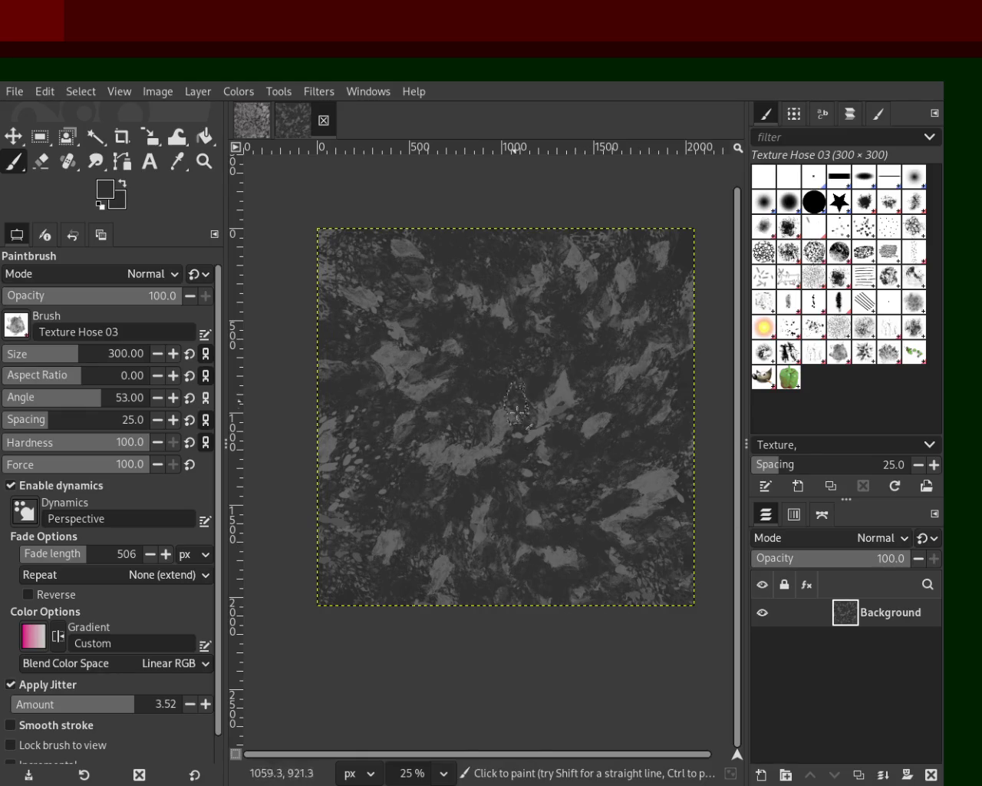
mouse_move(475, 438)
left_mouse_down()
mouse_move(621, 526)
mouse_move(486, 697)
left_mouse_up()
mouse_move(565, 536)
left_mouse_down()
mouse_move(526, 723)
mouse_move(610, 593)
mouse_move(523, 585)
mouse_move(523, 671)
left_mouse_up()
- Compare via undo/redo, then add bright leaf dabs upper middle and lower right plus a dark dab
key("ctrl+z")
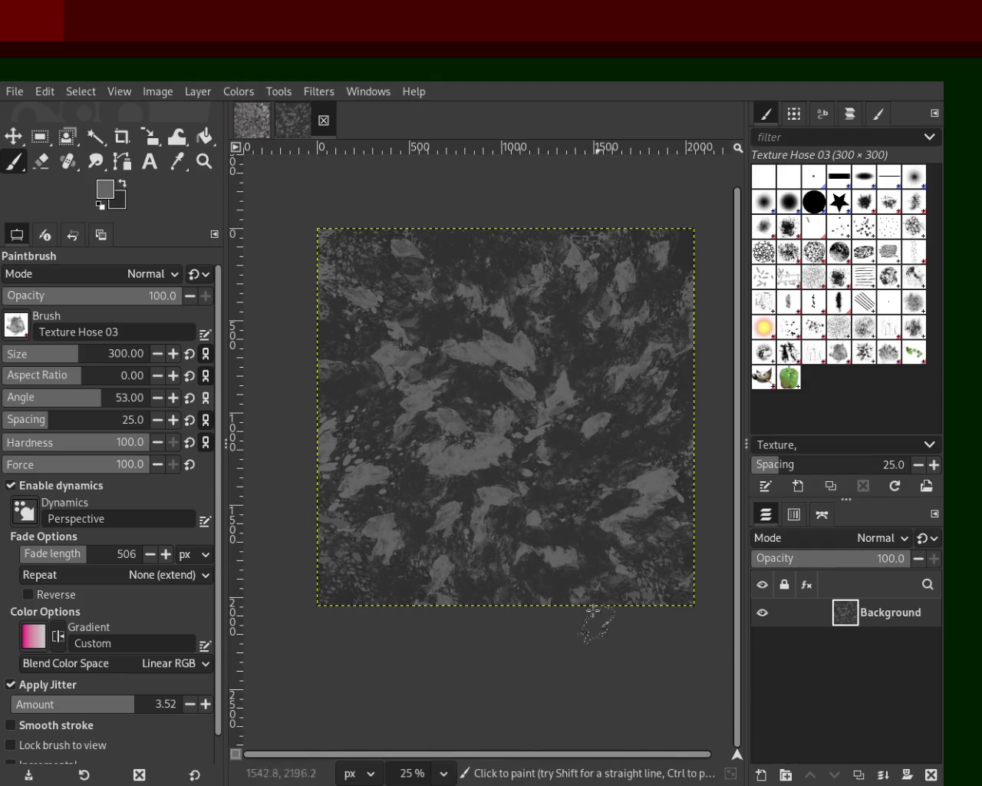
key("ctrl+z")
key("ctrl+z")
key("ctrl+z")
left_click_drag(581, 315, 501, 498)
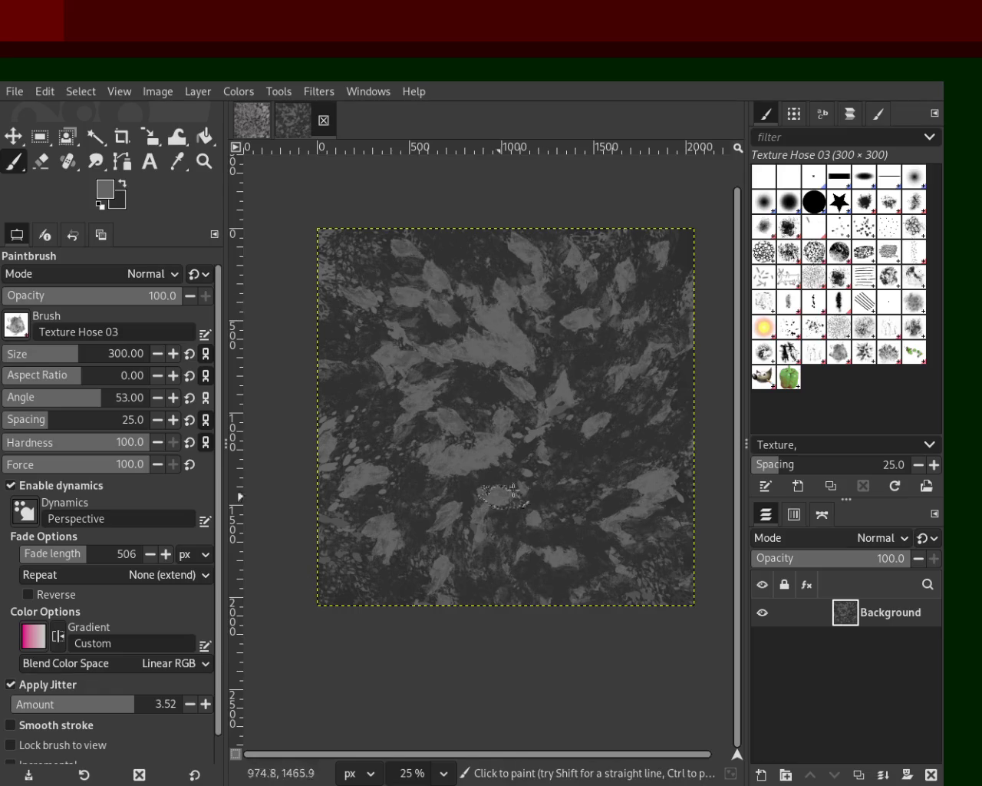
mouse_move(614, 541)
left_mouse_down()
mouse_move(560, 500)
mouse_move(344, 667)
left_mouse_up()
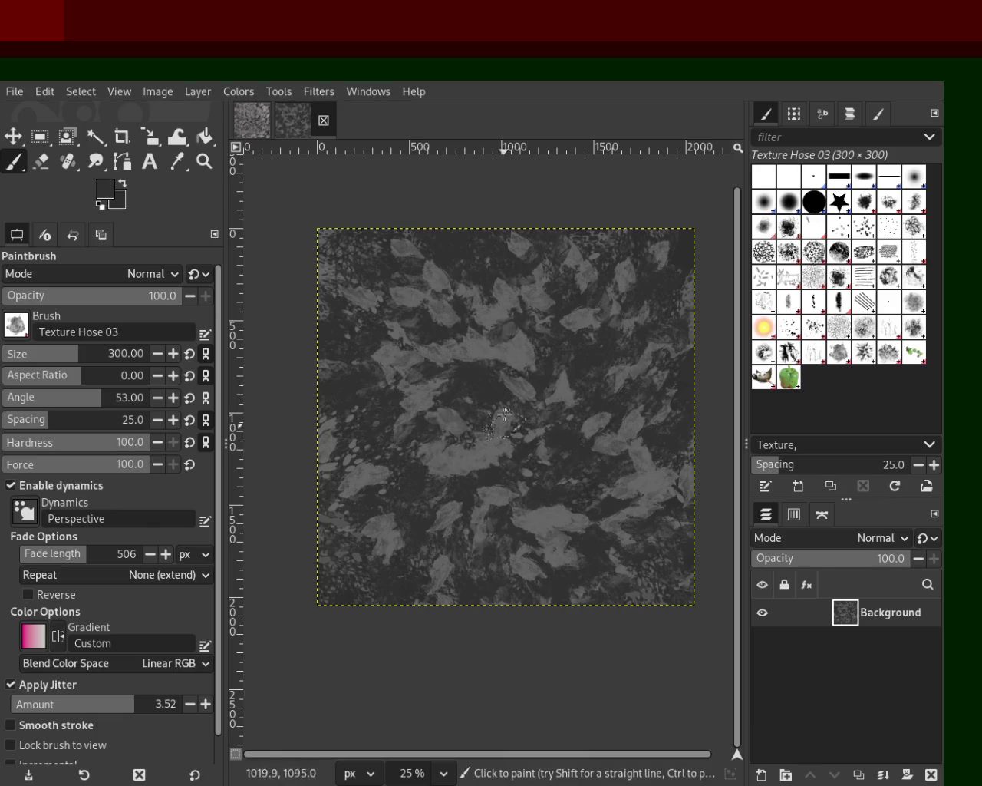
left_click(514, 316, "ctrl")
left_click(514, 316)
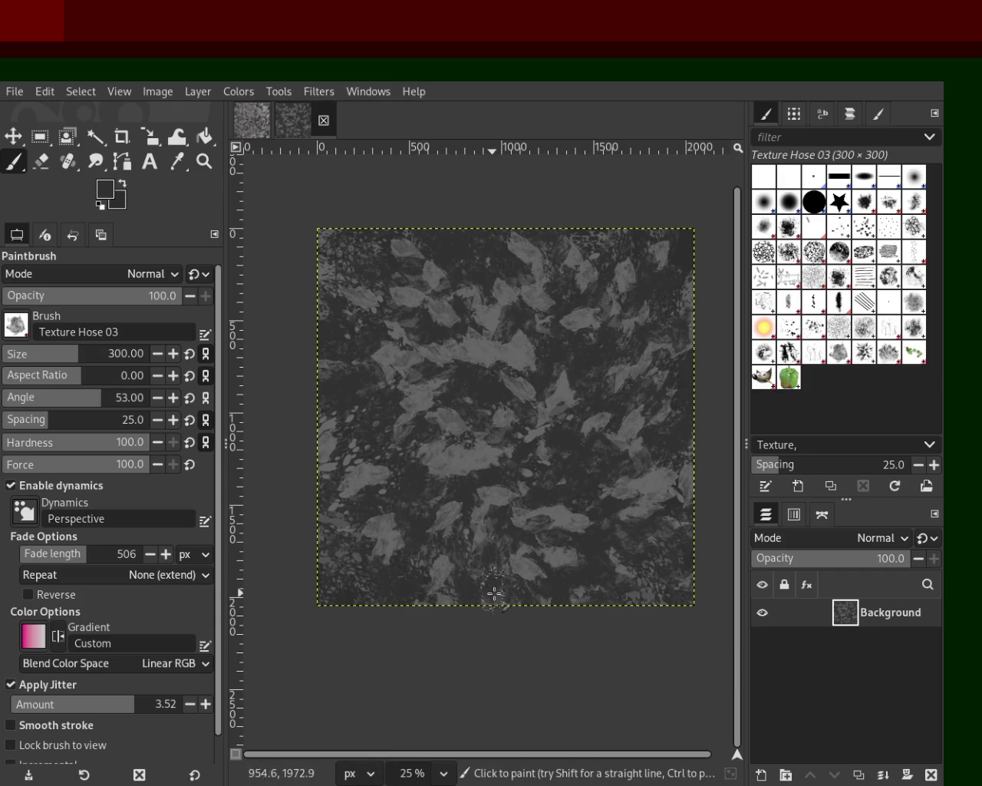
- Zoom in to inspect, then stamp several small dark texture patches near the centre
left_click(204, 161)
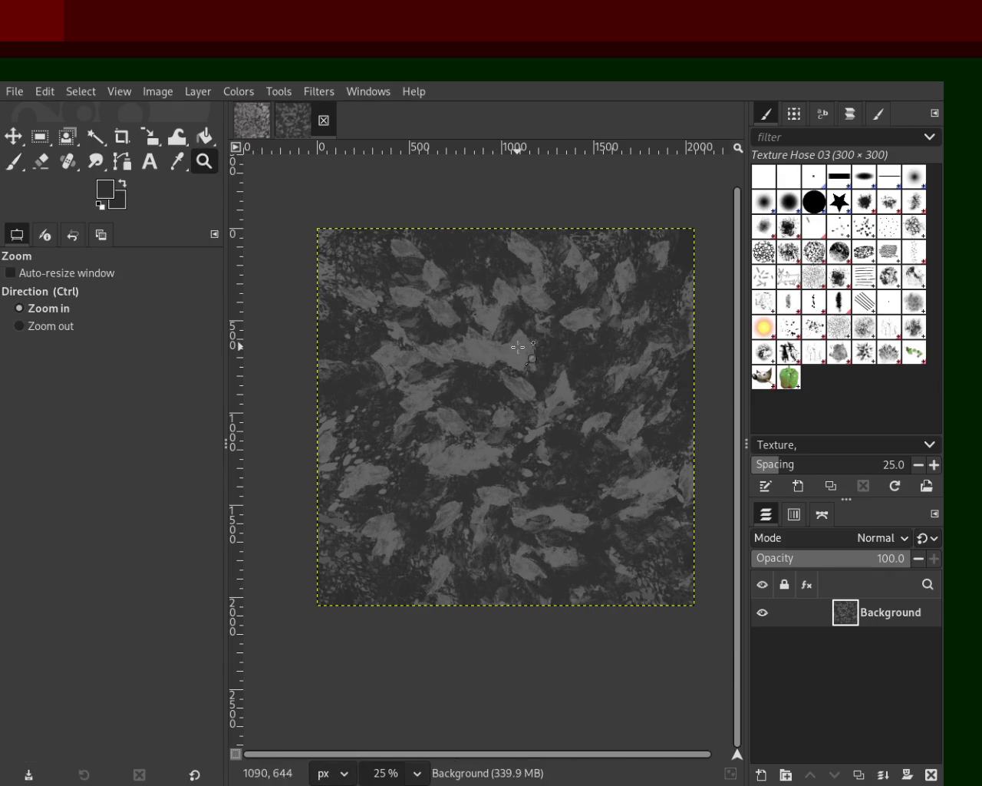
scroll(521, 344, "up", 3)
scroll(526, 351, "down", 2)
scroll(548, 492, "down", 1)
scroll(548, 491, "up", 1)
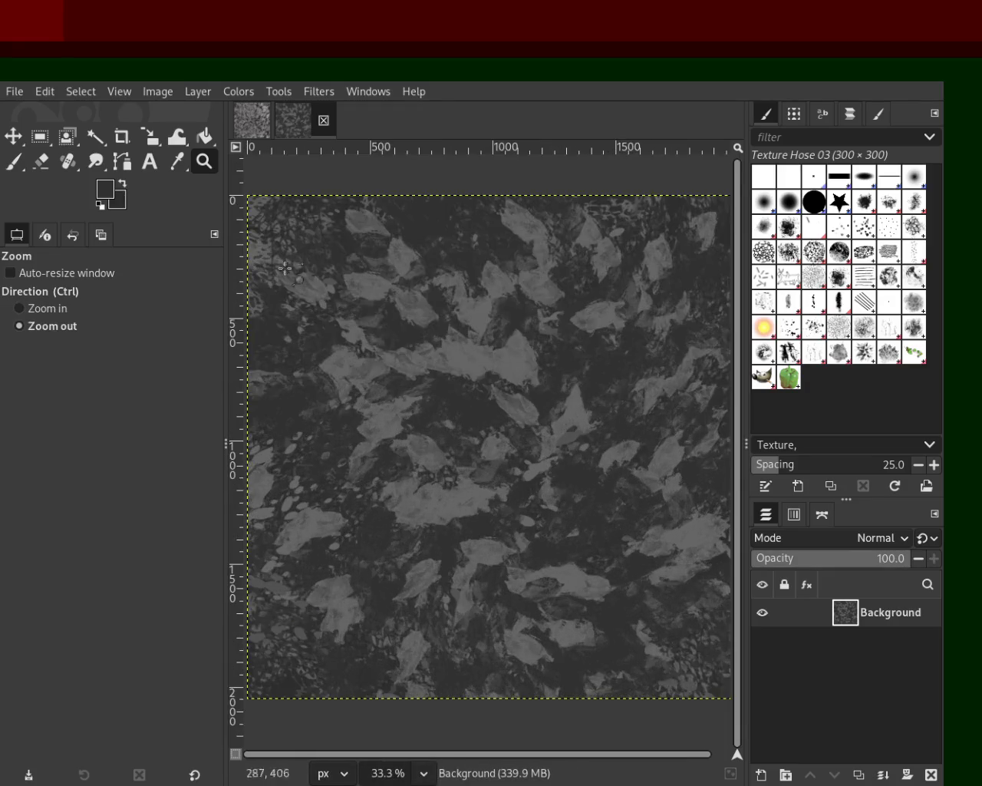
left_click(40, 168)
left_click(14, 161)
left_click_drag(475, 307, 495, 357)
left_click(495, 356)
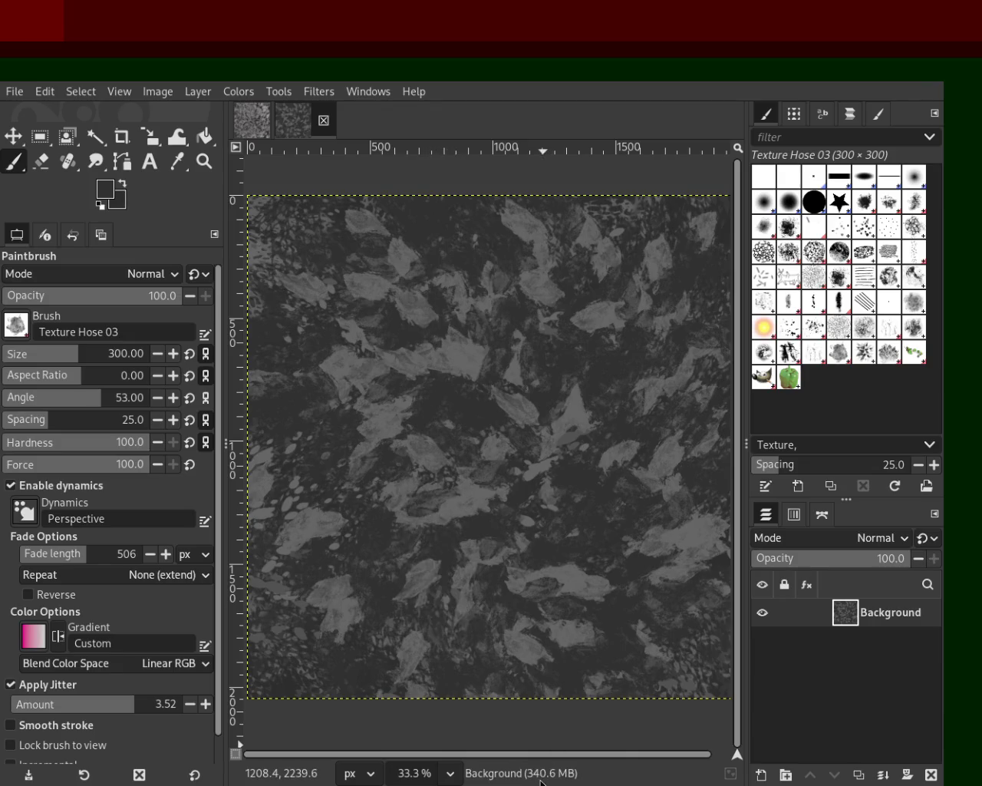
left_click(427, 360)
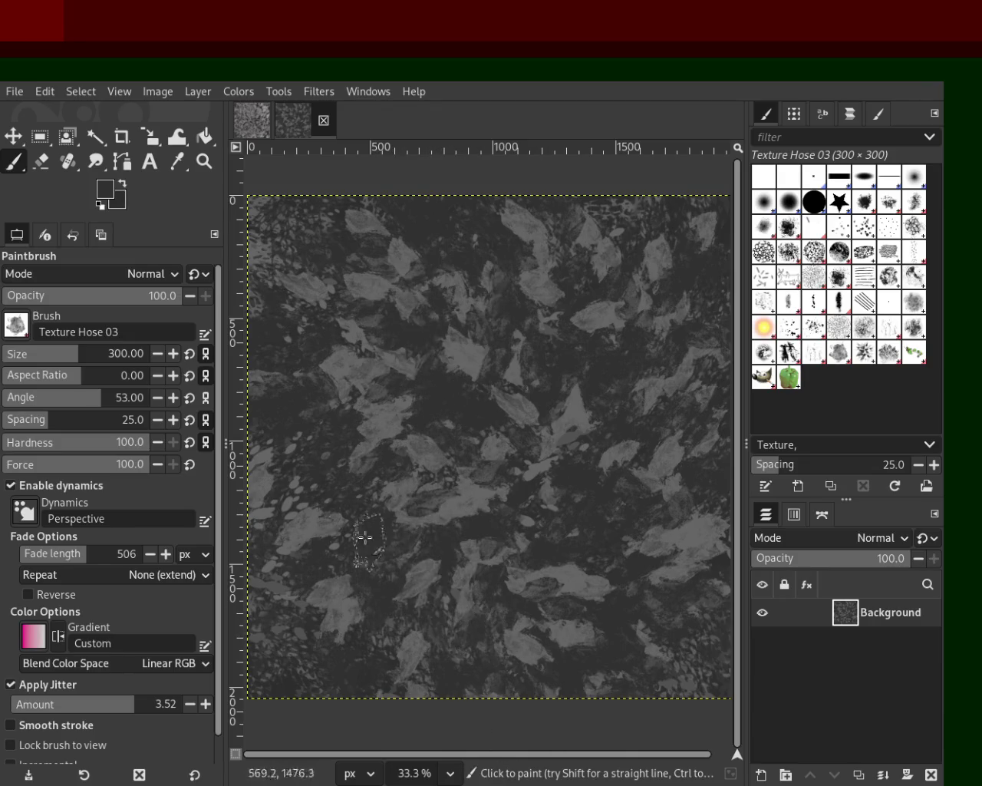
left_click(507, 366)
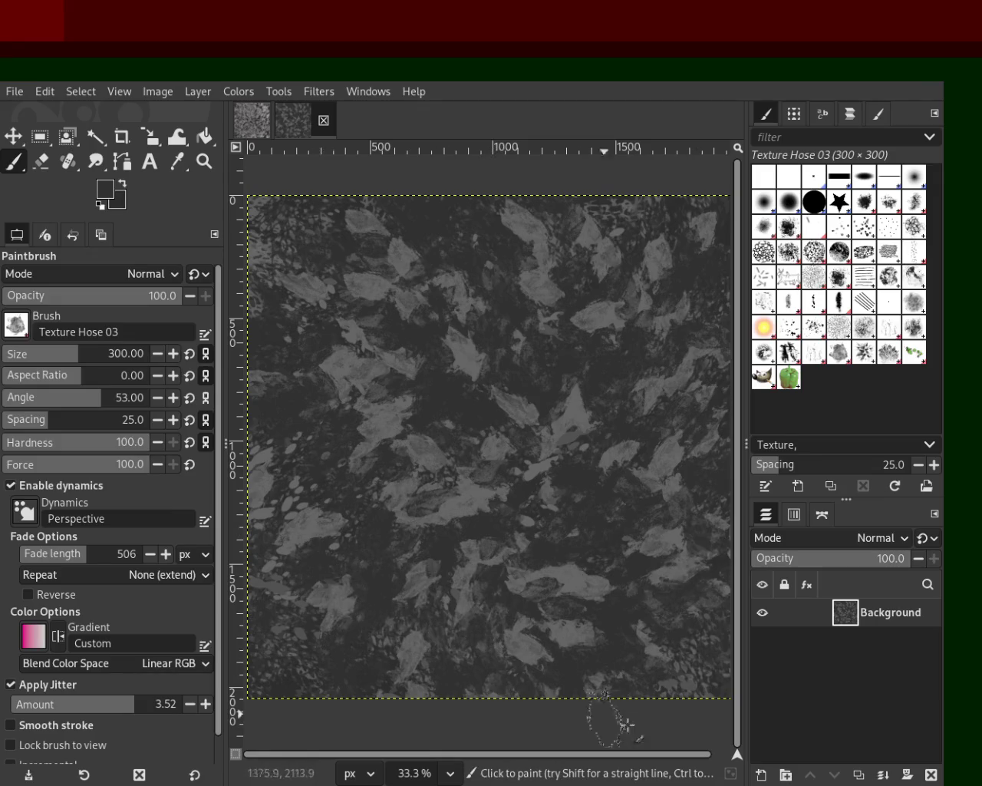
- Zoom out and back in to inspect the whole texture, then choose the Vegetation 01 brush
key("ctrl")
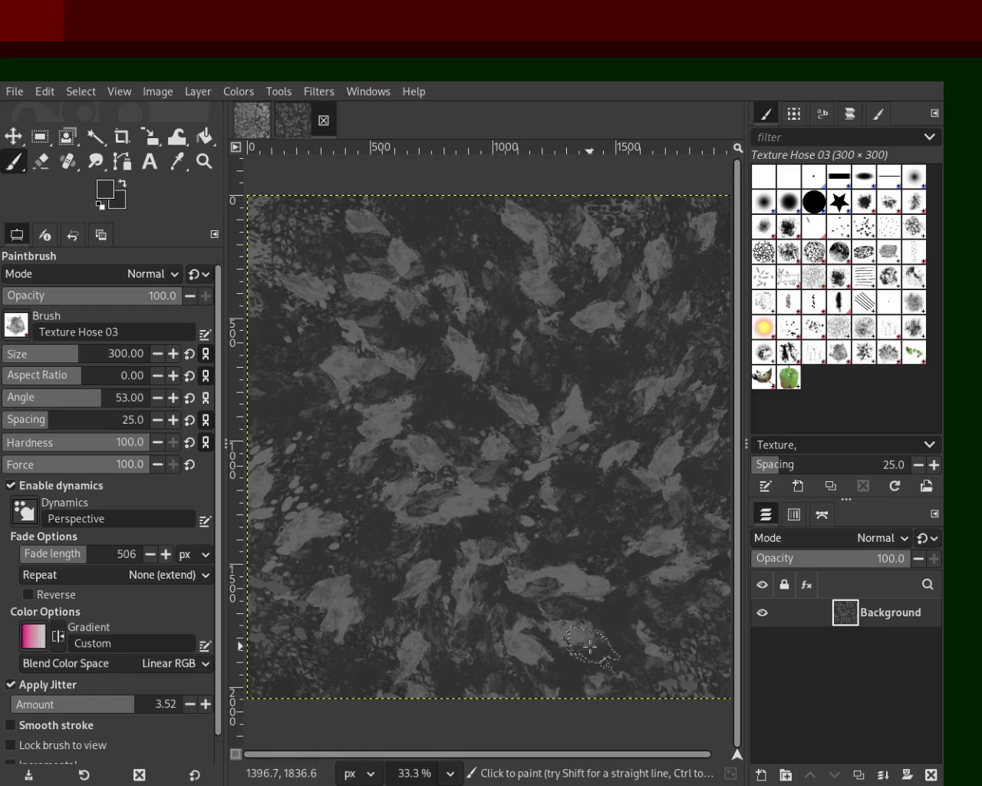
left_click(204, 161)
scroll(494, 434, "up", 1)
scroll(499, 437, "down", 3)
scroll(500, 475, "up", 2)
left_click(500, 476, "ctrl")
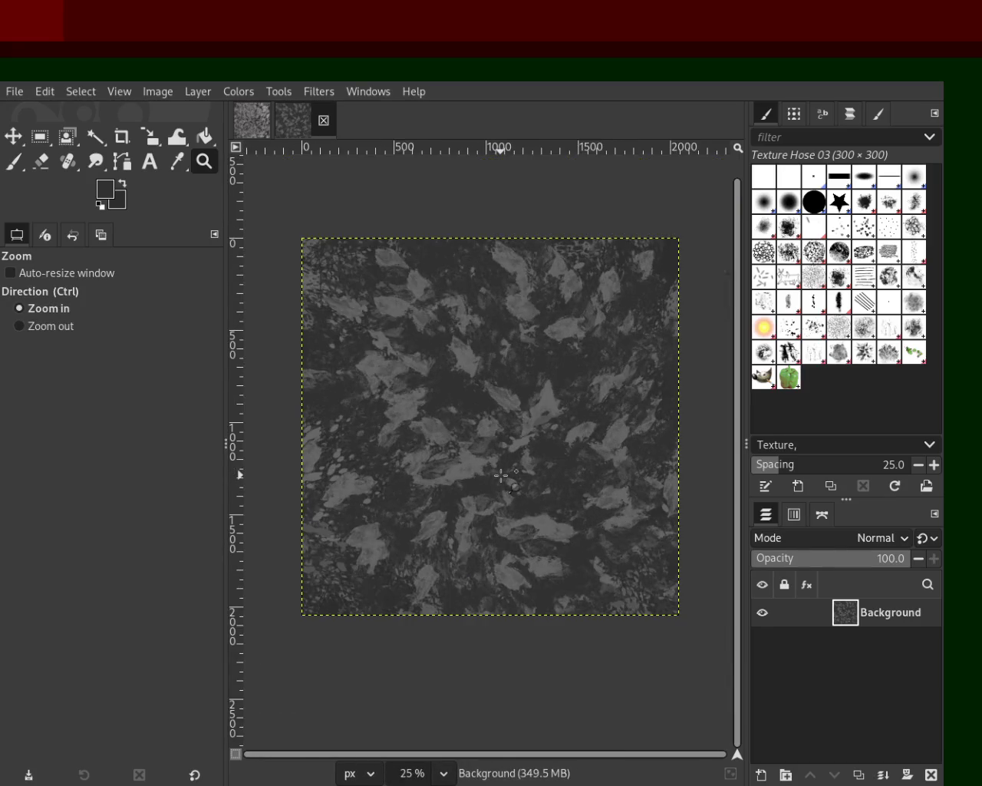
left_click(502, 473)
left_click(516, 491)
left_click(524, 510, "ctrl")
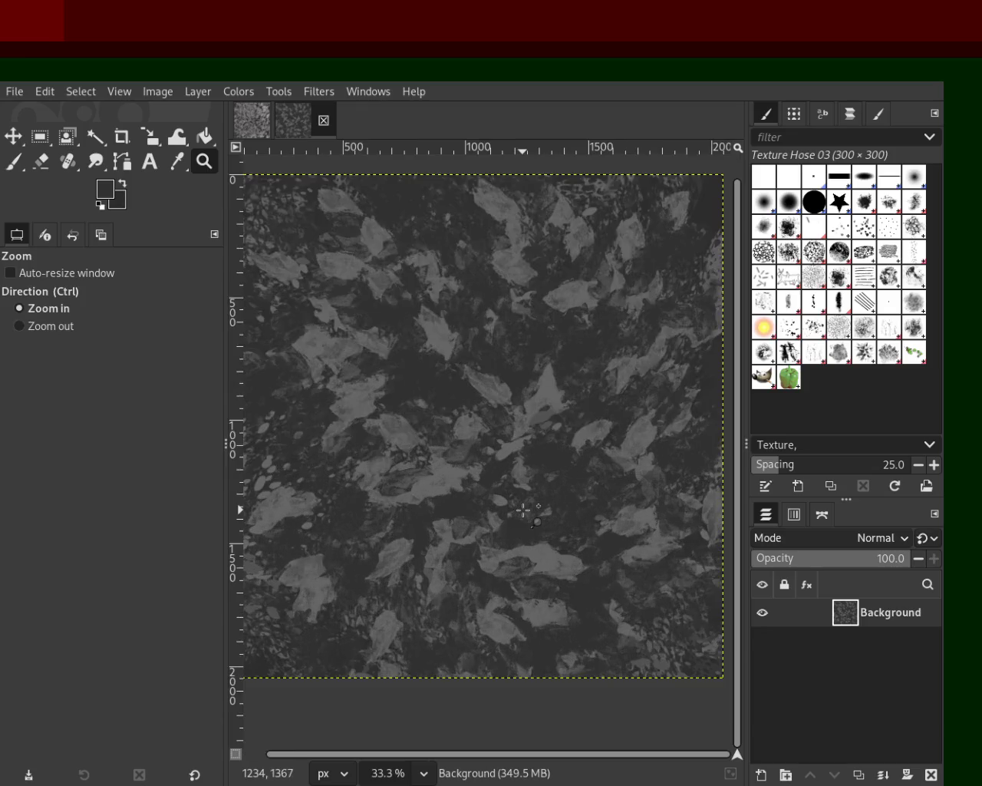
left_click(843, 357)
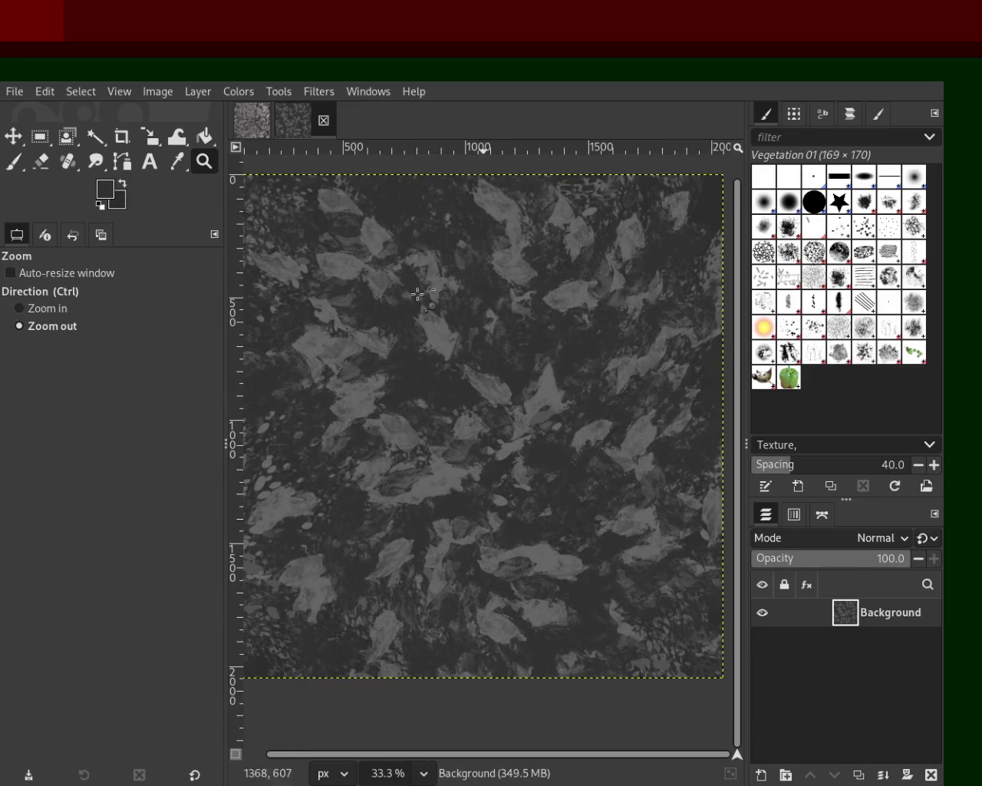
- Sample mid grey and stamp faint Vegetation 01 leaves near the centre at size 384, opacity 42
left_click(13, 161)
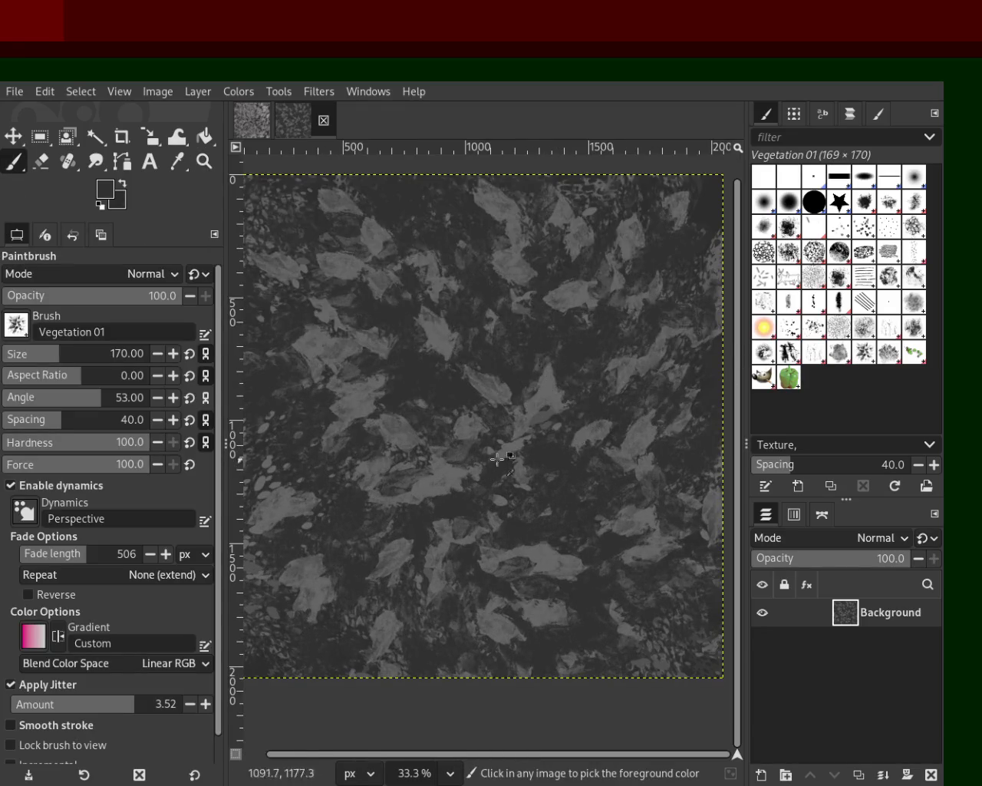
left_click(541, 393, "ctrl")
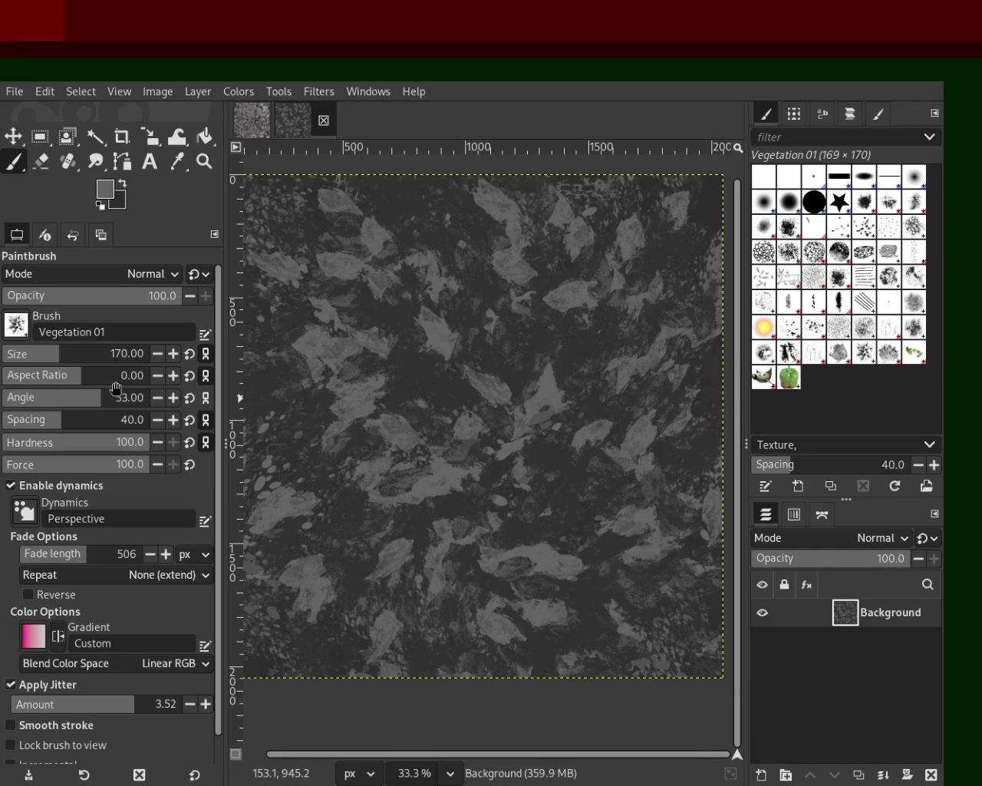
left_click(84, 352)
left_click_drag(84, 352, 87, 352)
mouse_move(583, 606)
left_mouse_down()
mouse_move(425, 614)
mouse_move(621, 468)
mouse_move(603, 298)
mouse_move(596, 531)
left_mouse_up()
key("ctrl+z")
key("ctrl+z")
key("ctrl+z")
key("ctrl+z")
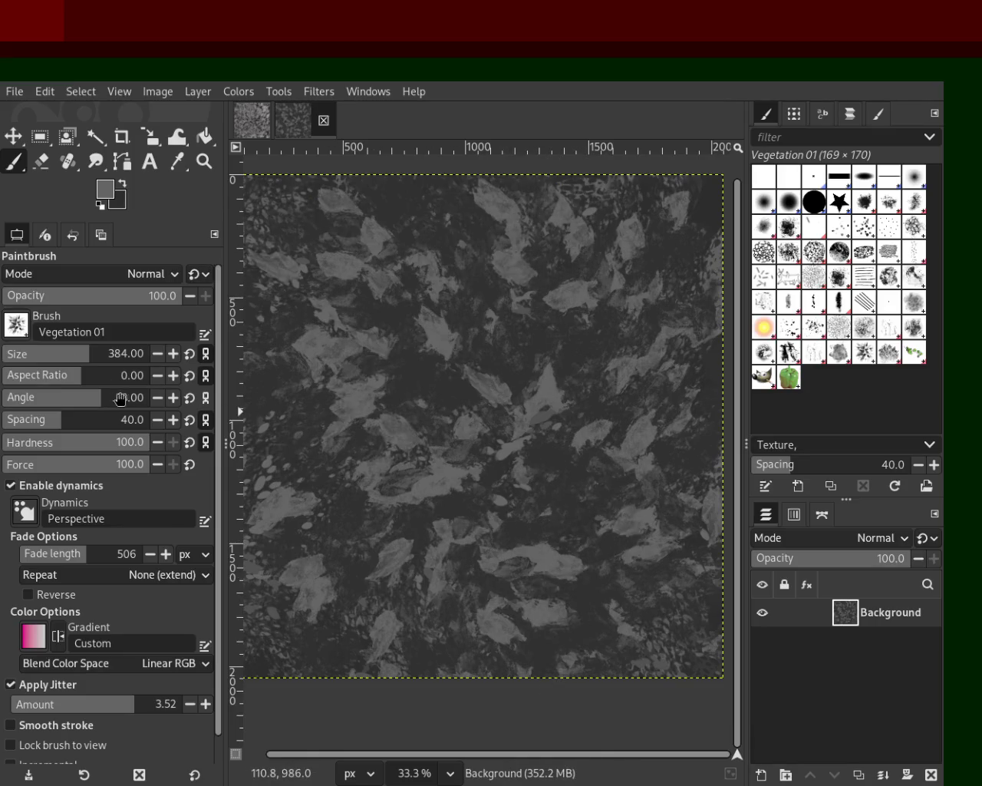
left_click(77, 302)
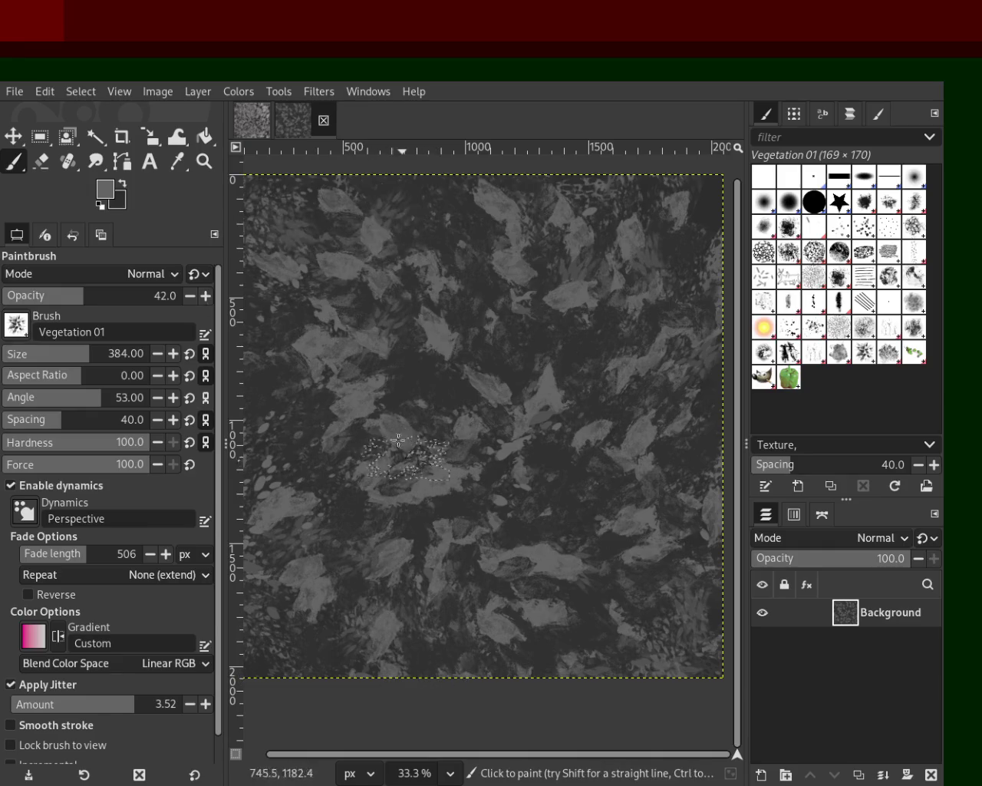
left_click(528, 282)
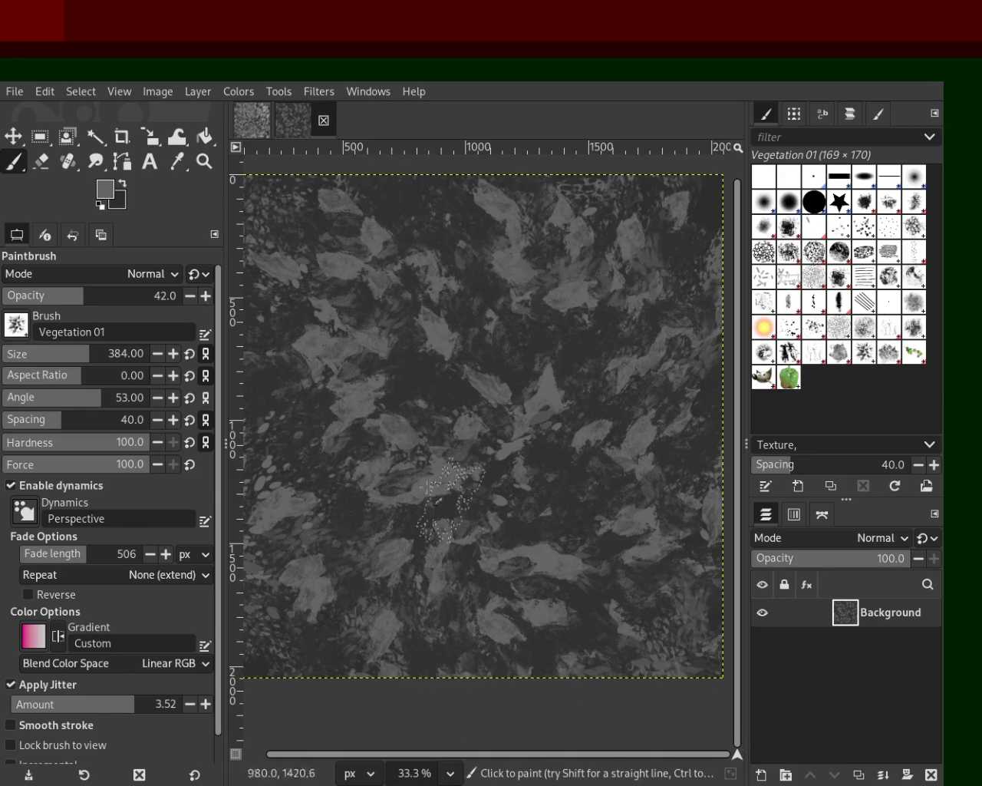
left_click(204, 161)
left_click(508, 455)
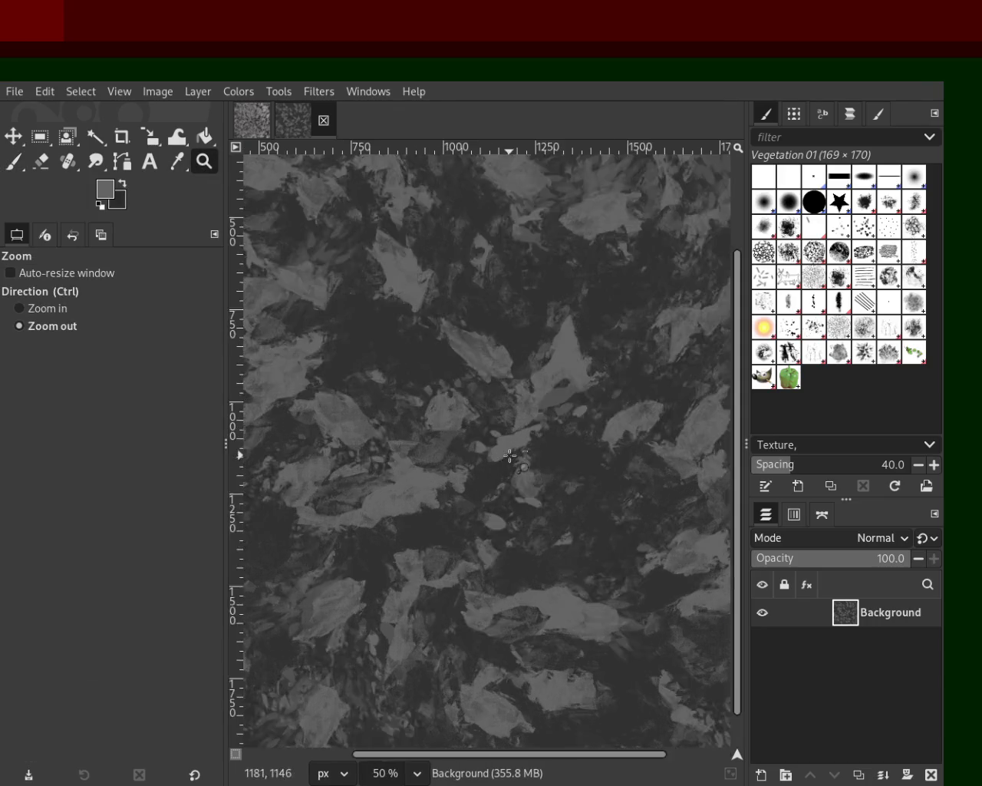
- Zoom in and out repeatedly to compare the texture's overall look and fine detail
left_click(508, 456, "ctrl")
left_click(511, 455)
left_click(510, 456)
left_click(511, 453, "ctrl")
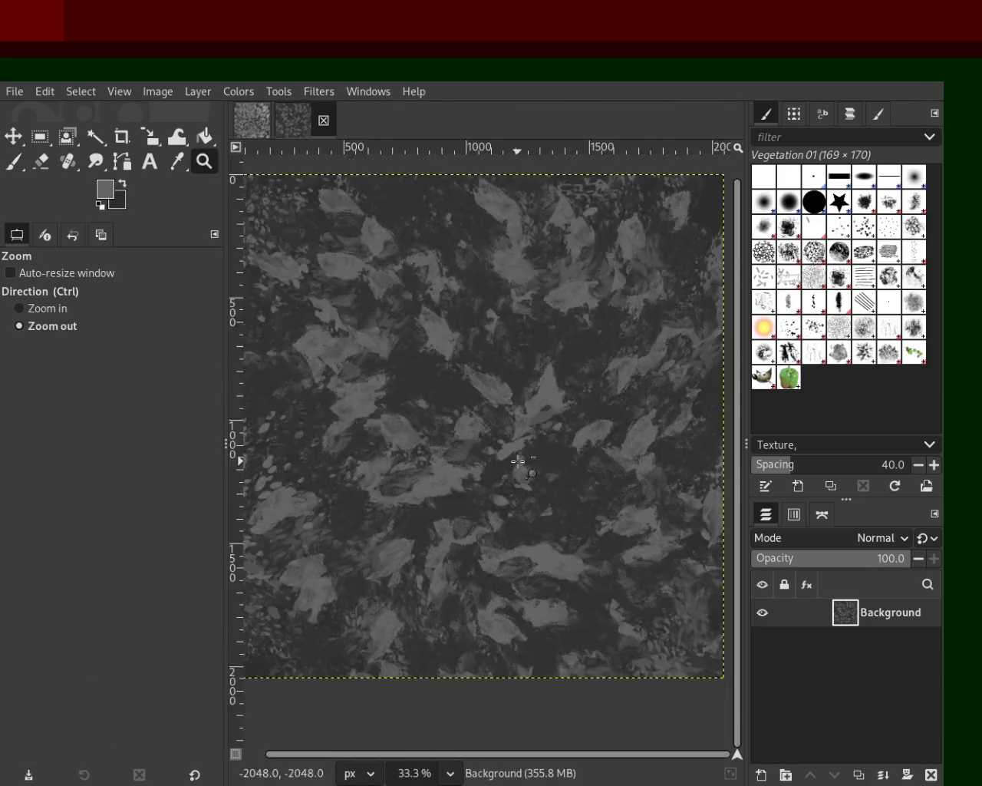
left_click(517, 465, "ctrl")
left_click(484, 438)
left_click(474, 433)
left_click(474, 433, "ctrl")
left_click(477, 432)
left_click(478, 431, "ctrl")
left_click(478, 431)
left_click(479, 431, "ctrl")
left_click(487, 430)
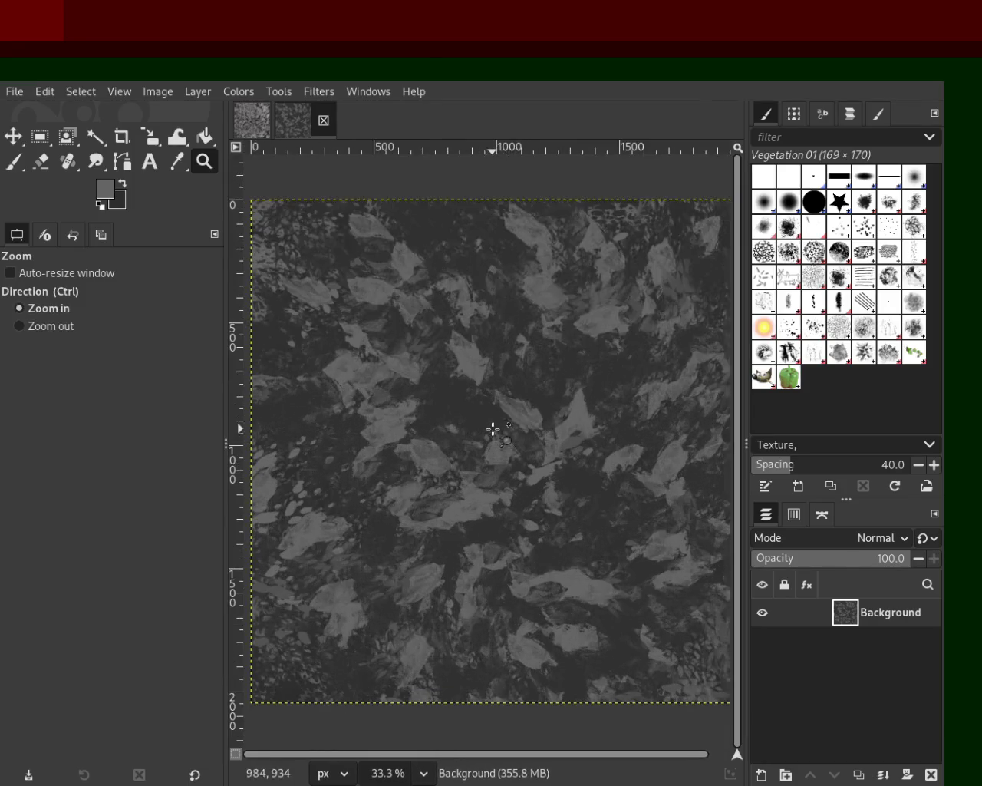
- Paint scratchy Texture Hose 02 strokes at size 408 across the image and inspect the result
left_click(823, 358)
key("p")
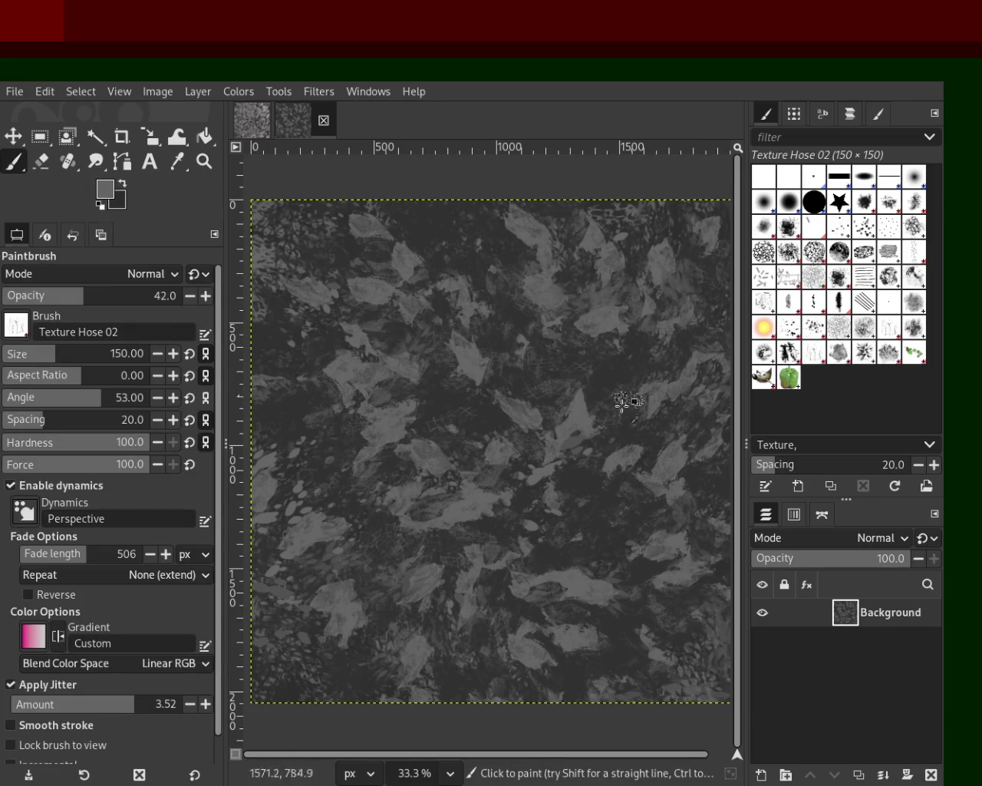
left_click(92, 353)
left_click(630, 361)
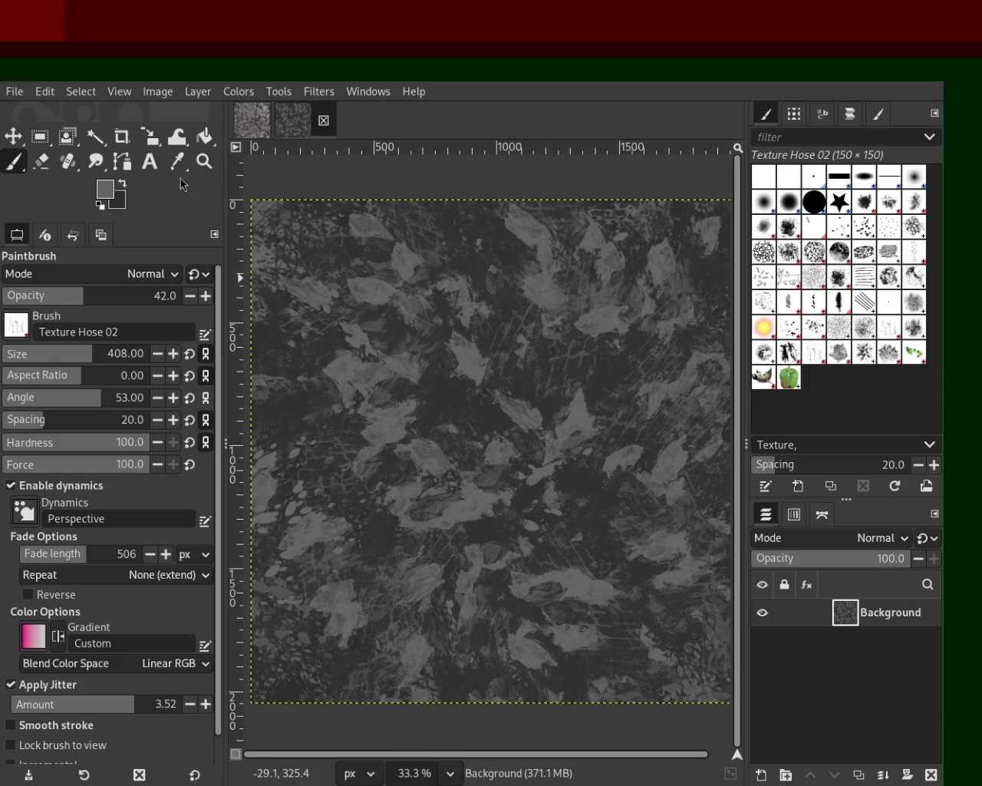
left_click(204, 161)
scroll(558, 373, "up", 1)
scroll(559, 373, "down", 4)
scroll(567, 374, "up", 1)
scroll(591, 375, "up", 3)
scroll(591, 375, "down", 3)
scroll(511, 466, "up", 2)
scroll(511, 467, "down", 1)
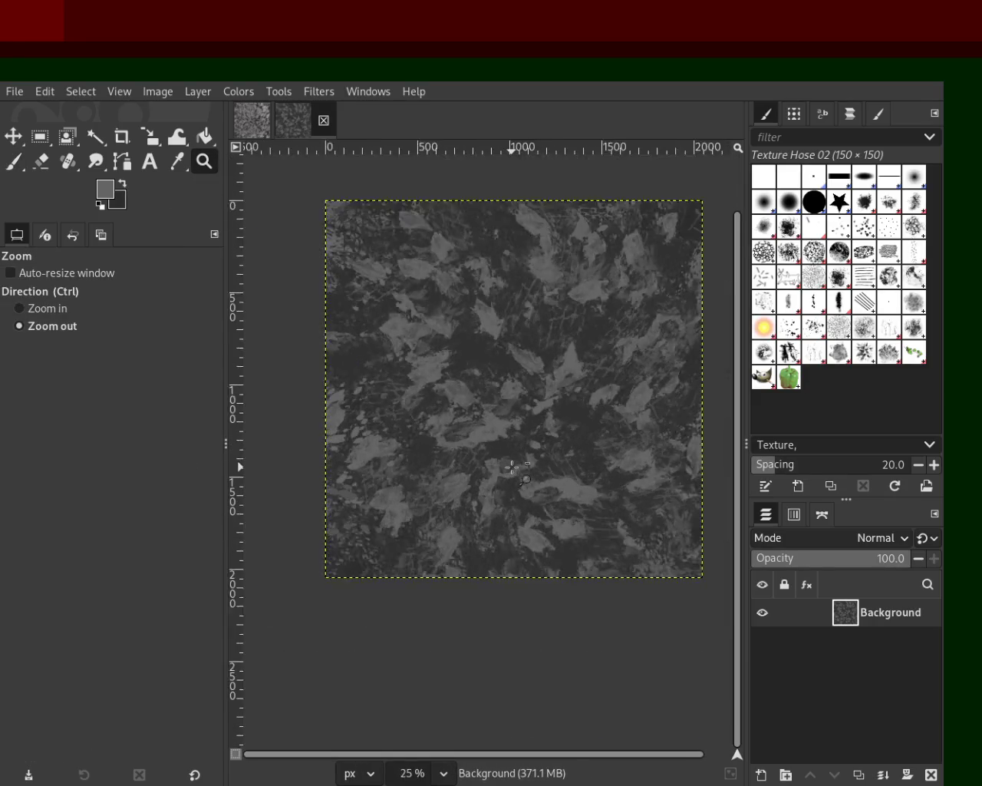
scroll(543, 384, "up", 1)
scroll(543, 384, "down", 1)
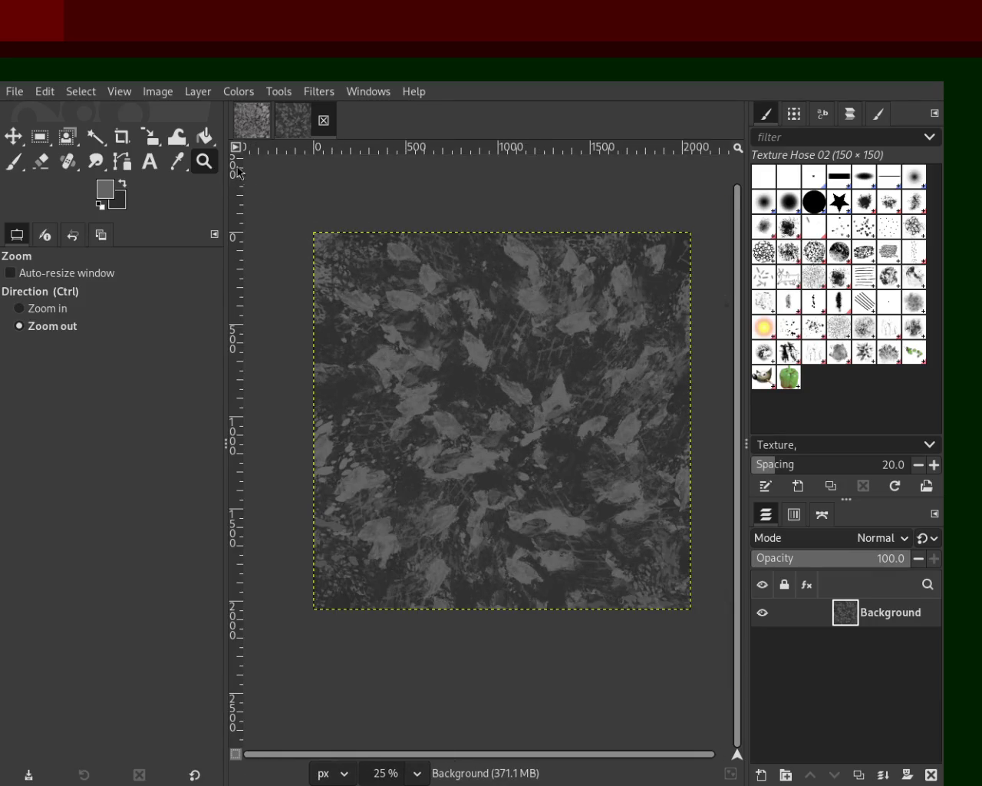
- Close the other texture image, zoom the leafy texture to 33.3%, and choose Texture Hose 01
left_click(258, 129)
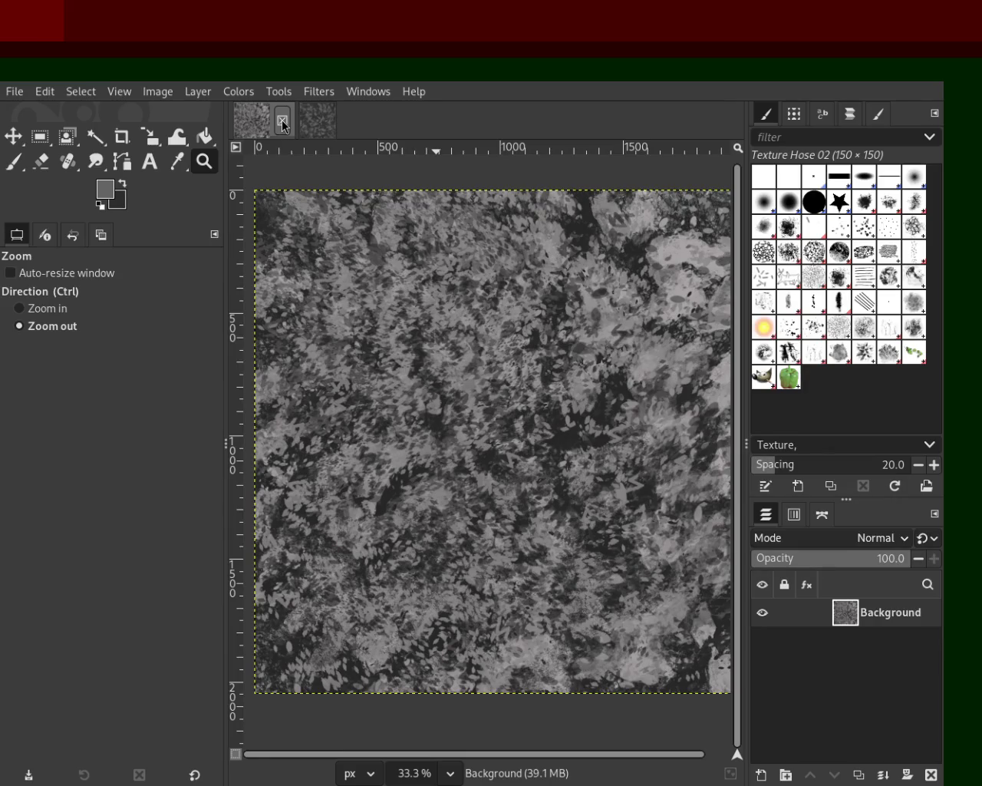
left_click(281, 120)
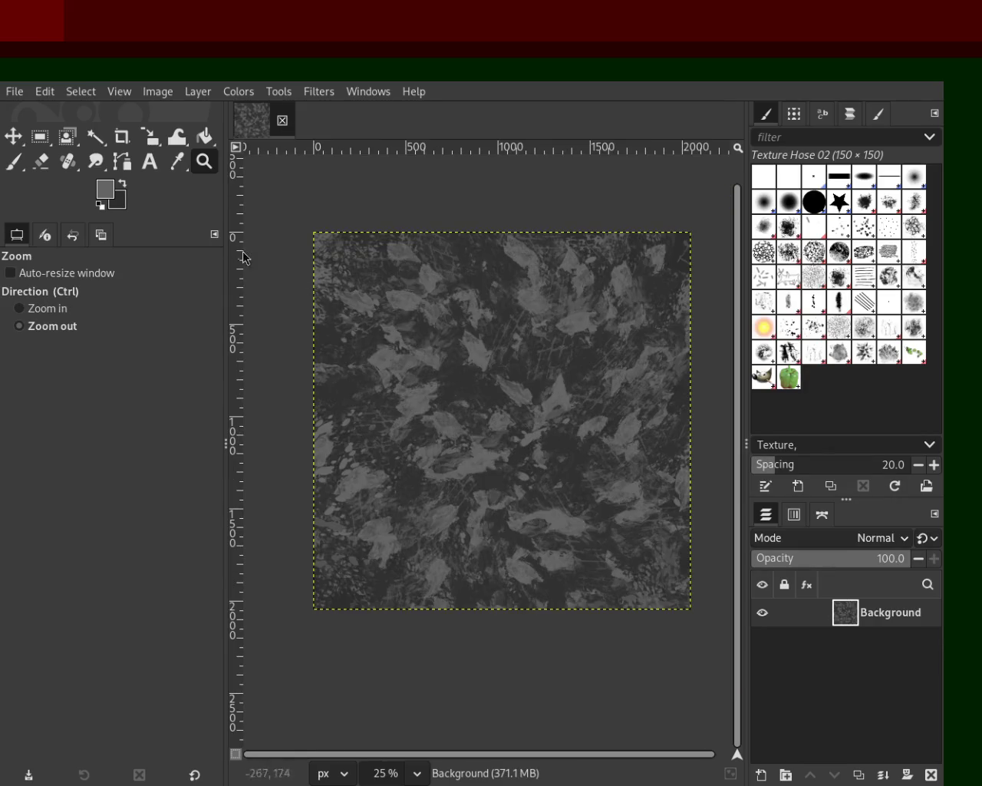
left_click(555, 345)
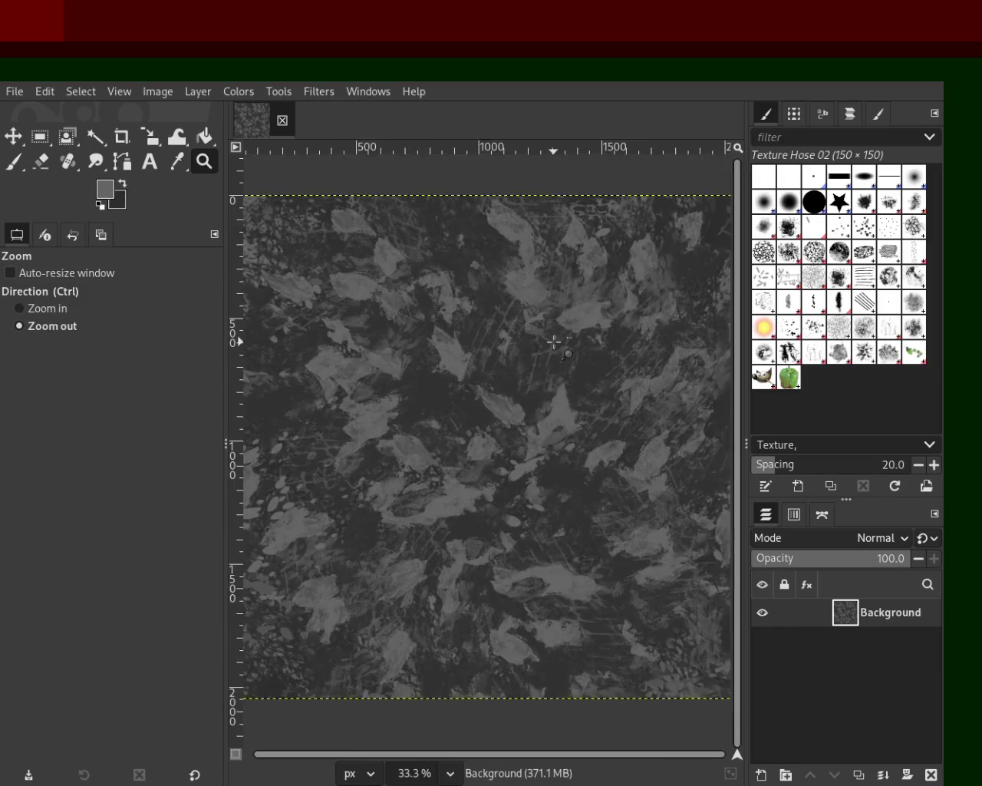
left_click(557, 347, "ctrl")
left_click(557, 346)
left_click(793, 354)
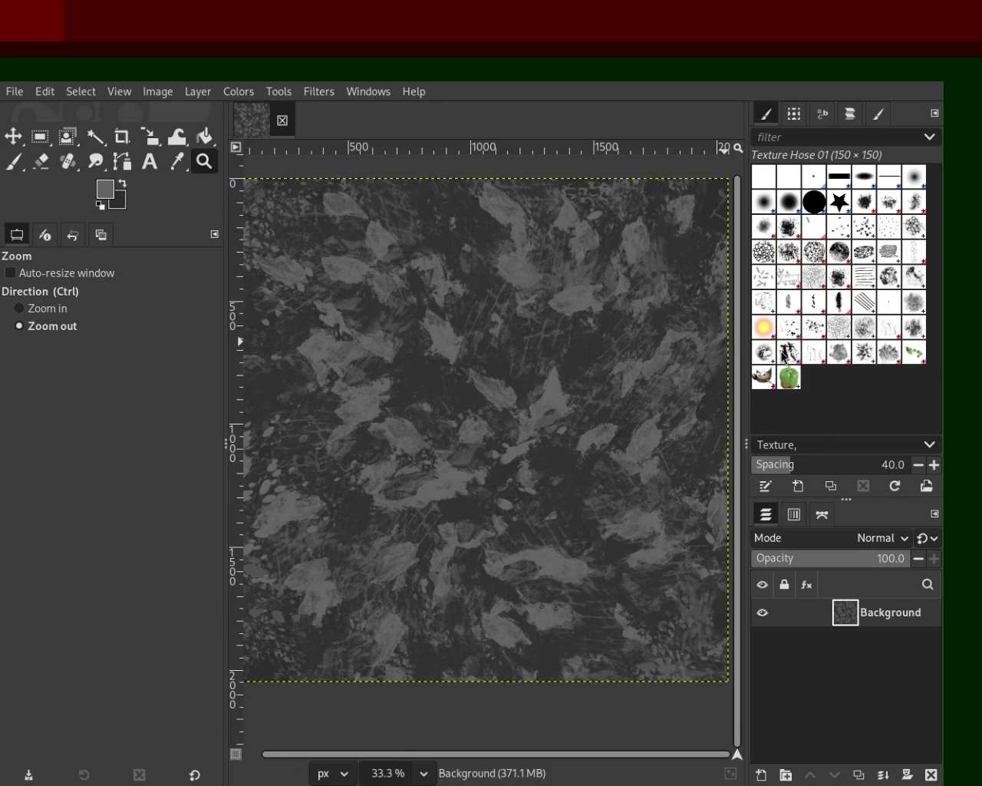
- Paint Texture Hose 01 streaks at size 367, then try Texture 02 and undo it
left_click(10, 163)
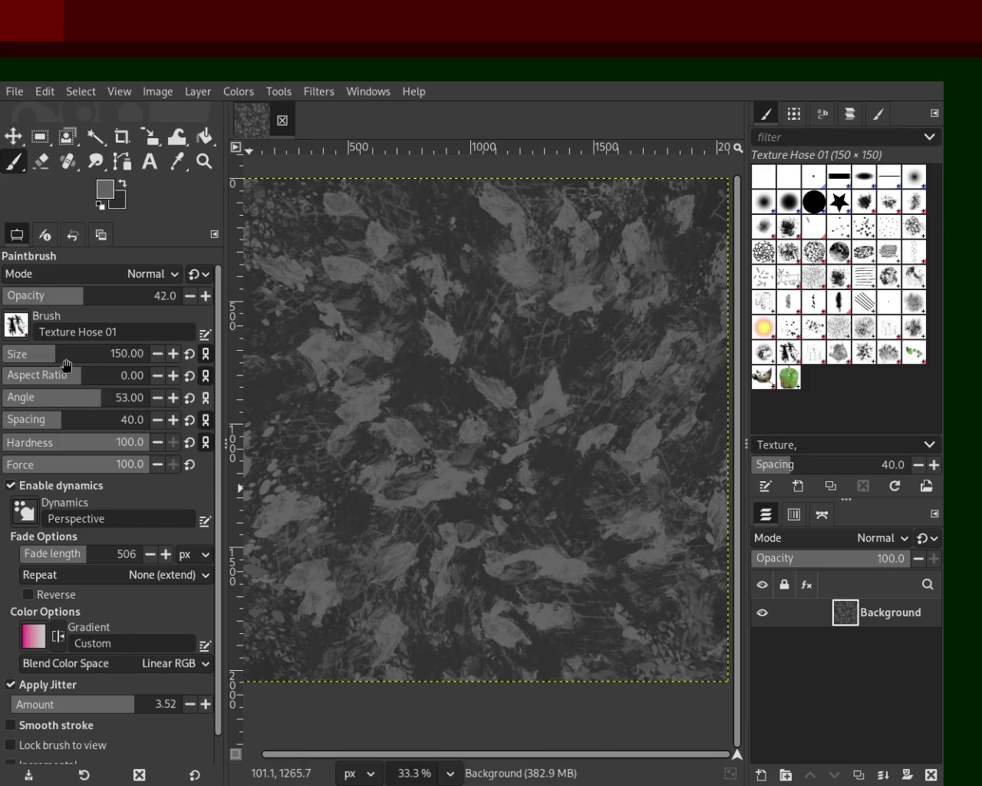
left_click_drag(66, 366, 86, 364)
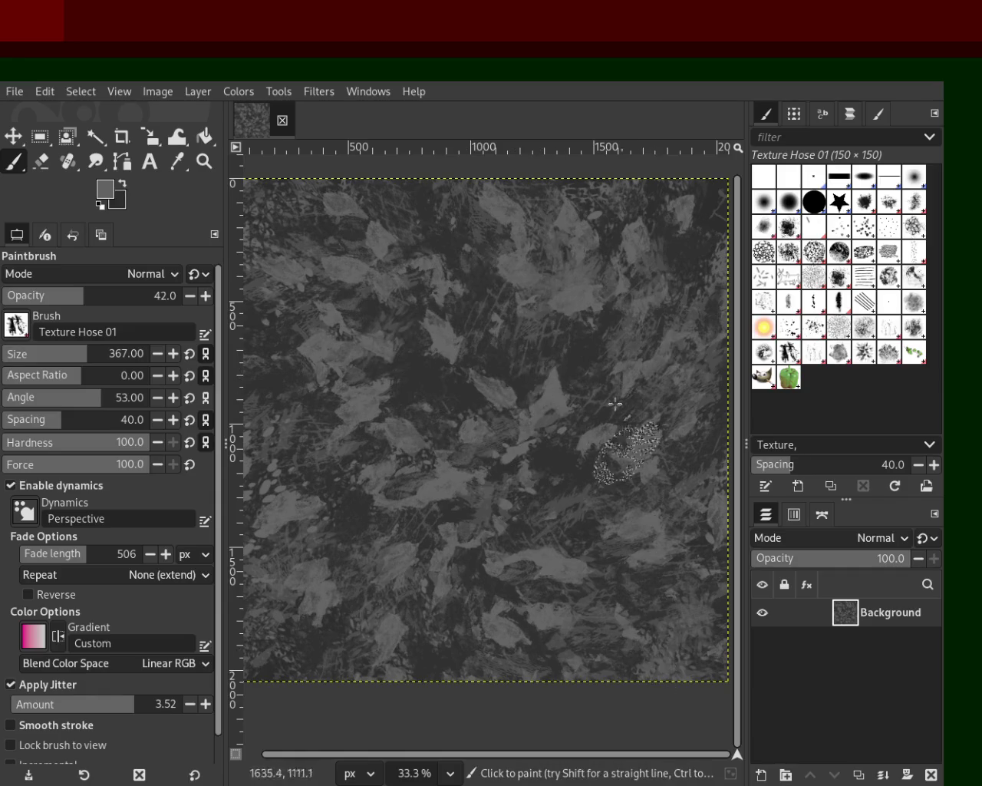
left_click(764, 354)
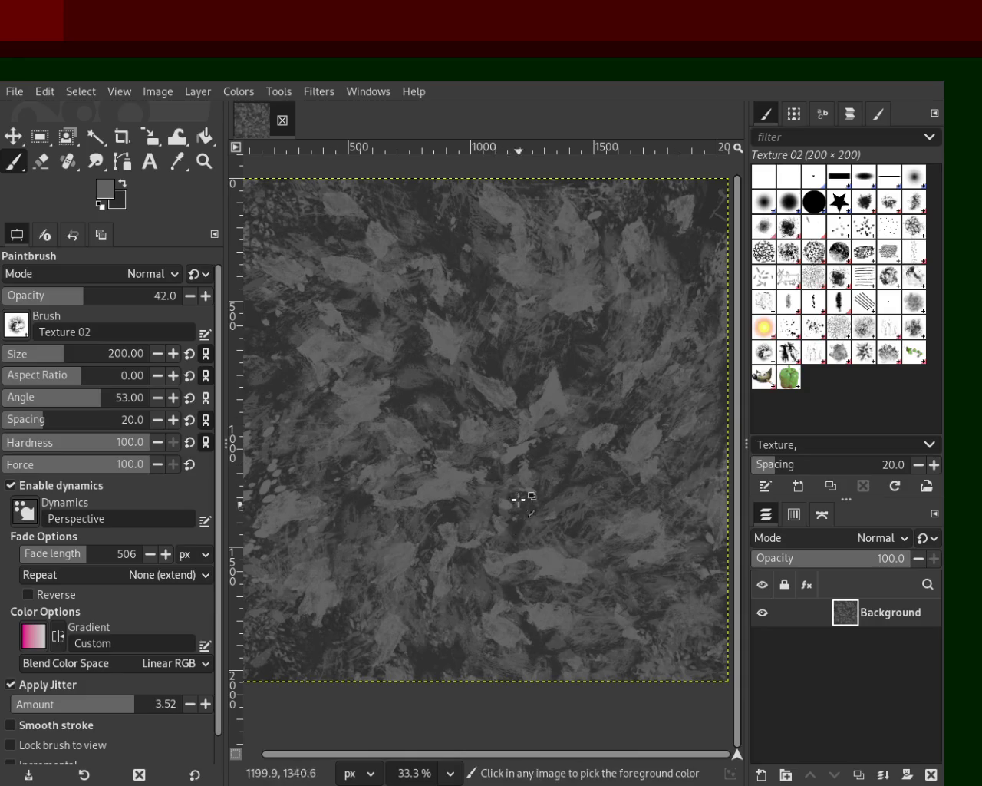
key("ctrl+z")
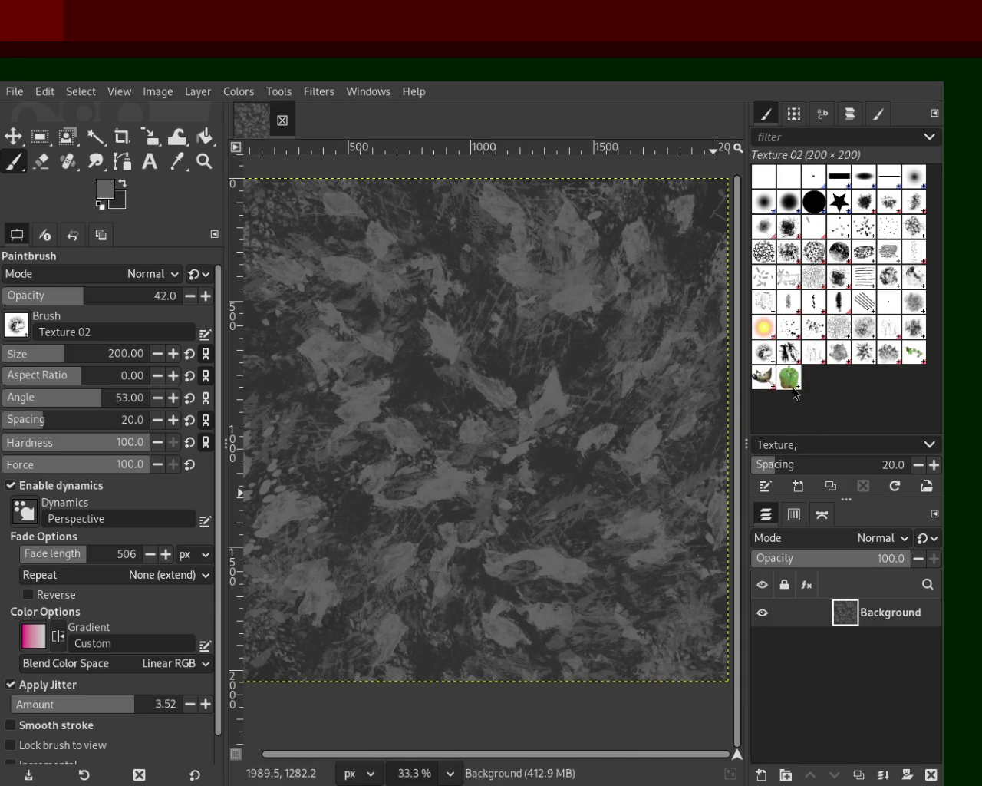
- Stamp Stone Work 01 speckles at size 467 near the bottom of the texture
left_click(896, 330)
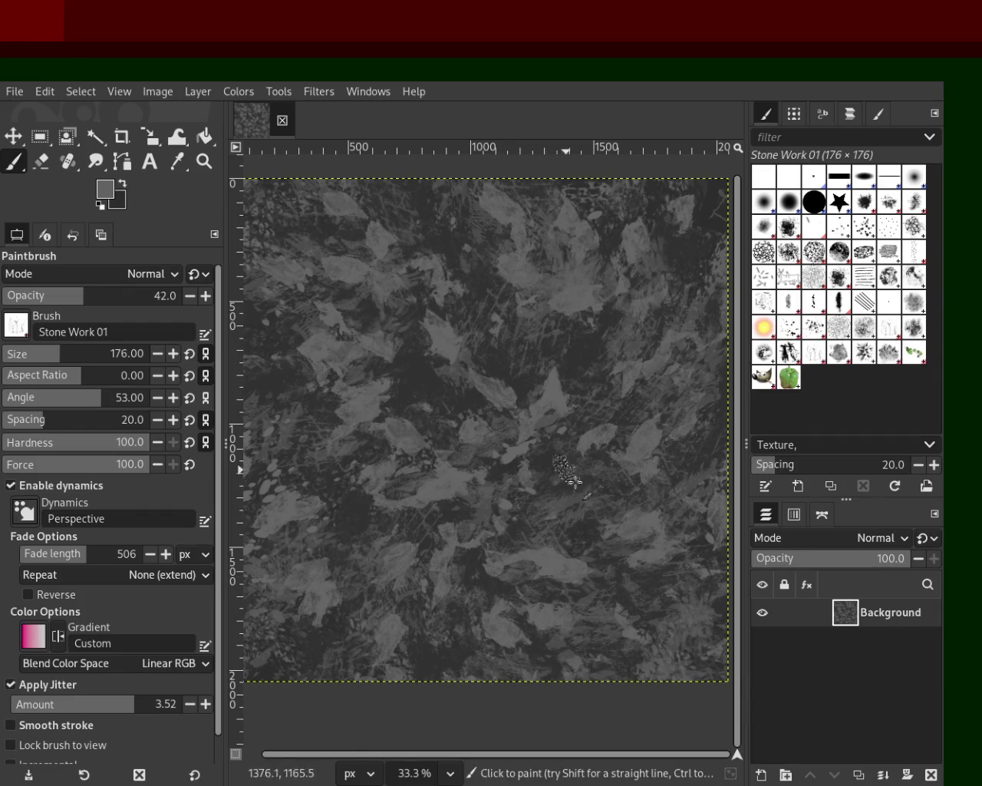
left_click(78, 358)
left_click_drag(79, 358, 98, 358)
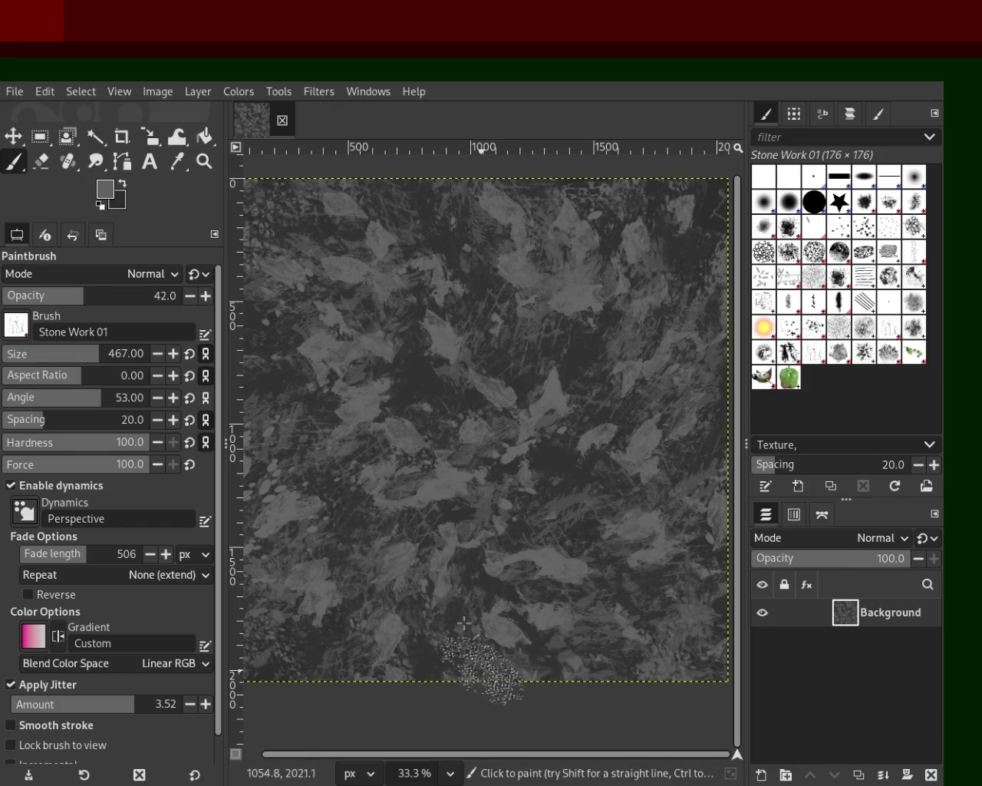
left_click(474, 658)
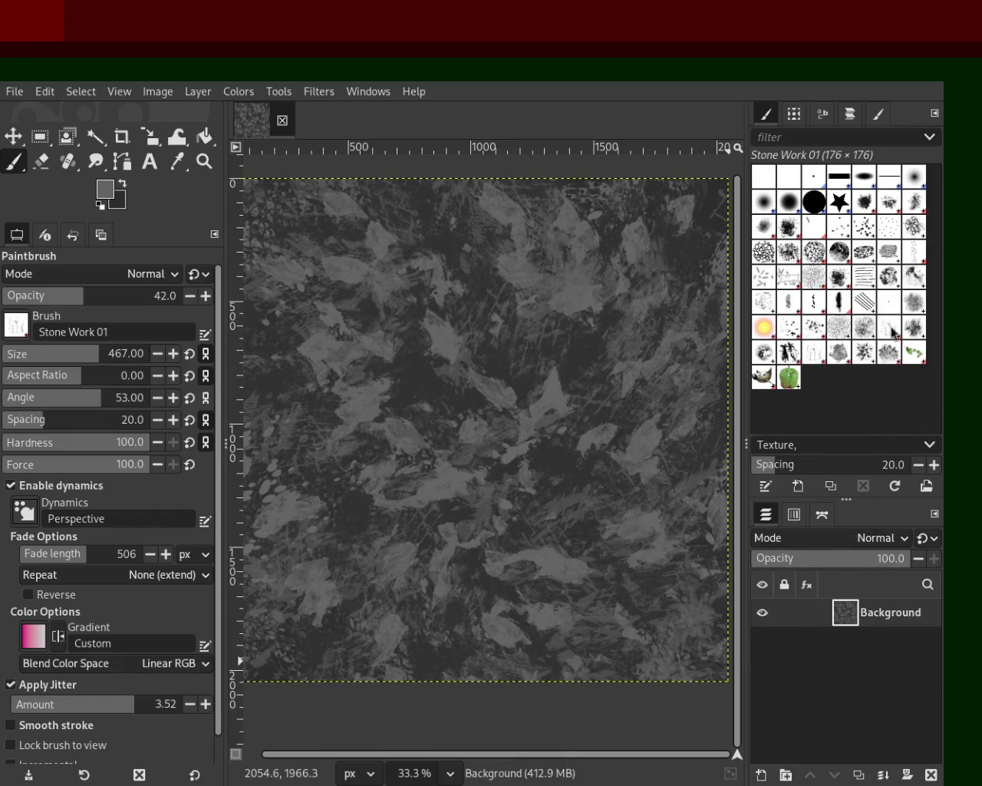
left_click(818, 350)
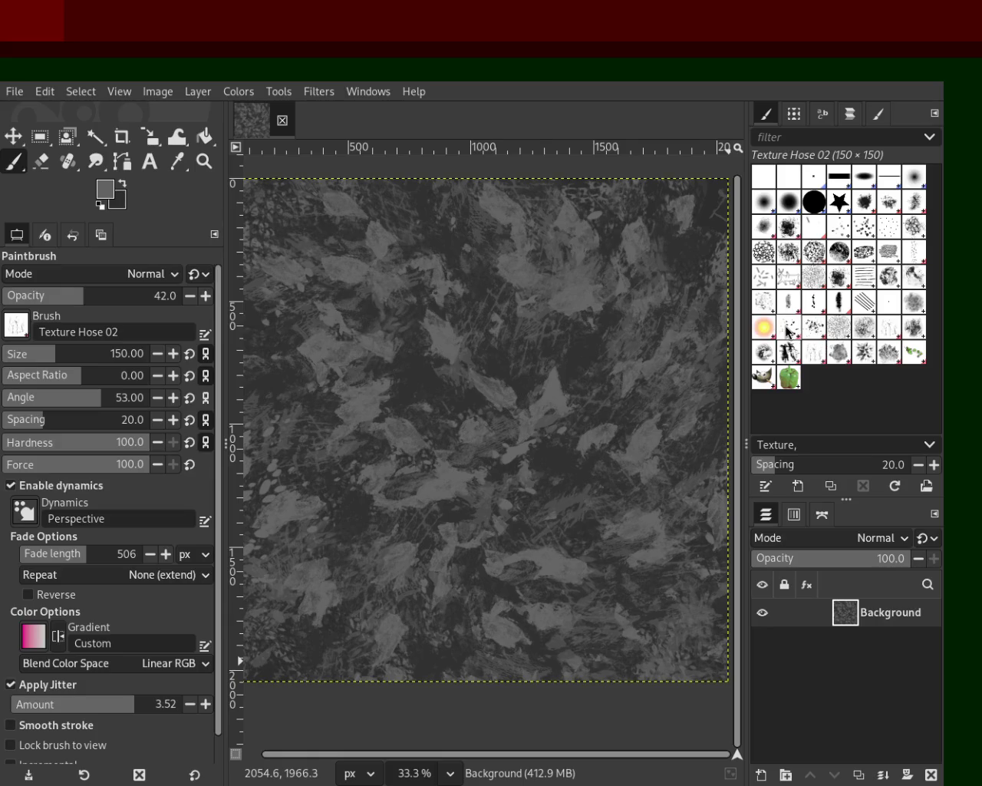
left_click(818, 307)
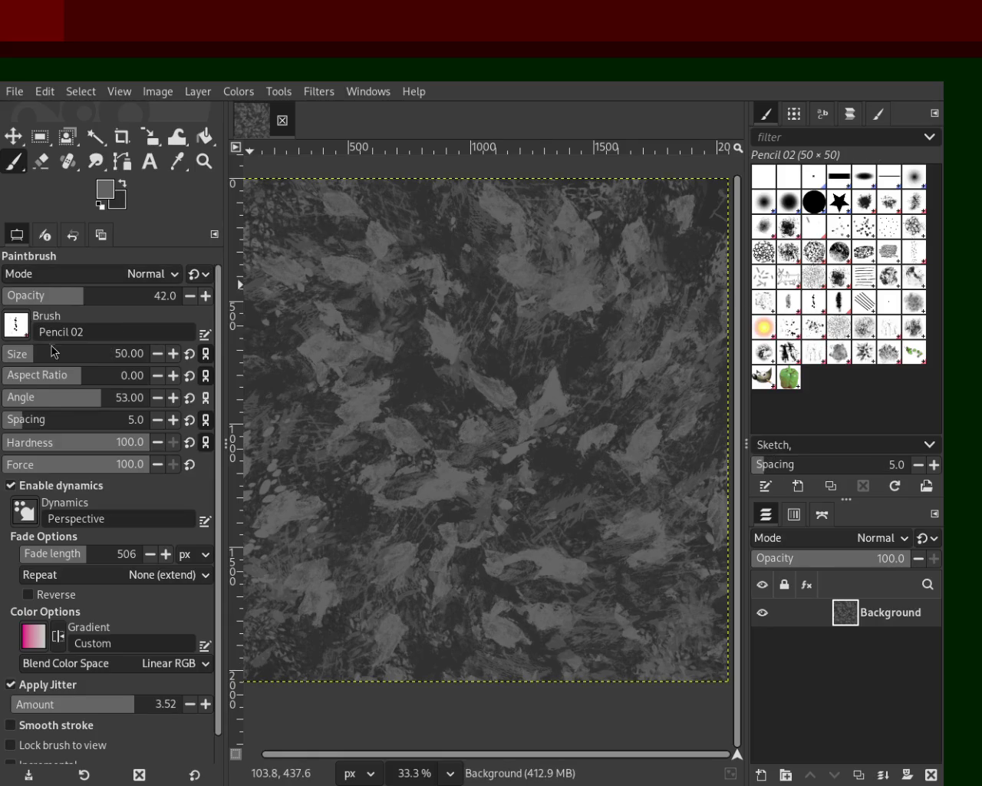
- Enlarge the pencil brush to 211, test a stroke and undo it, then choose Splats 01
left_click_drag(52, 350, 66, 353)
left_click_drag(374, 434, 471, 253)
key("ctrl+z")
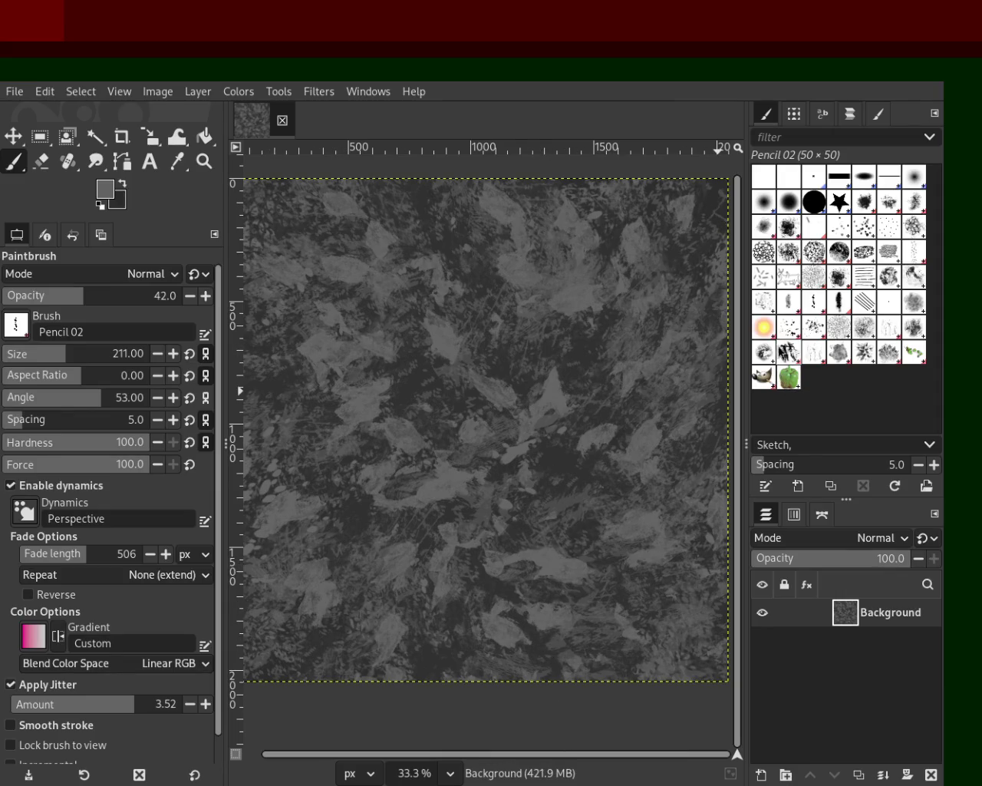
left_click(789, 336)
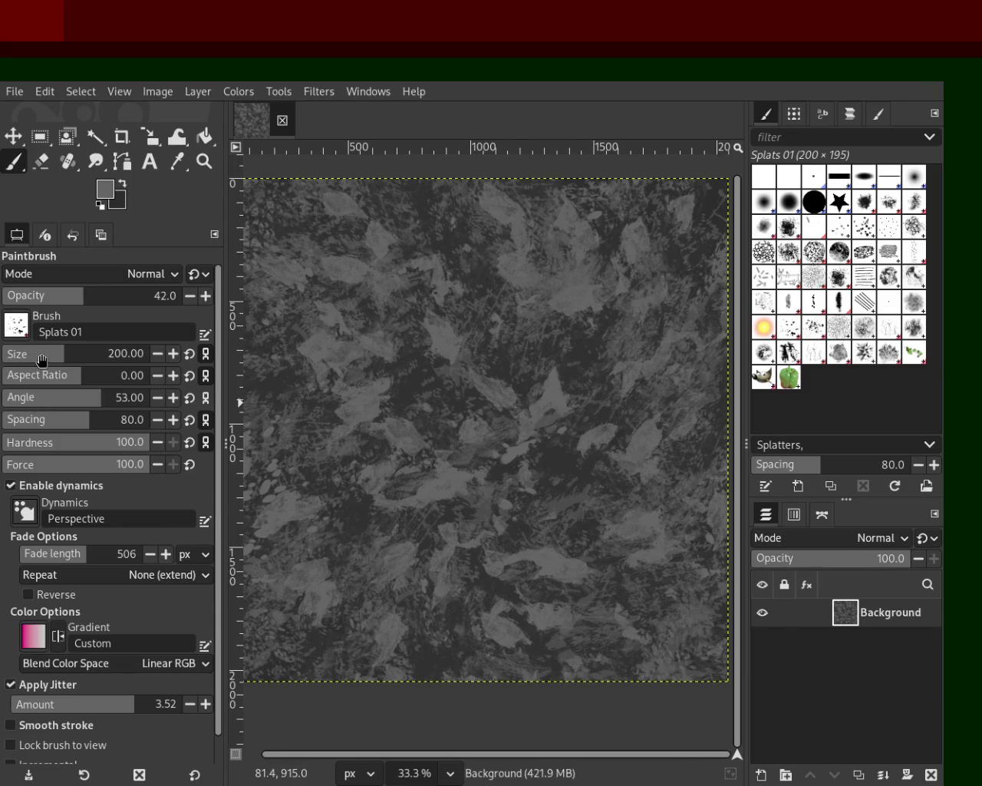
- Paint Splats 01 splatter stamps across the texture and enlarge the brush to 735
left_click_drag(530, 629, 637, 391)
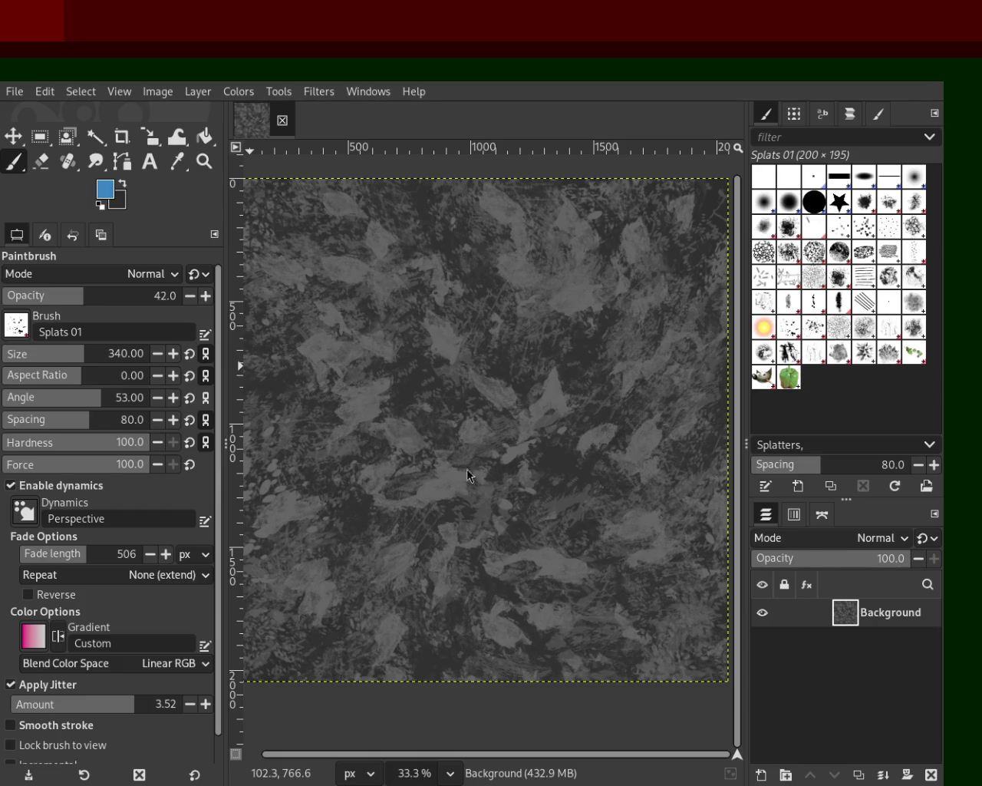
left_click_drag(319, 647, 619, 327)
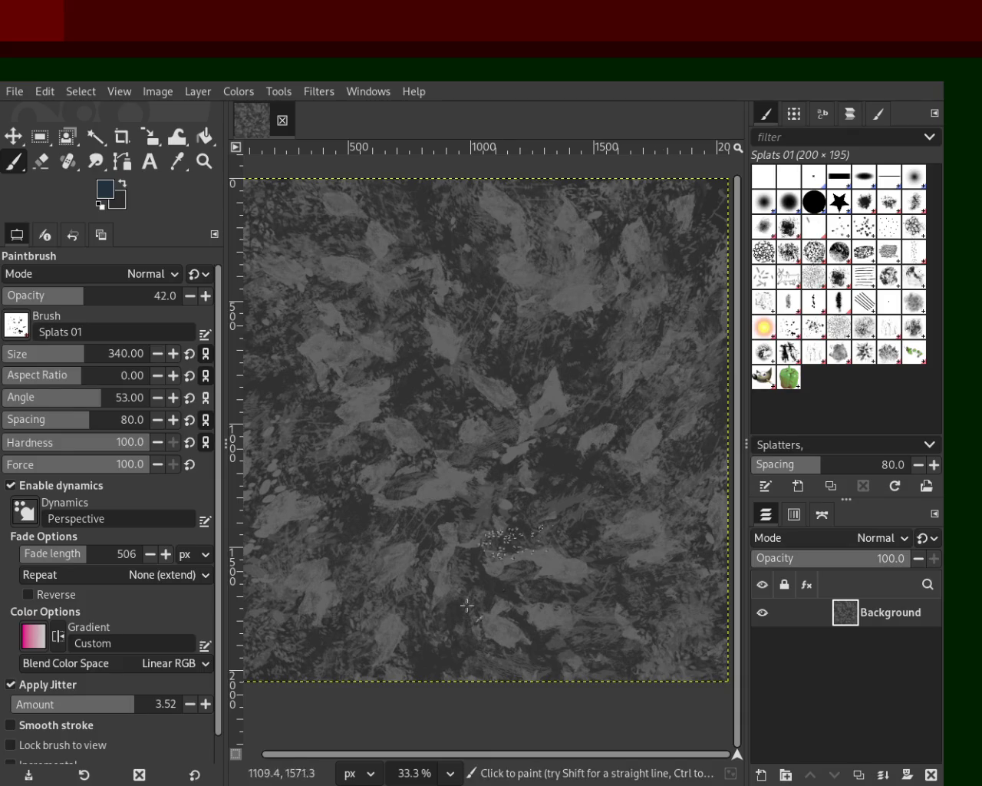
left_click_drag(74, 361, 128, 361)
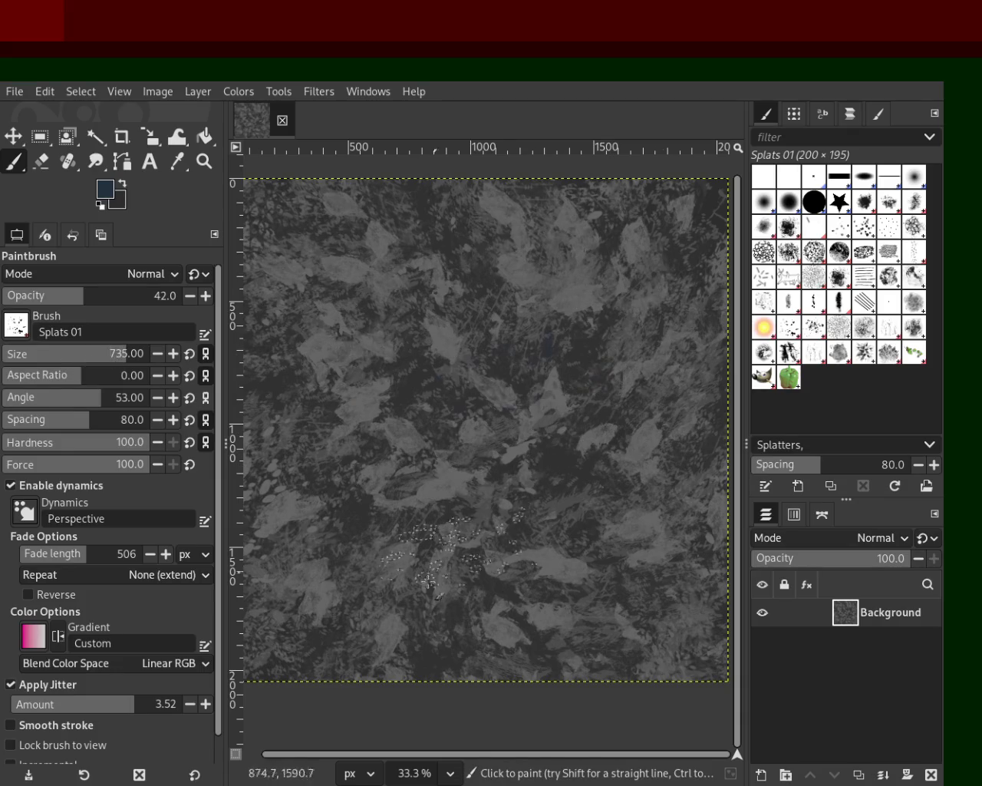
left_click(629, 633)
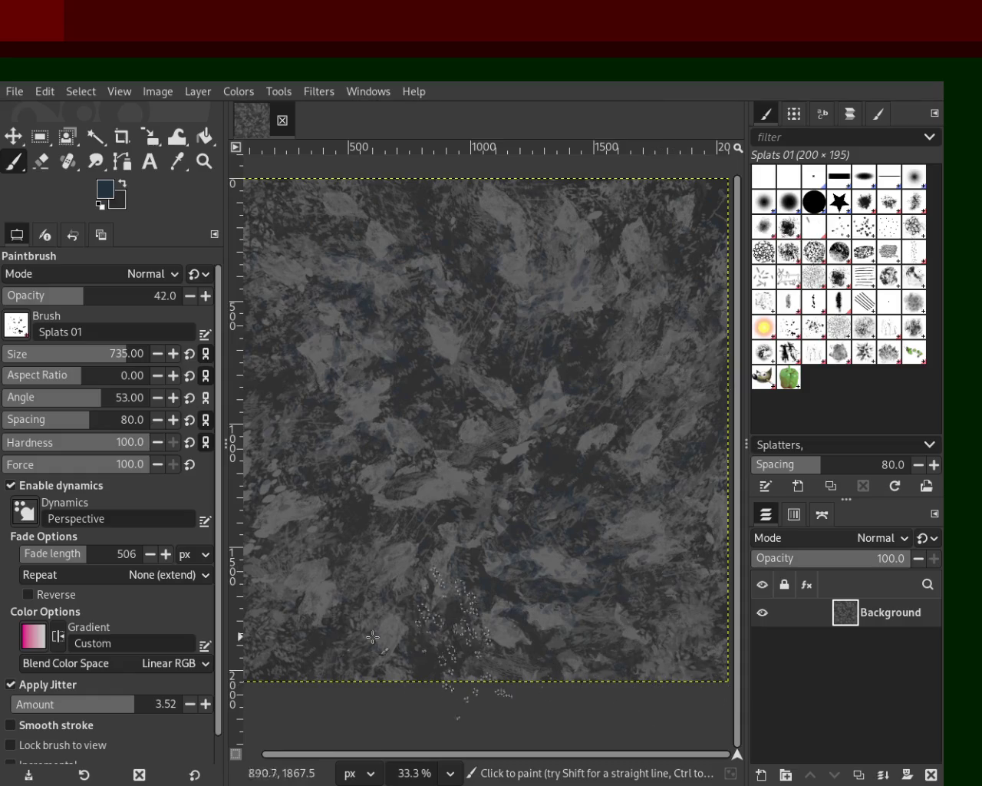
- Pick a paint colour from the image, save it, and choose Bristles 01
key("ctrl")
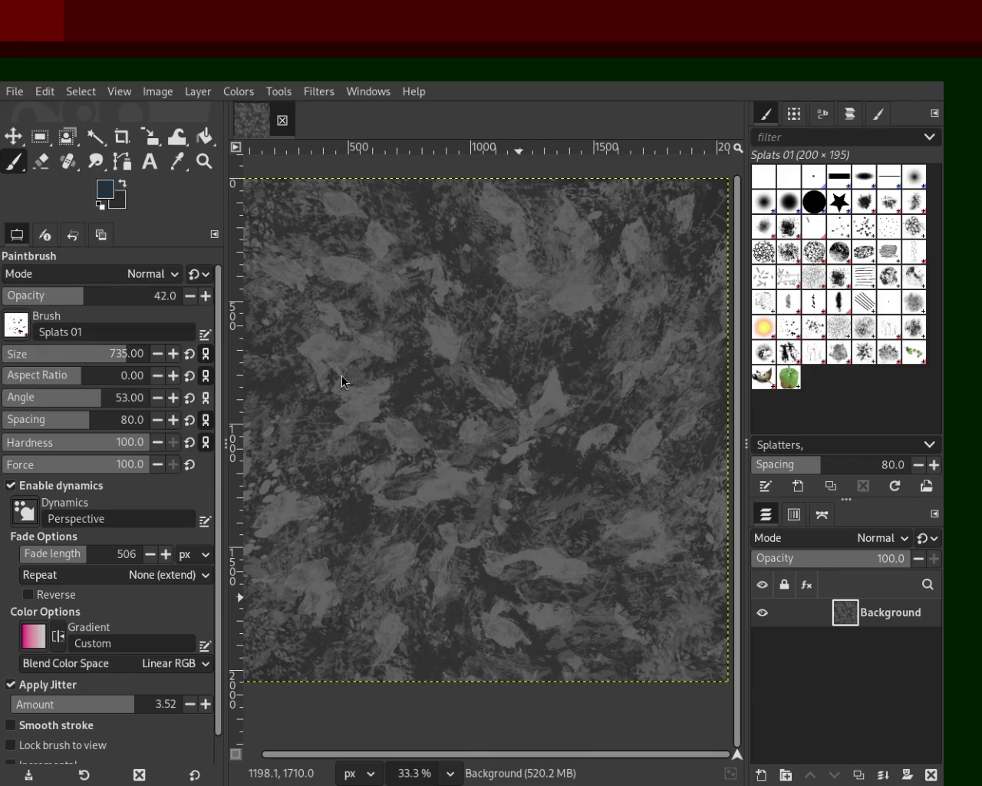
key("ctrl+s")
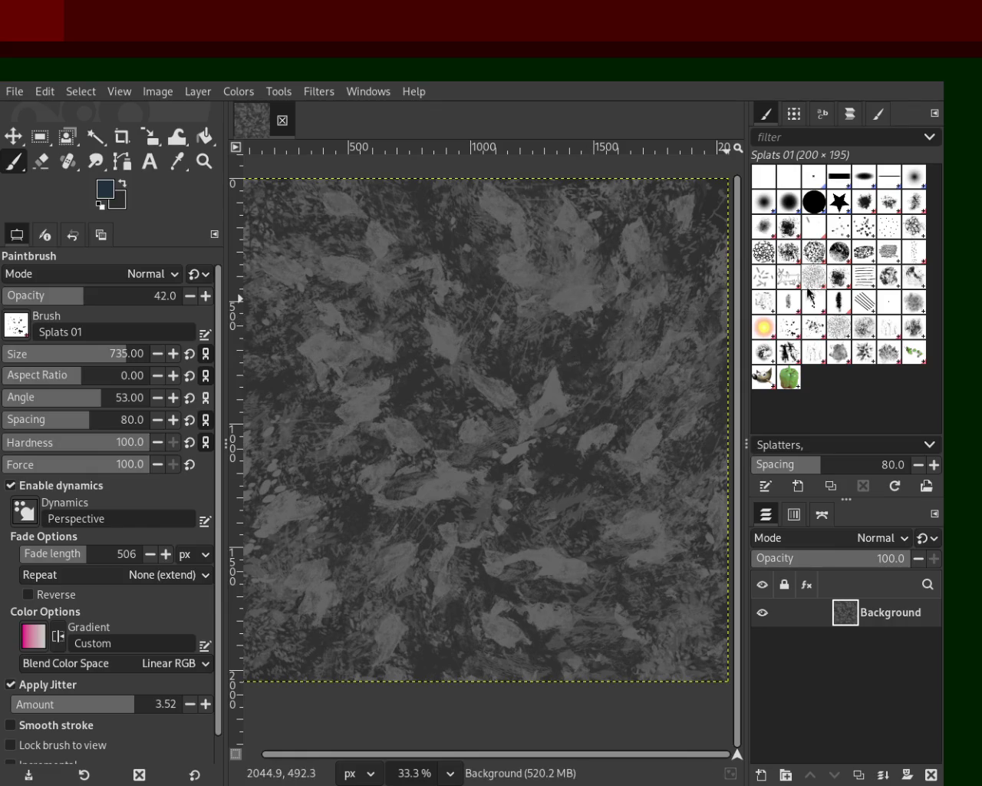
left_click(837, 233)
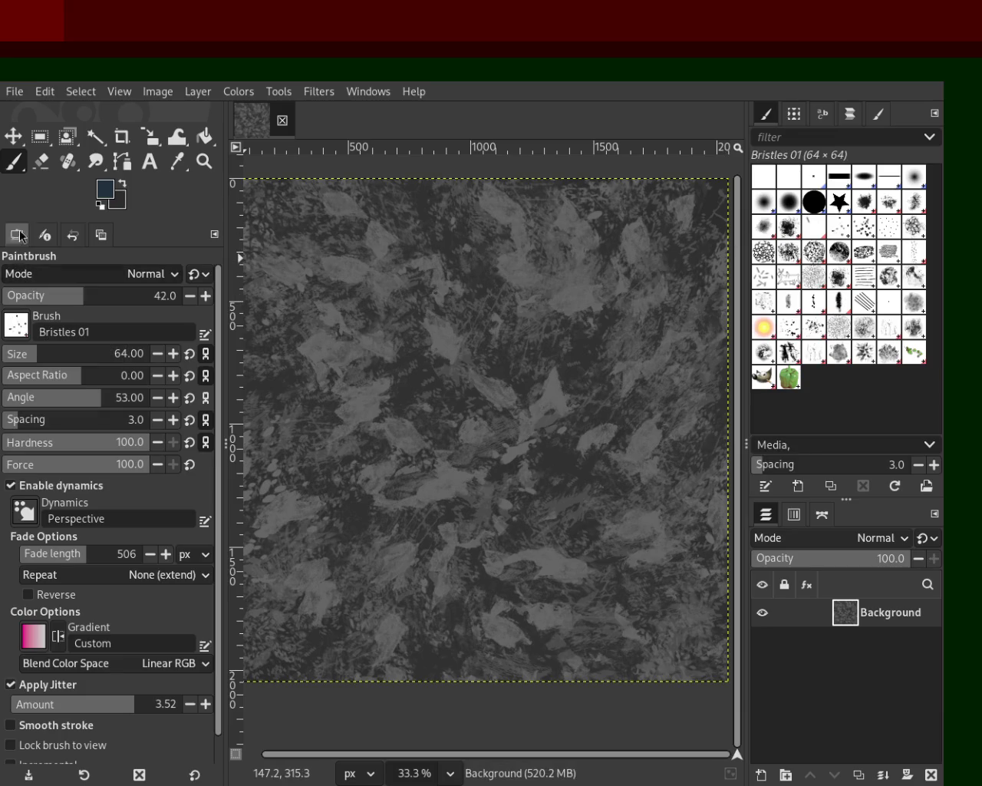
- Set Bristles 01 to size 173, sample mid, dark and lighter greys, then choose Cell 02
left_click(566, 287, "ctrl")
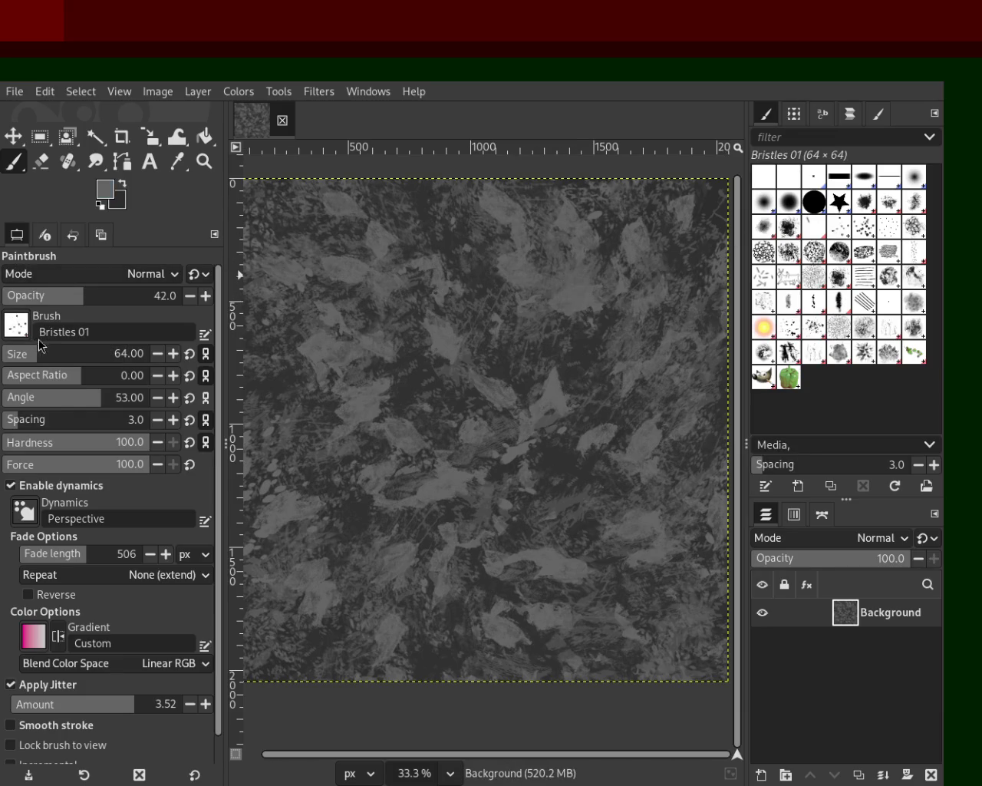
left_click_drag(37, 351, 59, 353)
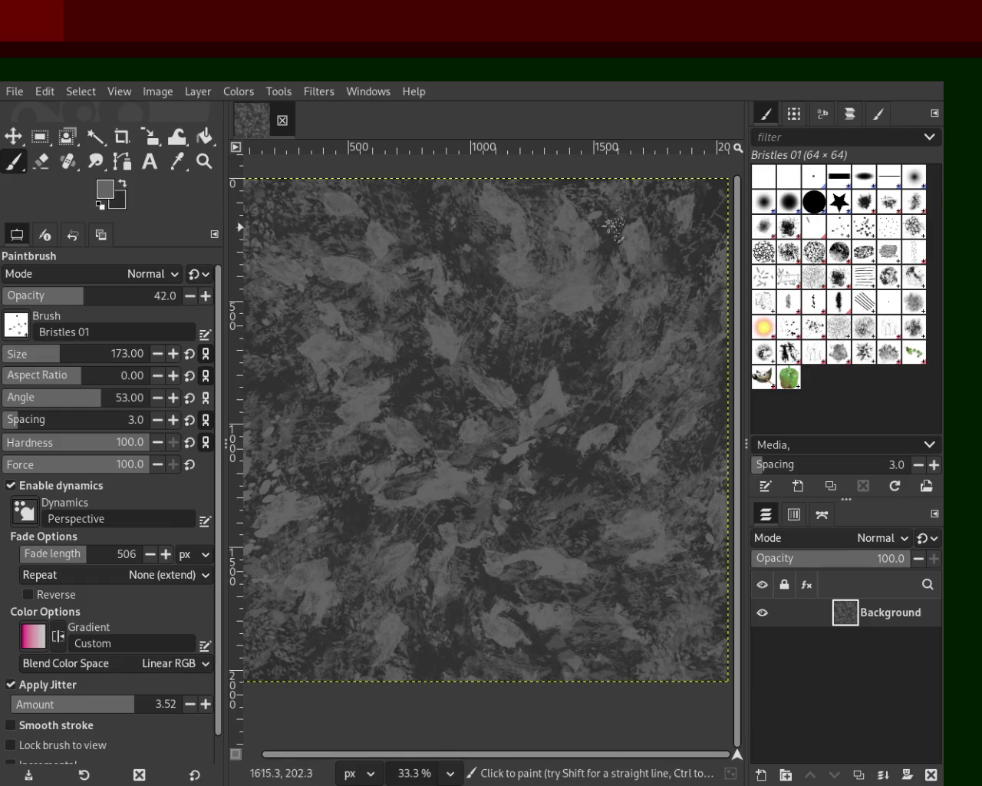
left_click(514, 367, "ctrl")
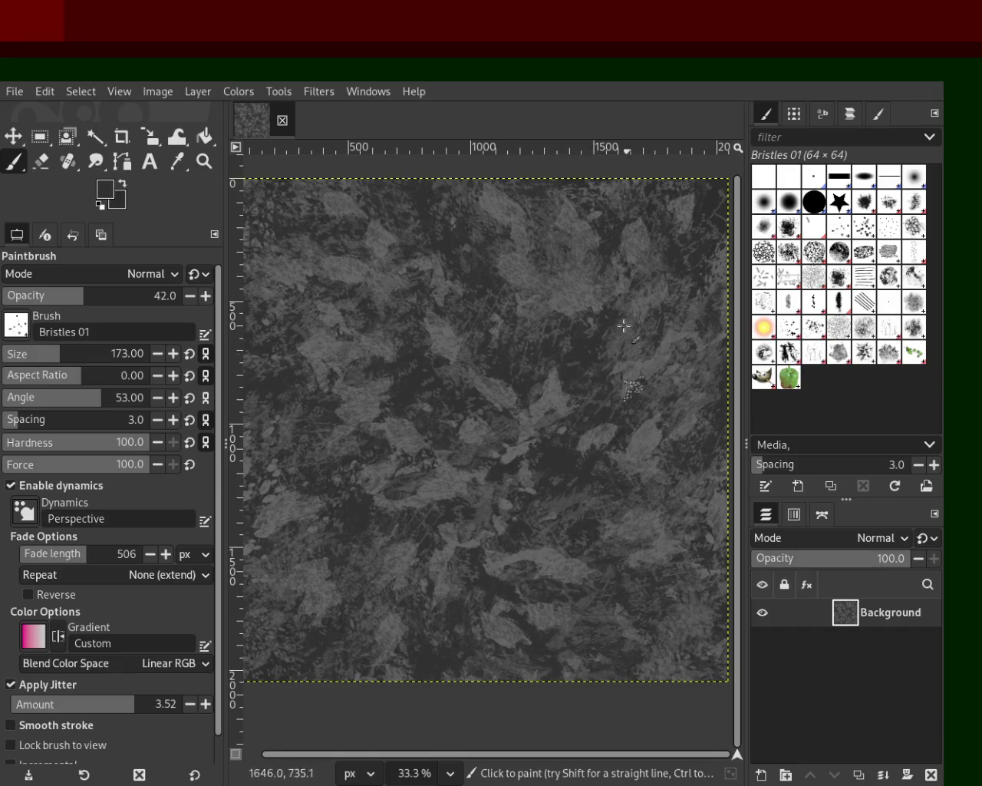
left_click(565, 316, "ctrl")
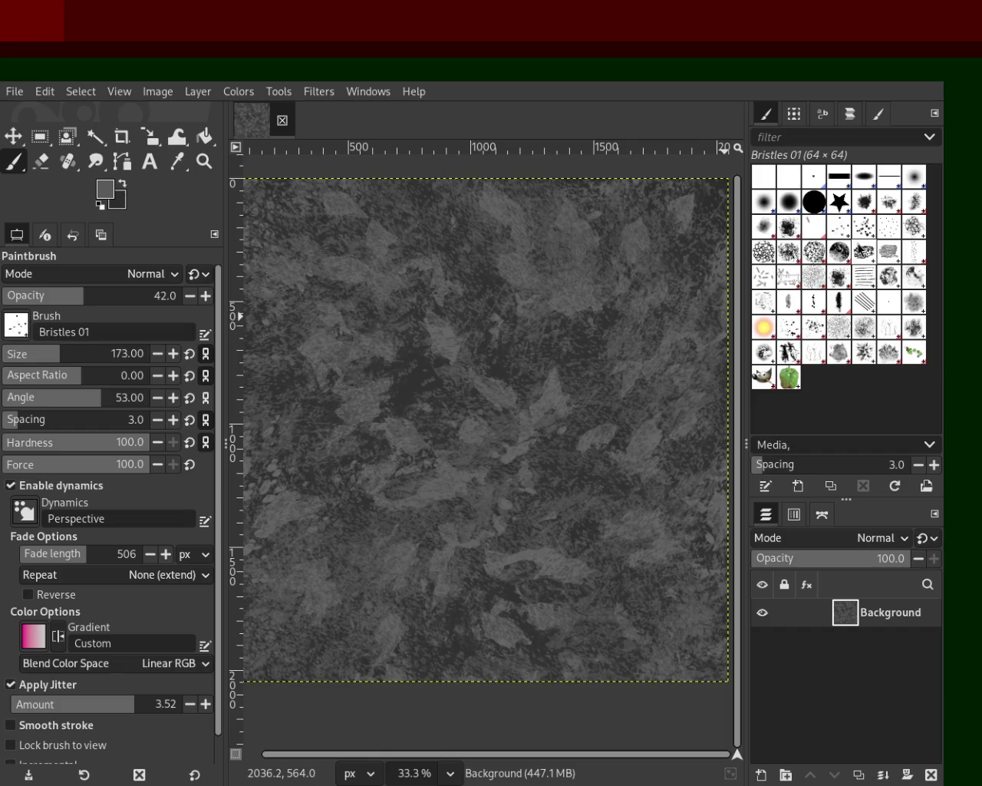
left_click(789, 250)
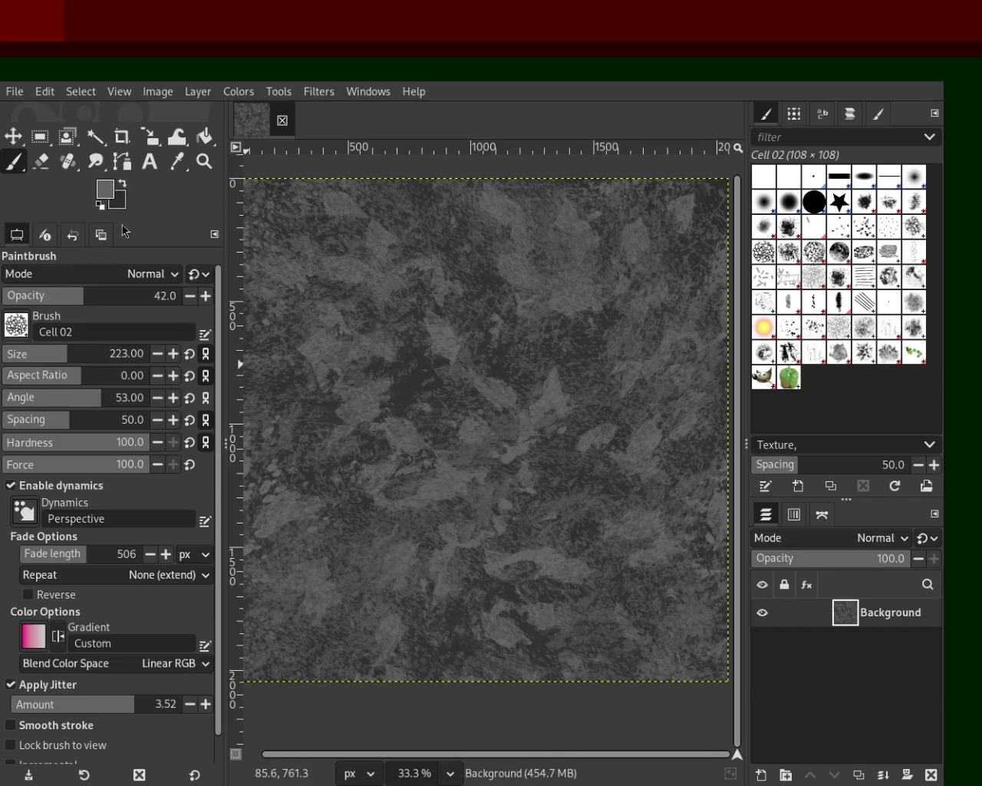
- Paint faint Cell 02 honeycomb strokes at size 538, retrying via undo, then choose Confetti
mouse_move(656, 292)
left_mouse_down()
mouse_move(431, 632)
mouse_move(455, 413)
left_mouse_up()
key("ctrl+z")
key("ctrl+z")
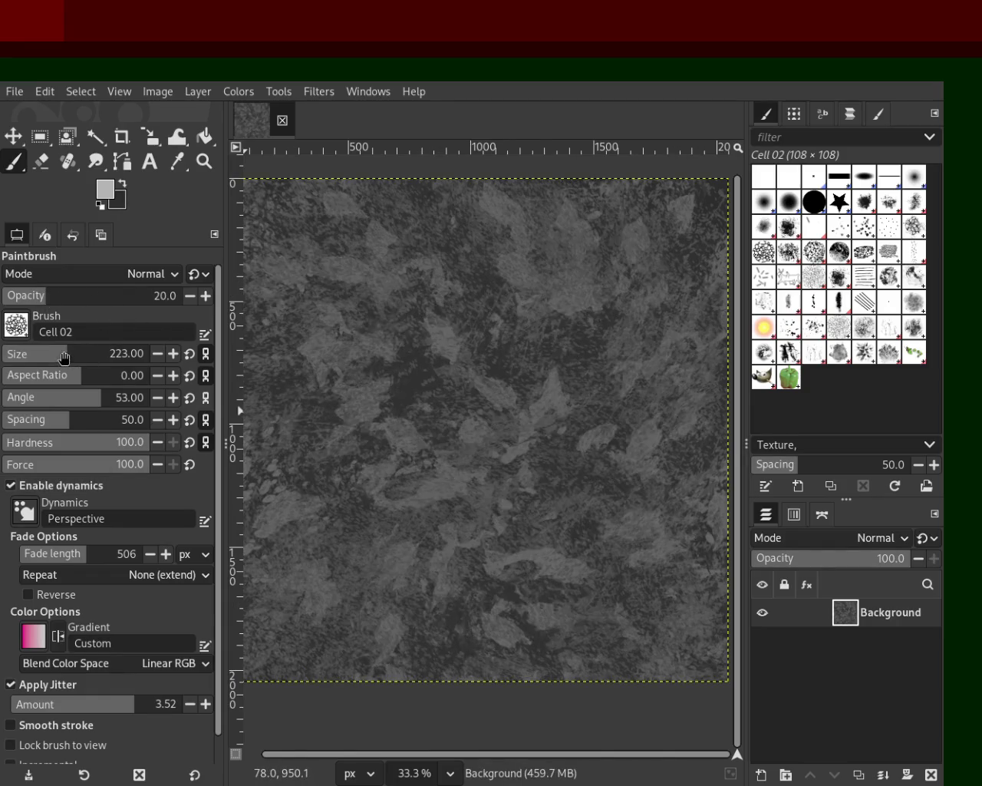
left_click_drag(63, 356, 107, 355)
mouse_move(379, 391)
left_mouse_down()
mouse_move(373, 188)
mouse_move(595, 332)
mouse_move(253, 537)
left_mouse_up()
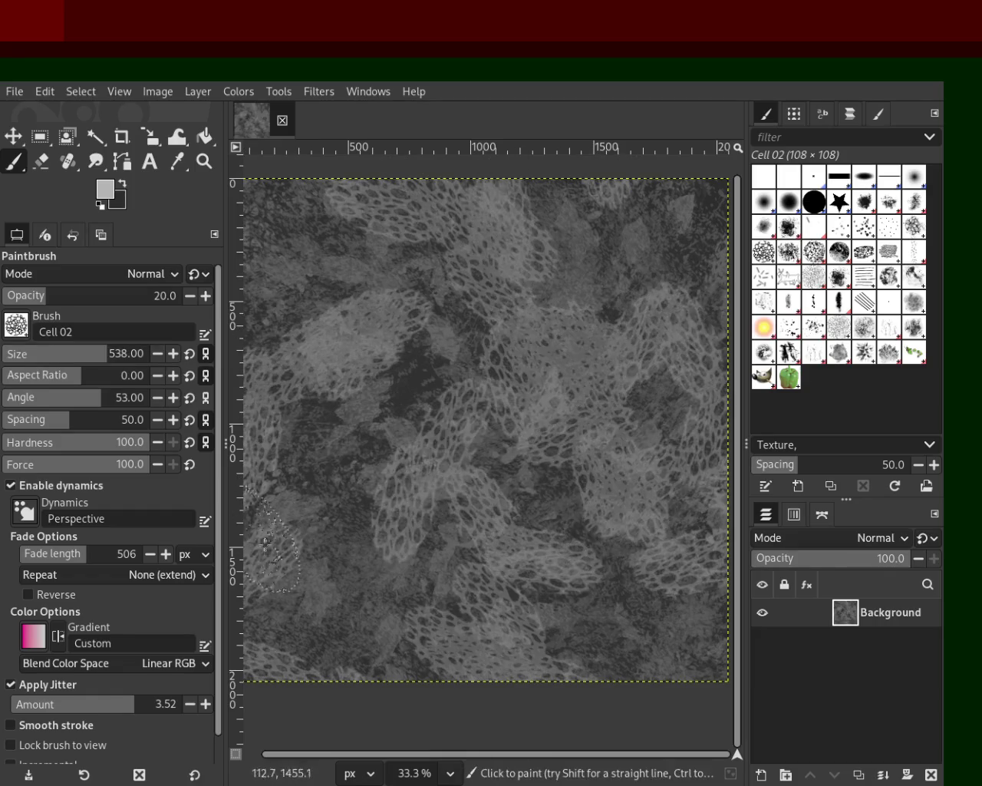
key("ctrl+z")
mouse_move(364, 347)
left_mouse_down()
mouse_move(285, 377)
mouse_move(410, 528)
mouse_move(264, 610)
mouse_move(460, 256)
mouse_move(724, 391)
mouse_move(528, 505)
left_mouse_up()
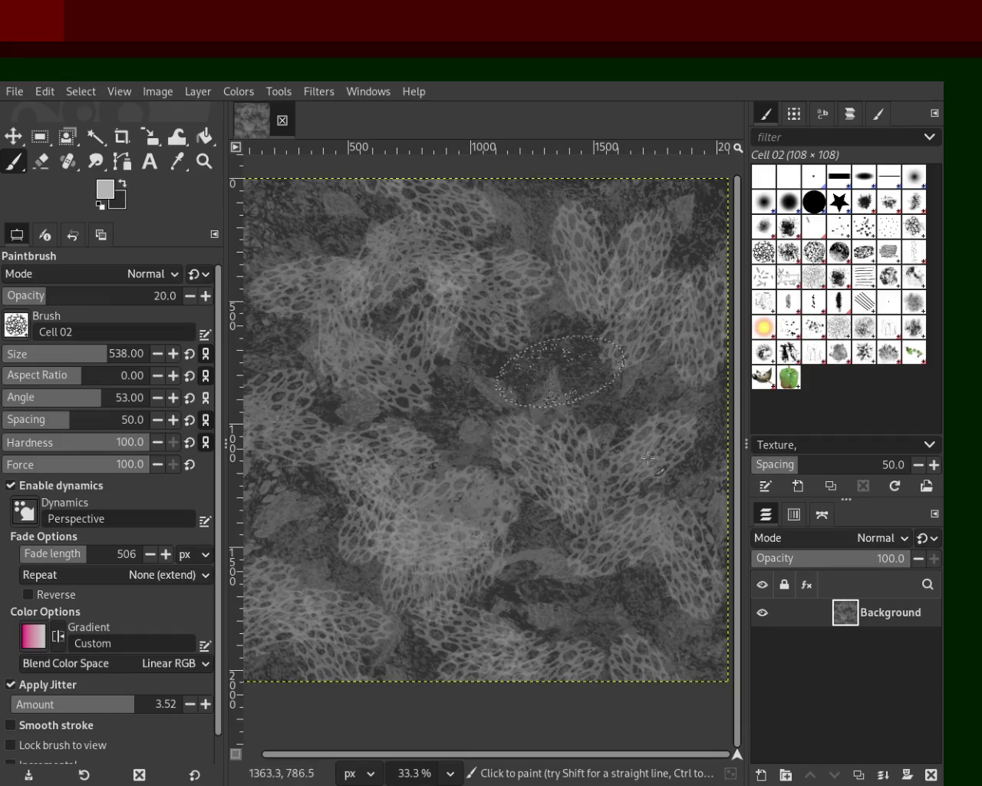
mouse_move(388, 376)
left_mouse_down()
mouse_move(264, 204)
mouse_move(255, 294)
mouse_move(643, 371)
mouse_move(334, 522)
left_mouse_up()
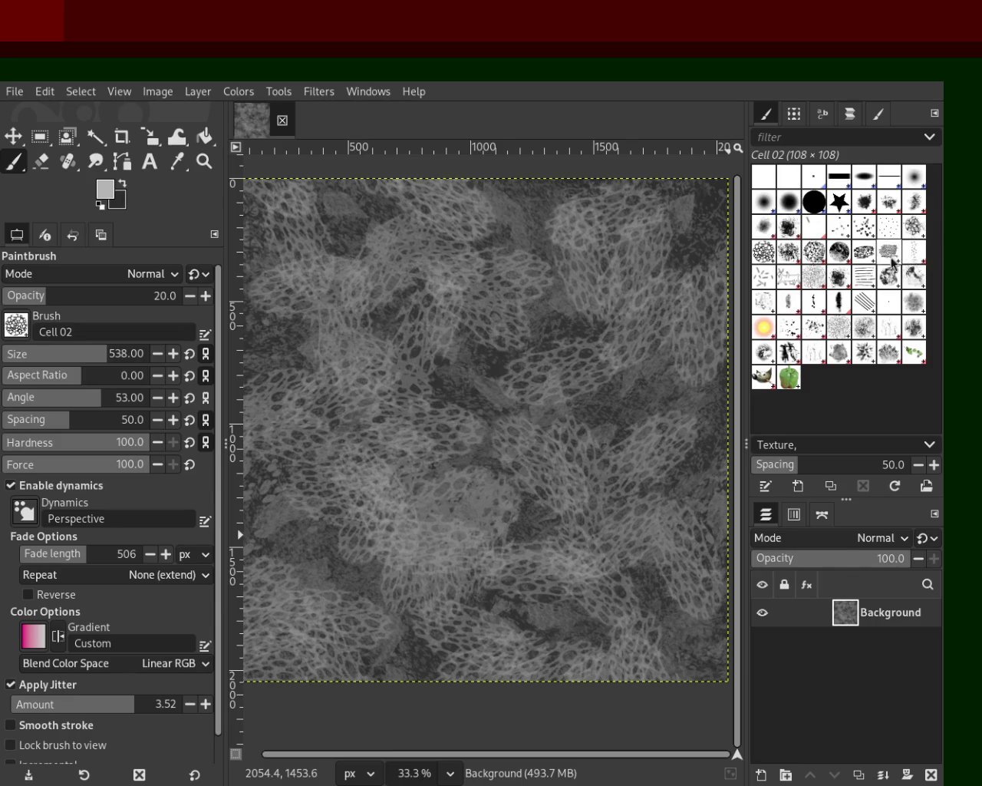
left_click(770, 278)
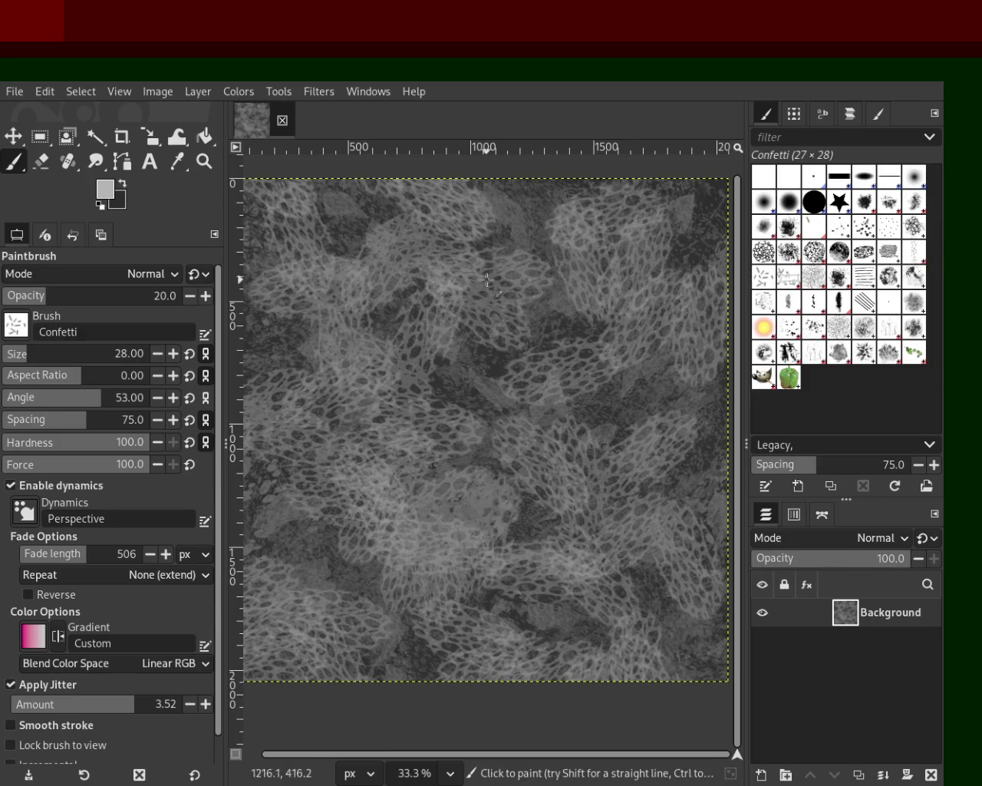
- Make dark grey the paint colour, enlarge the brush to 457, and set opacity to 100
left_click(124, 184)
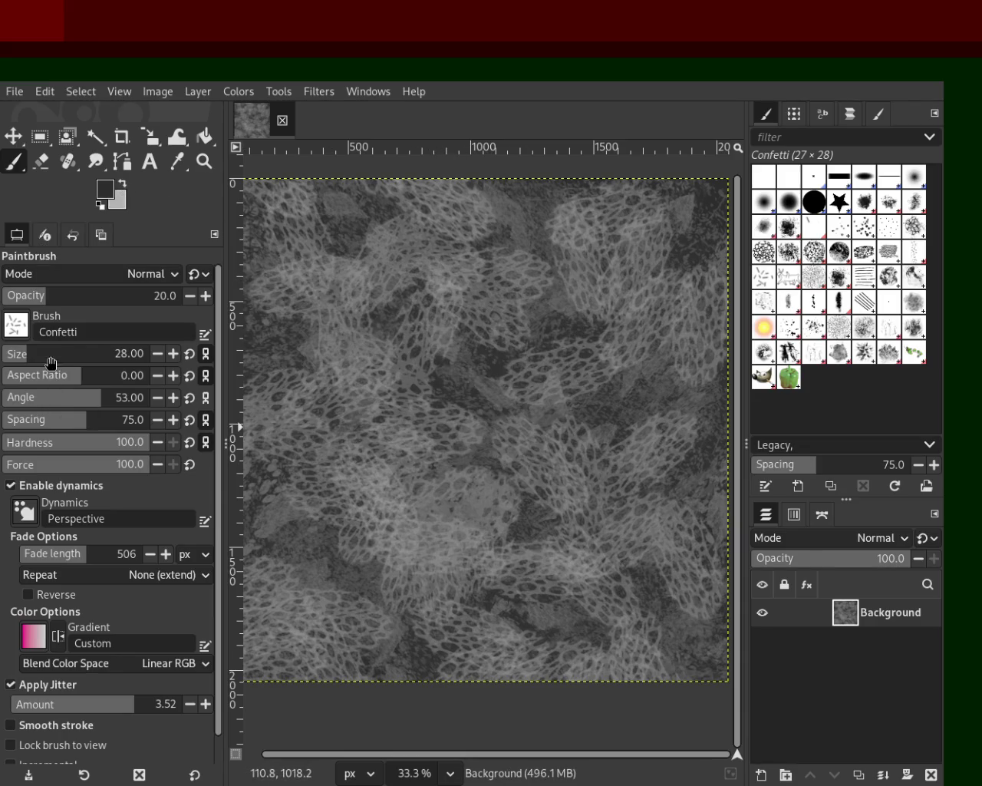
left_click_drag(51, 364, 69, 364)
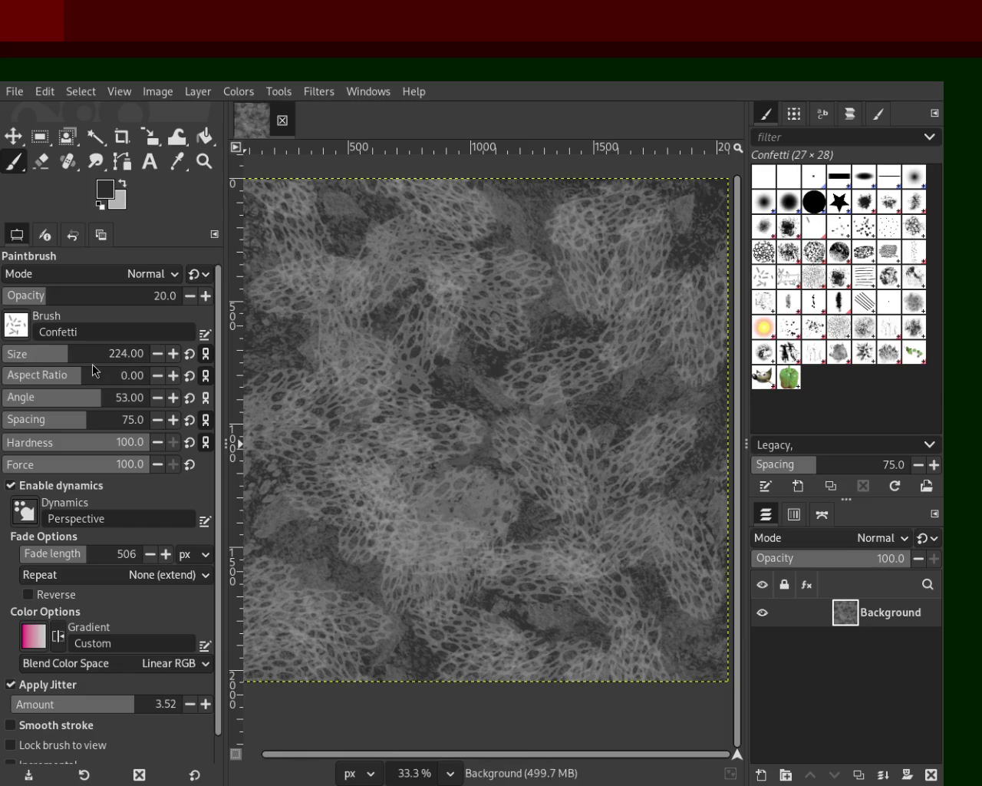
left_click(99, 355)
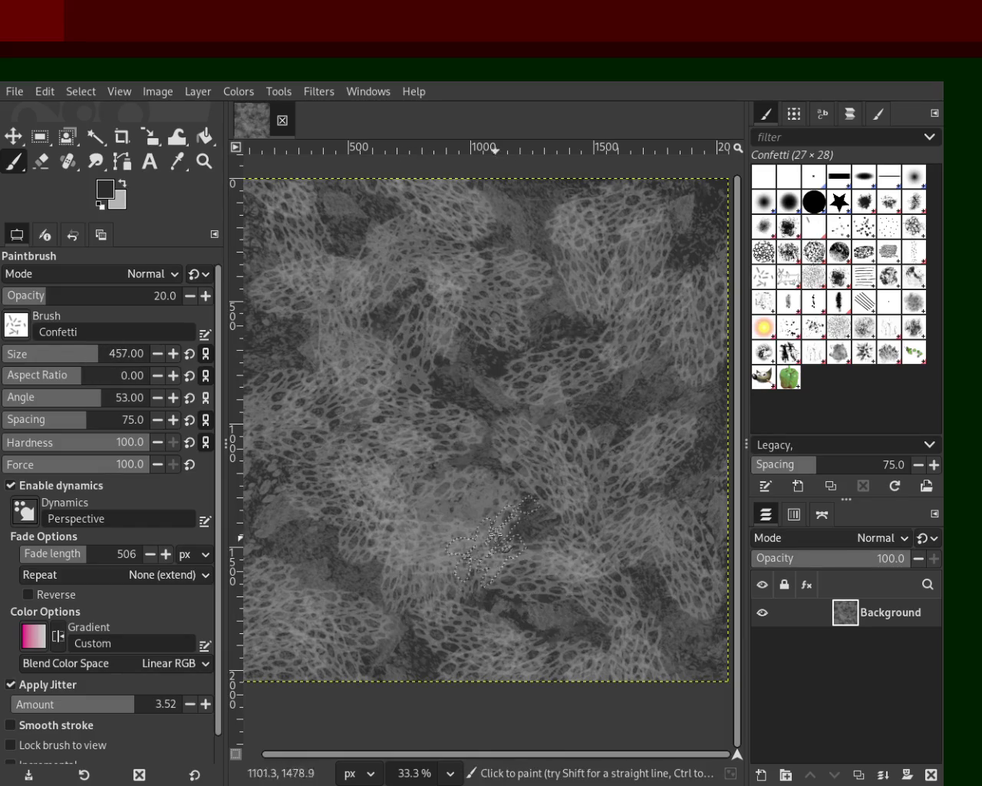
left_click_drag(73, 295, 176, 295)
- Stamp dark Confetti marks at size 264 across the whole texture, then choose Oils 02
mouse_move(575, 464)
left_mouse_down()
mouse_move(468, 707)
mouse_move(412, 473)
mouse_move(247, 259)
mouse_move(536, 469)
mouse_move(450, 399)
mouse_move(545, 346)
mouse_move(521, 338)
mouse_move(610, 270)
mouse_move(695, 361)
mouse_move(683, 345)
mouse_move(431, 283)
mouse_move(424, 657)
mouse_move(166, 499)
left_mouse_up()
key("ctrl+z")
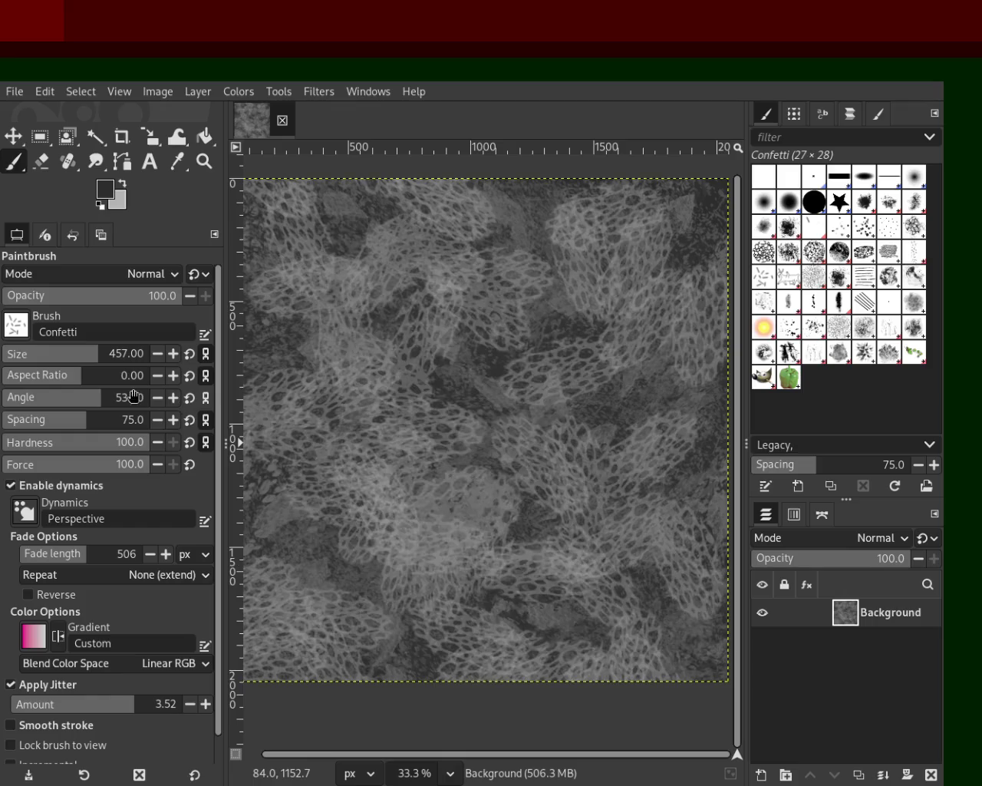
left_click_drag(81, 364, 73, 364)
mouse_move(264, 363)
left_mouse_down()
mouse_move(288, 474)
mouse_move(466, 402)
mouse_move(415, 610)
mouse_move(257, 516)
mouse_move(398, 579)
mouse_move(258, 630)
mouse_move(282, 579)
mouse_move(304, 360)
mouse_move(432, 330)
mouse_move(531, 256)
left_mouse_up()
mouse_move(477, 226)
left_mouse_down()
mouse_move(358, 281)
mouse_move(589, 211)
mouse_move(622, 330)
mouse_move(710, 354)
mouse_move(396, 282)
mouse_move(510, 520)
mouse_move(415, 523)
mouse_move(682, 435)
mouse_move(615, 607)
mouse_move(427, 667)
mouse_move(430, 454)
mouse_move(283, 650)
mouse_move(318, 317)
mouse_move(238, 353)
mouse_move(661, 389)
mouse_move(675, 407)
left_mouse_up()
mouse_move(694, 468)
left_mouse_down()
mouse_move(681, 410)
mouse_move(458, 246)
mouse_move(465, 212)
mouse_move(335, 203)
left_mouse_up()
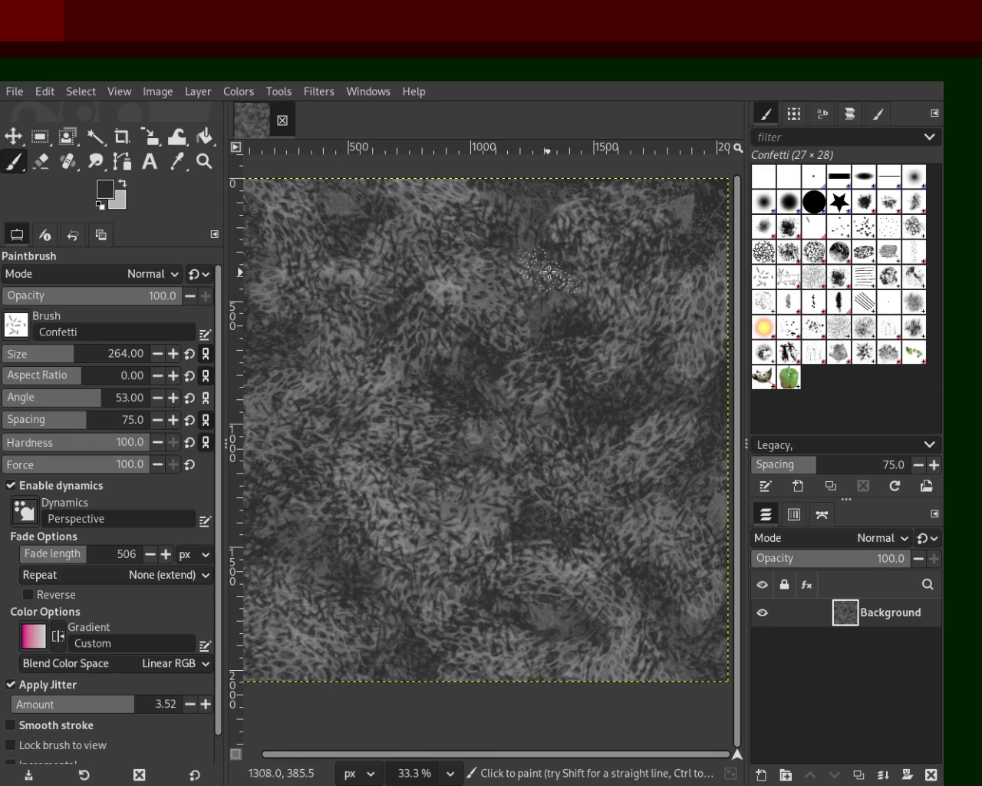
left_click(912, 283)
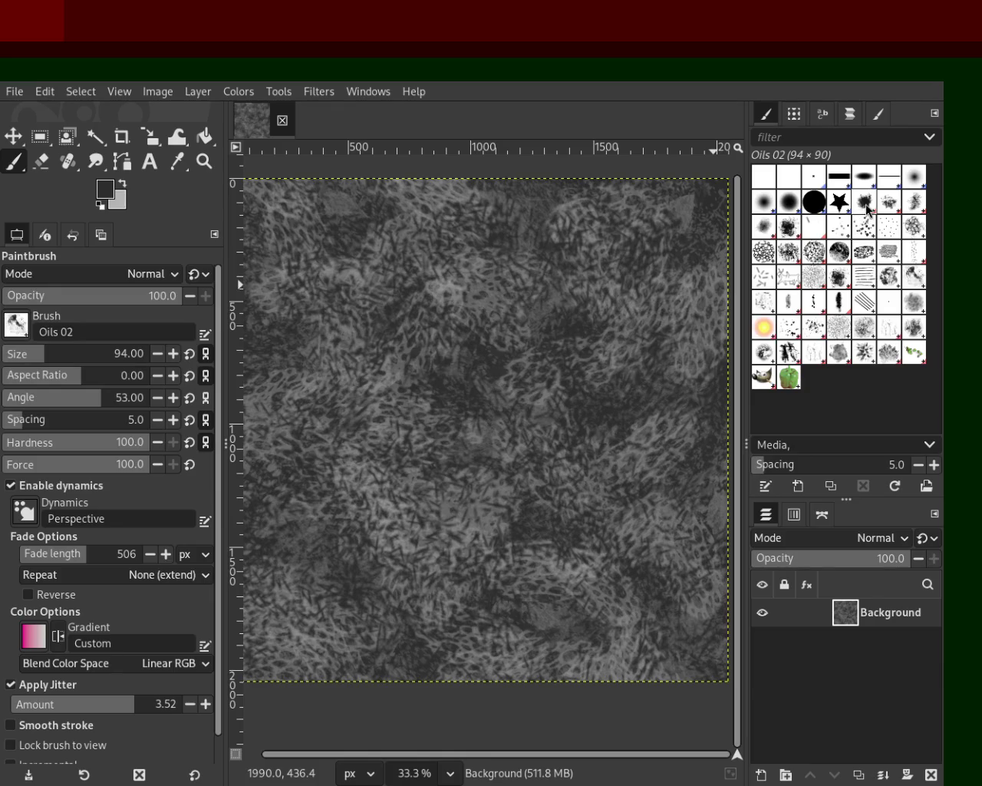
left_click(790, 228)
left_click_drag(687, 301, 687, 439)
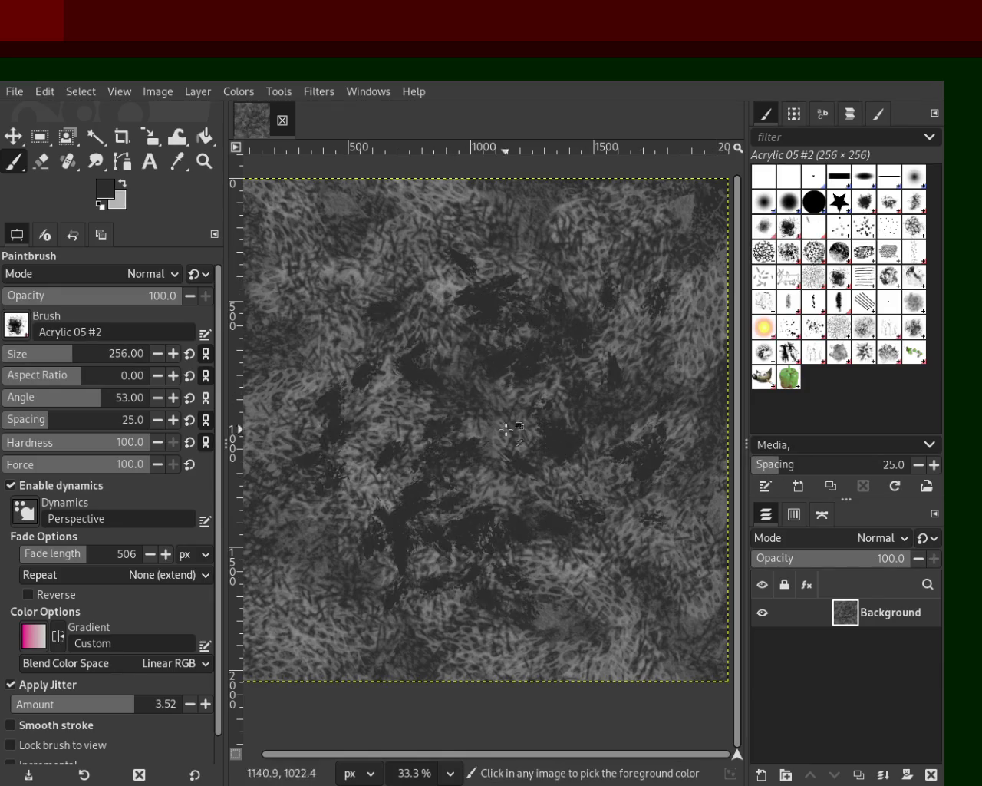
key("ctrl+z")
left_click(477, 442, "ctrl")
left_click_drag(477, 443, 586, 490)
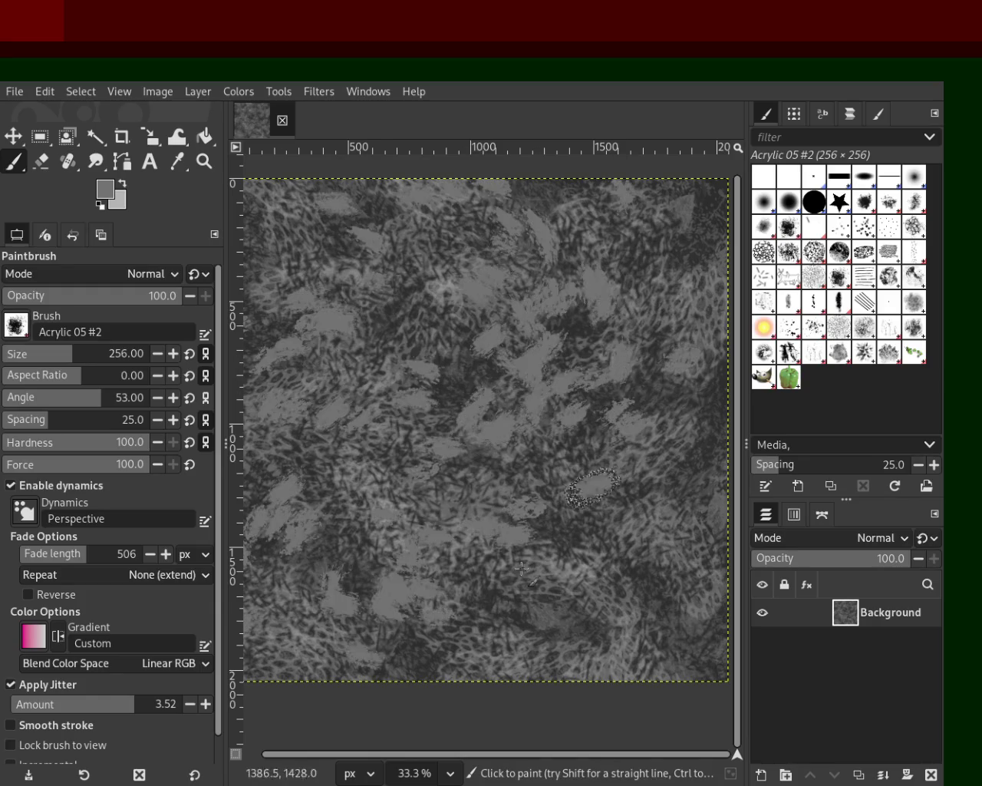
key("ctrl+z")
left_click(866, 203)
left_click_drag(464, 292, 578, 312)
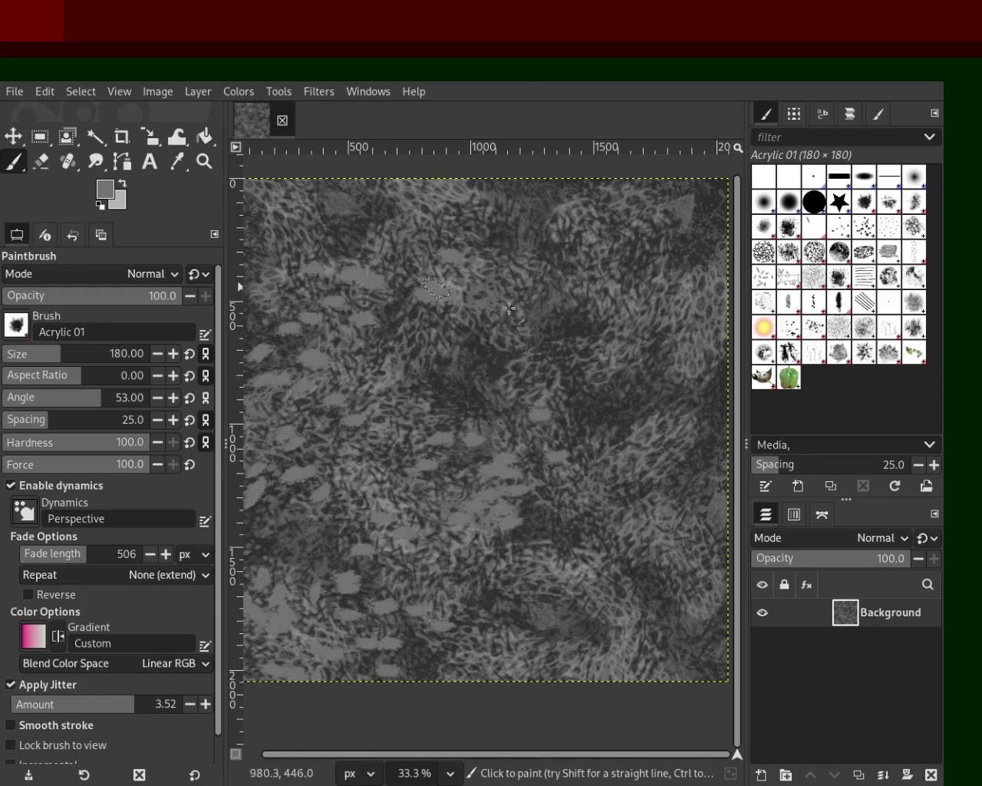
key("ctrl+z")
left_click(602, 420, "ctrl")
mouse_move(603, 420)
left_mouse_down()
mouse_move(633, 330)
mouse_move(304, 479)
left_mouse_up()
key("ctrl+z")
key("ctrl+z")
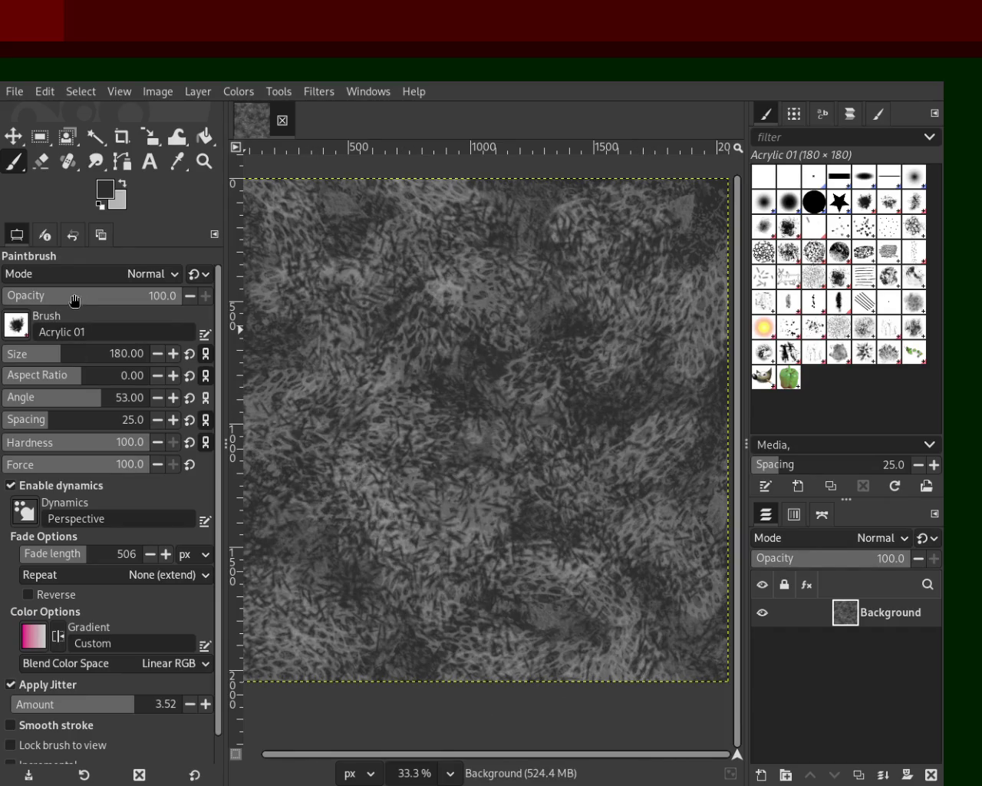
left_click(87, 296)
mouse_move(537, 441)
left_mouse_down()
mouse_move(465, 603)
mouse_move(473, 386)
left_mouse_up()
key("ctrl+z")
mouse_move(419, 550)
left_mouse_down()
mouse_move(309, 438)
mouse_move(668, 359)
mouse_move(440, 255)
mouse_move(439, 267)
mouse_move(698, 483)
mouse_move(709, 632)
mouse_move(682, 694)
mouse_move(246, 554)
mouse_move(310, 209)
left_mouse_up()
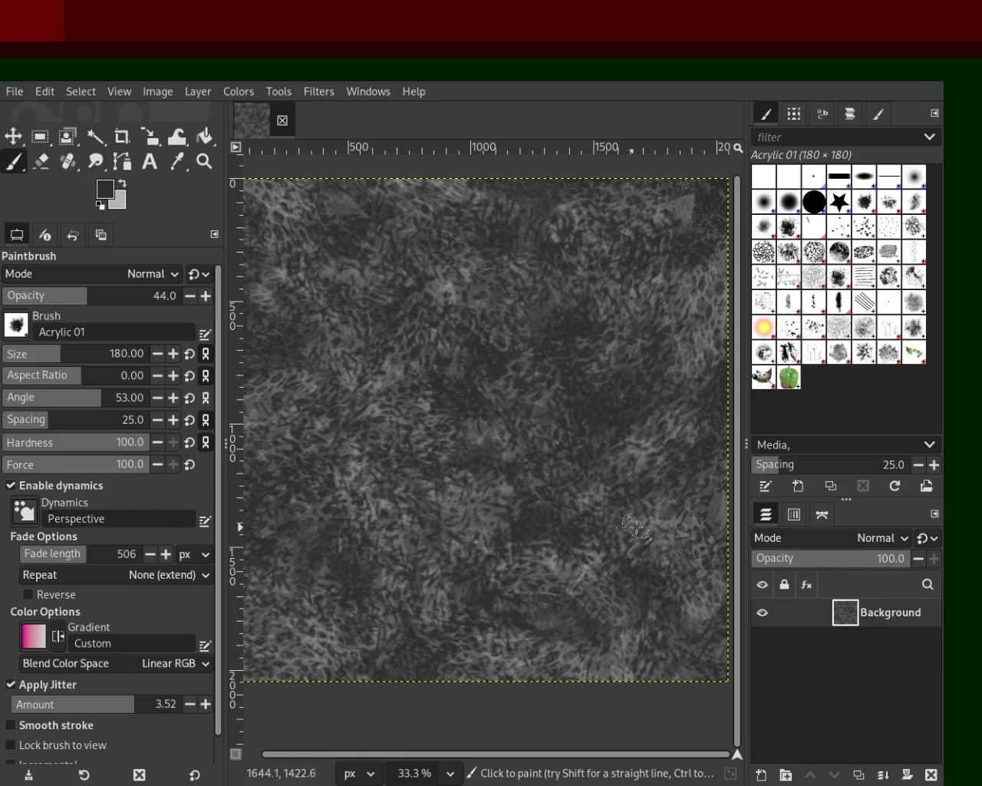
key("ctrl")
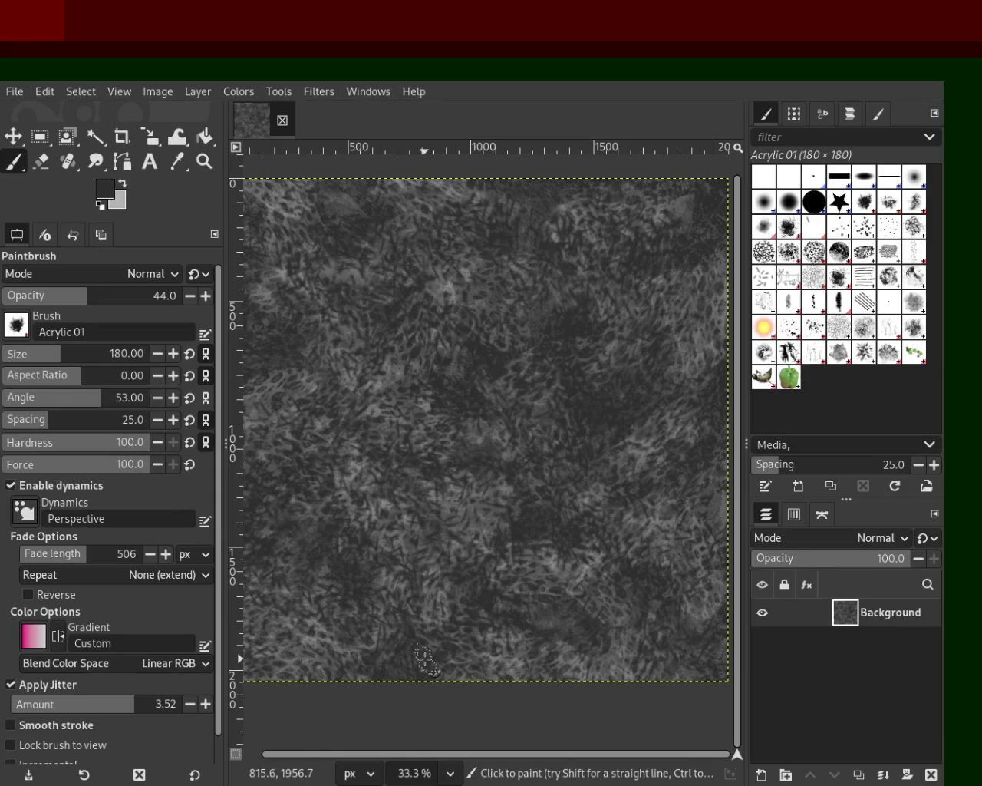
key("ctrl")
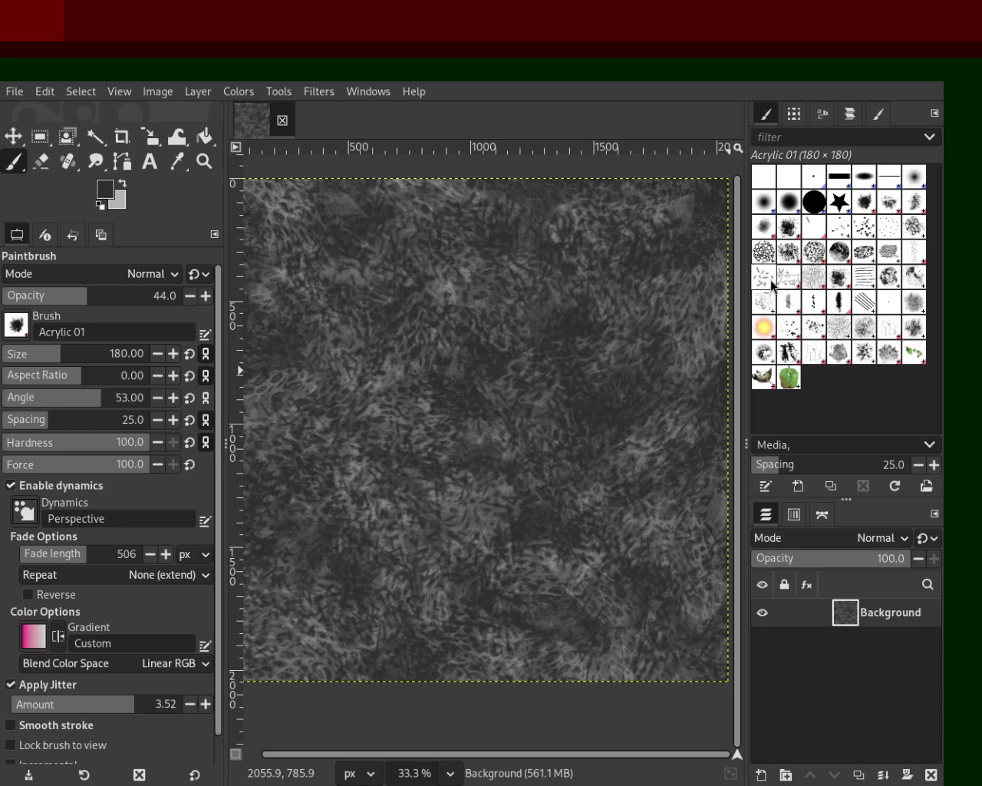
- Choose the Pencil 01 brush at size 207 and sample a light grey from the texture
left_click(888, 283)
left_click(920, 284)
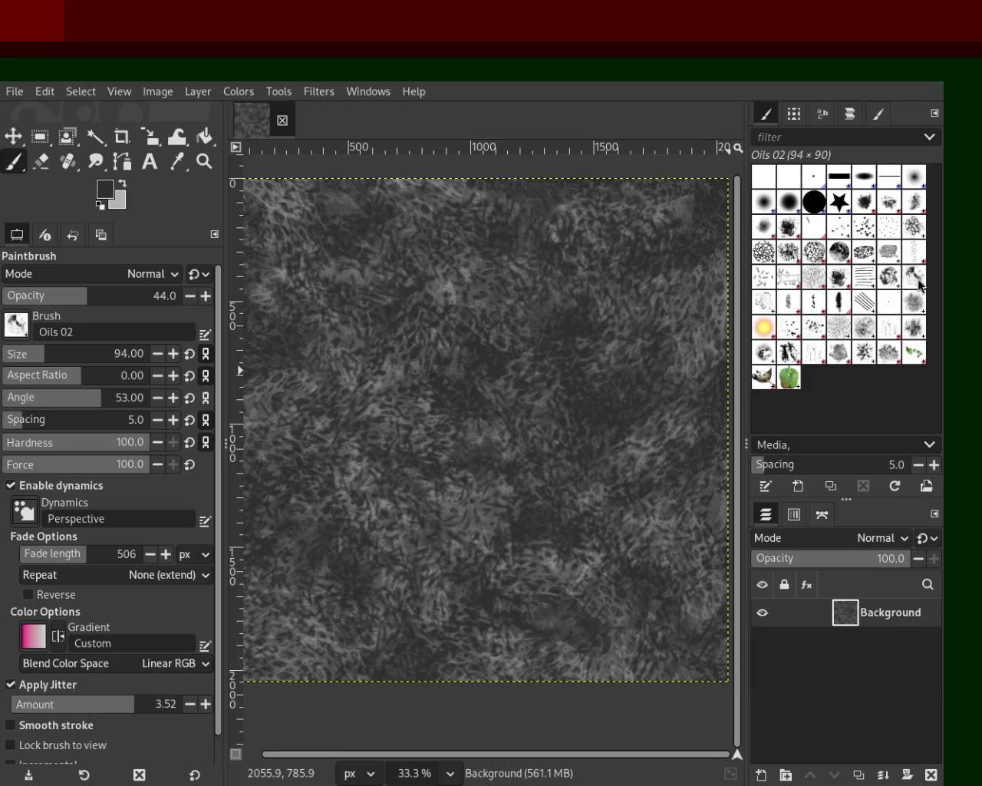
left_click(772, 305)
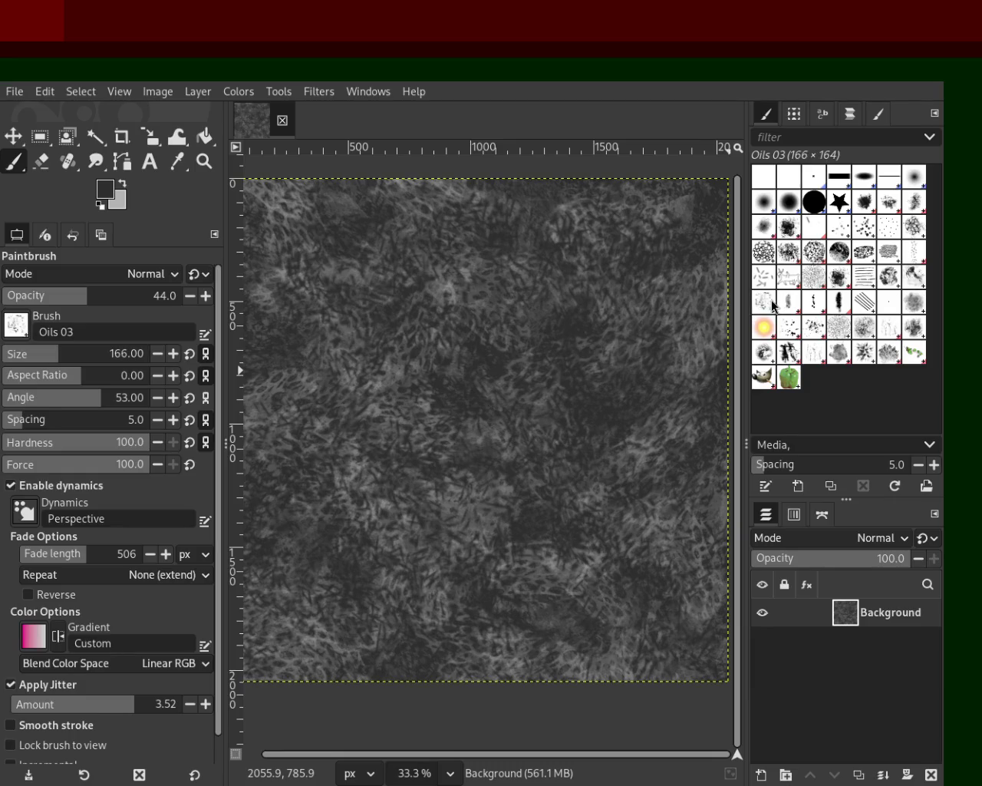
left_click(791, 303)
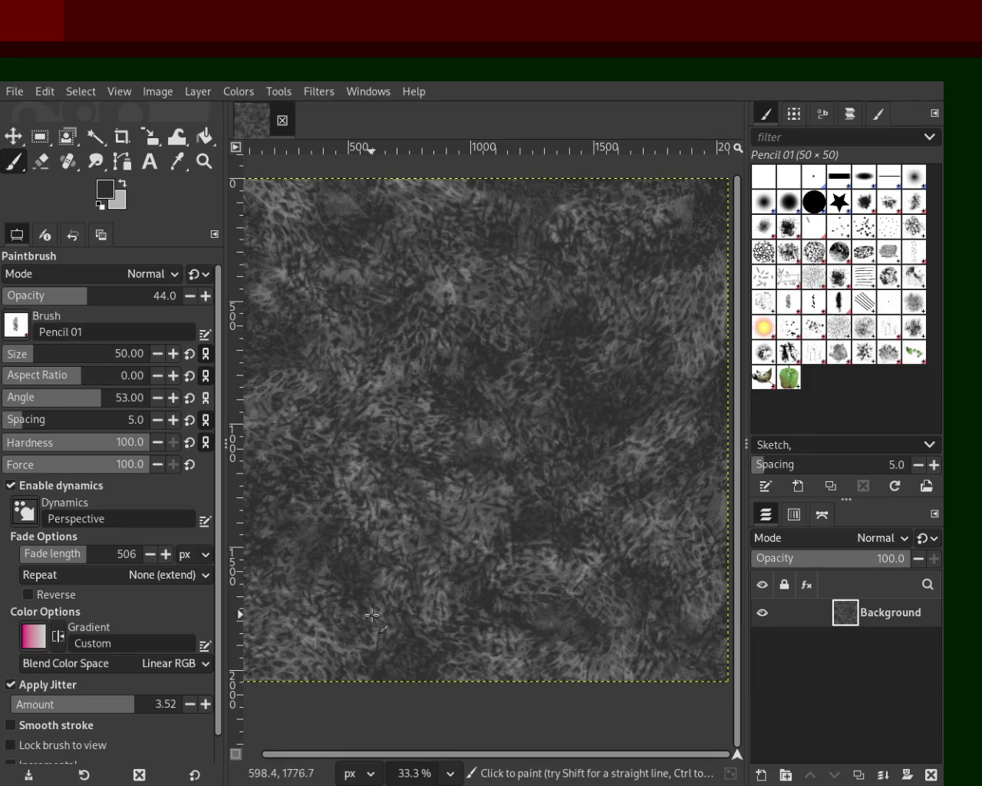
left_click_drag(61, 353, 66, 354)
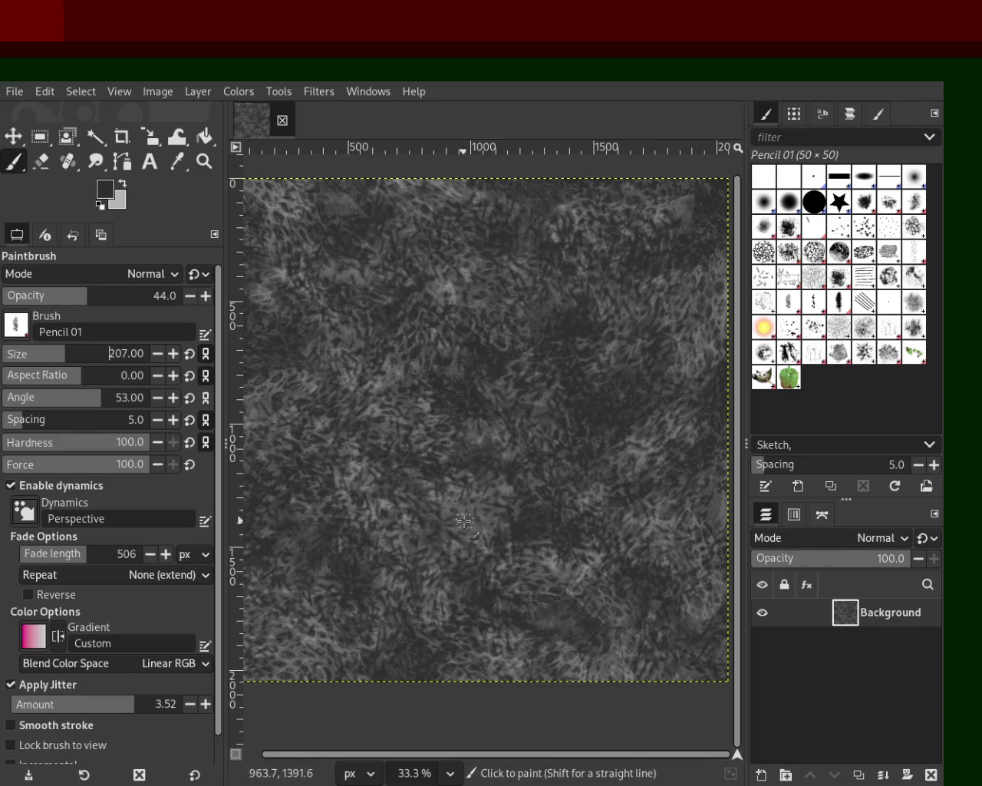
key("ctrl")
left_click(641, 456, "ctrl")
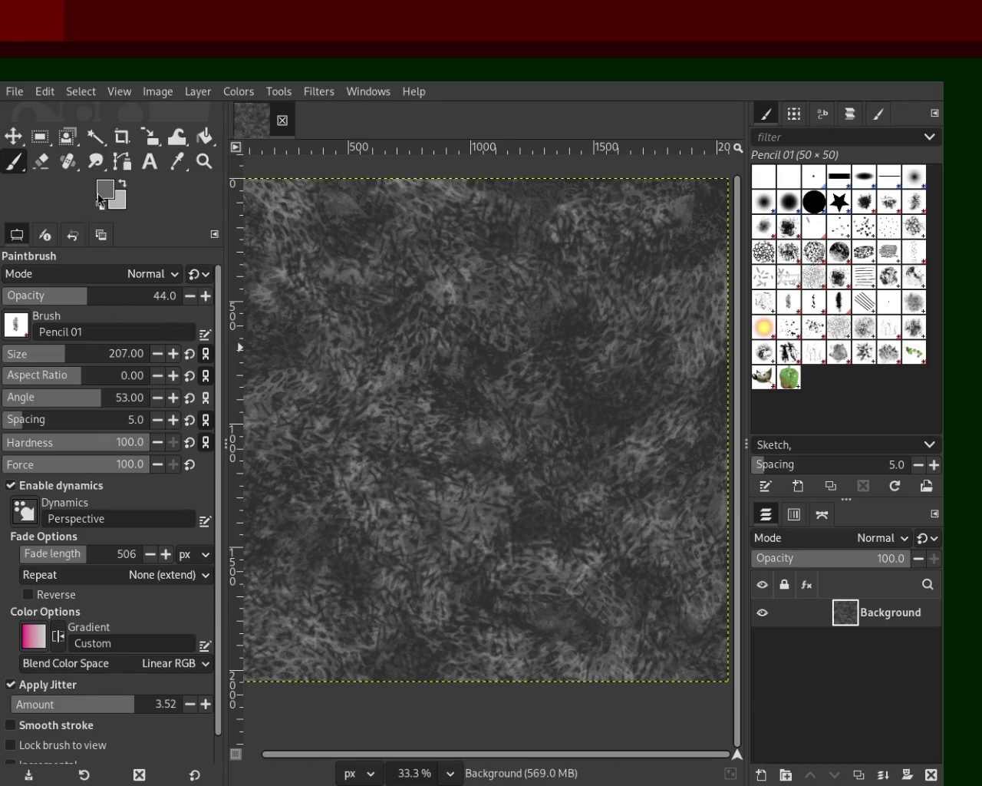
- Paint light grey Pencil 01 strokes, keeping the final ones, save, and choose Pencil 02
mouse_move(645, 295)
left_mouse_down()
mouse_move(406, 686)
mouse_move(701, 378)
mouse_move(712, 231)
mouse_move(664, 730)
mouse_move(689, 194)
mouse_move(339, 619)
mouse_move(316, 596)
left_mouse_up()
key("ctrl+z")
key("ctrl+z")
key("ctrl+z")
mouse_move(658, 212)
left_mouse_down()
mouse_move(301, 568)
mouse_move(530, 340)
left_mouse_up()
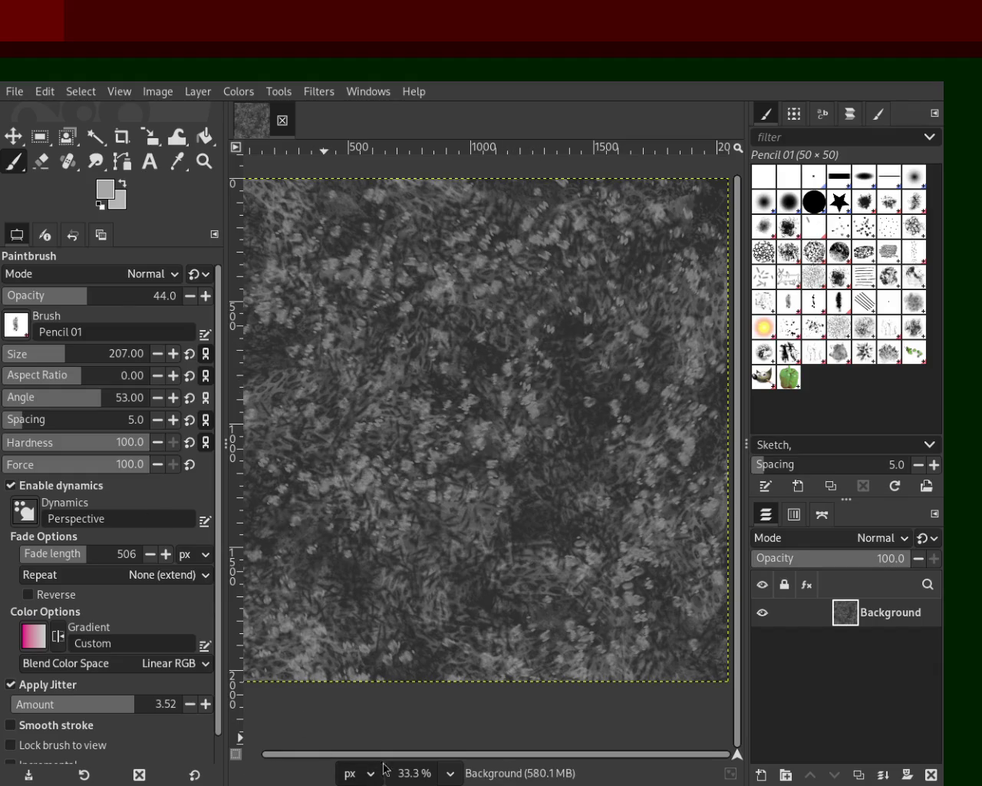
key("ctrl+z")
key("ctrl+z")
key("ctrl+z")
mouse_move(282, 391)
left_mouse_down()
mouse_move(613, 491)
mouse_move(608, 645)
mouse_move(272, 670)
left_mouse_up()
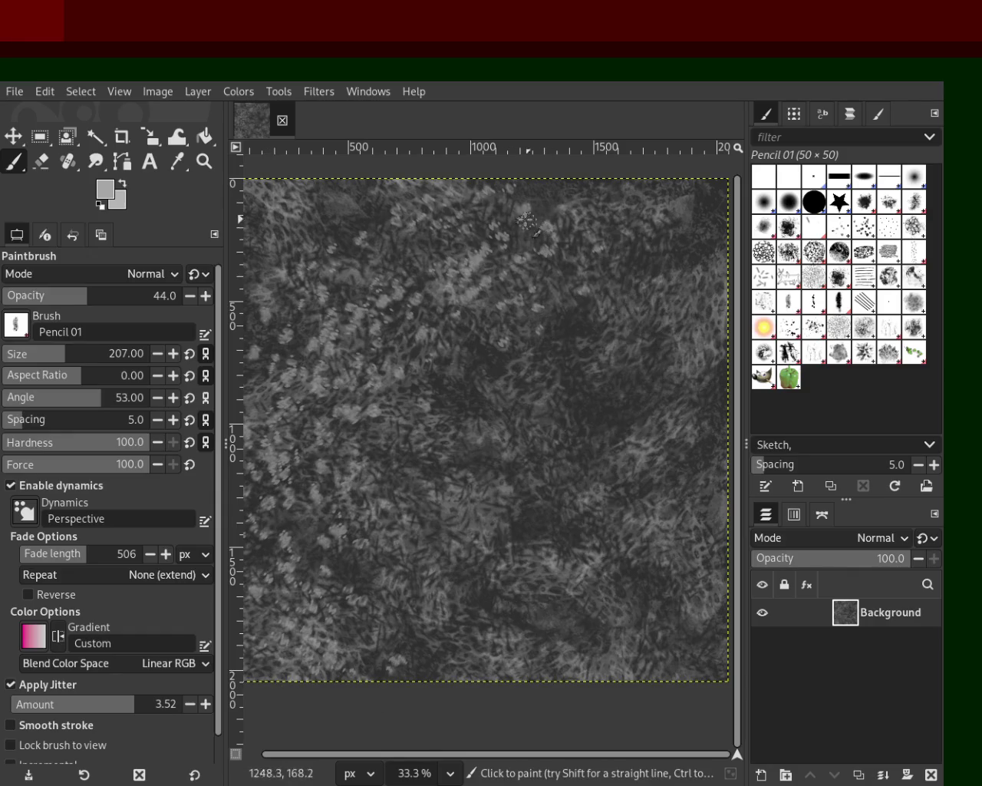
key("ctrl+z")
key("ctrl+y")
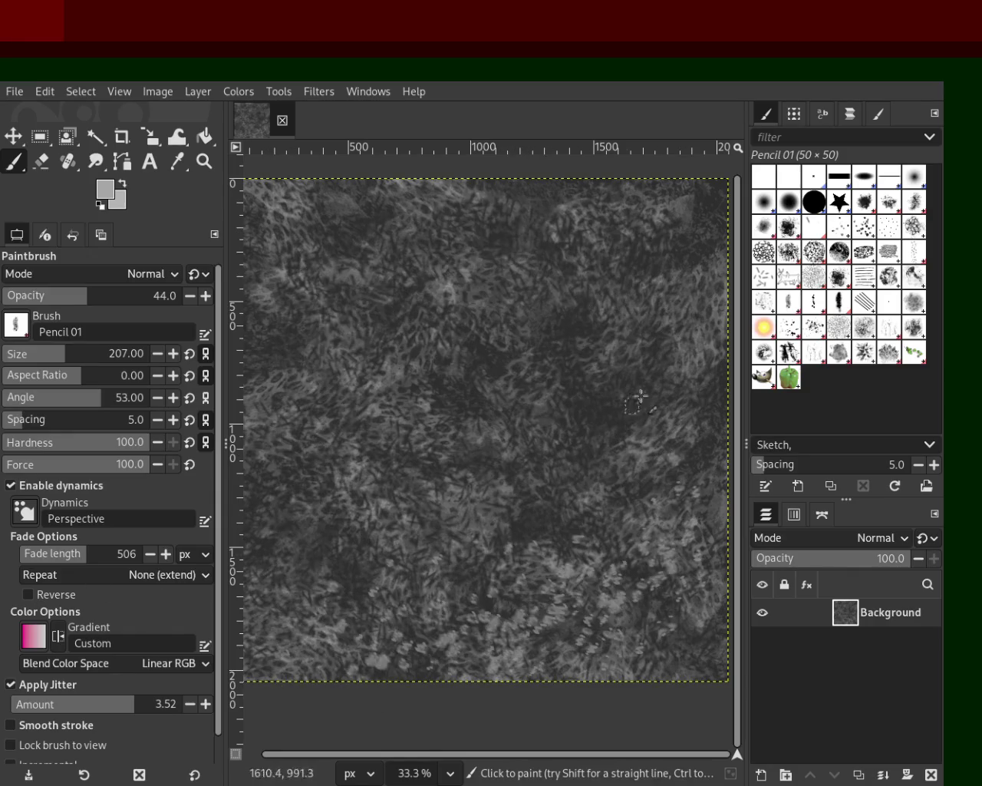
key("ctrl+y")
key("ctrl+z")
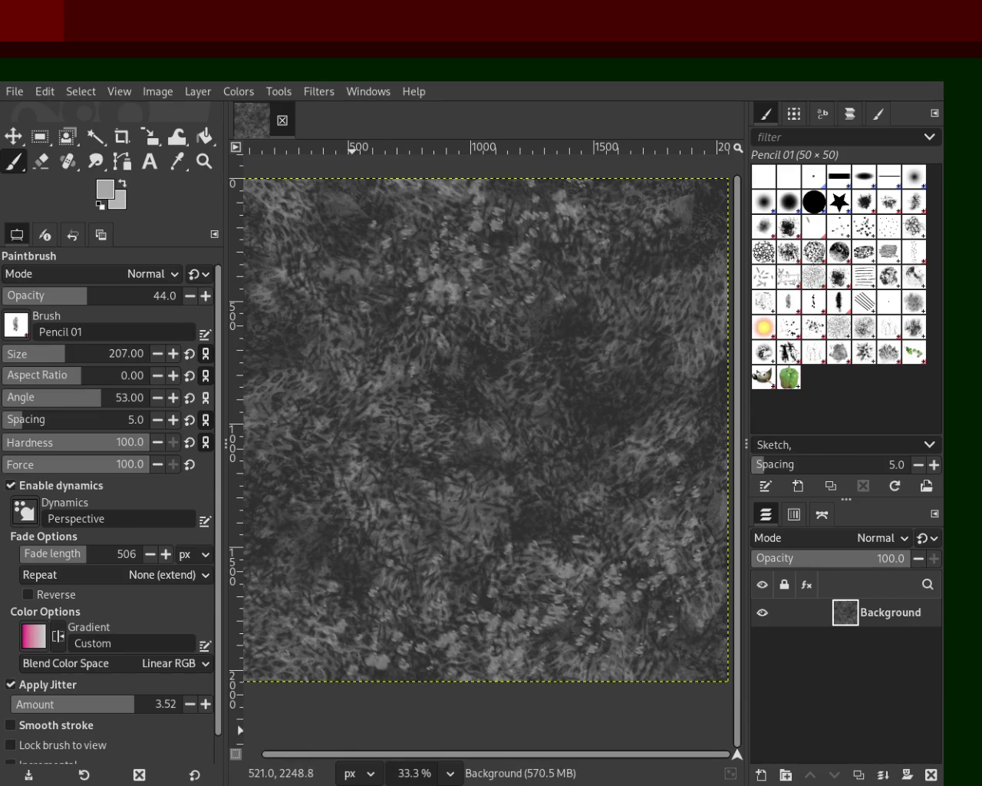
key("ctrl+y")
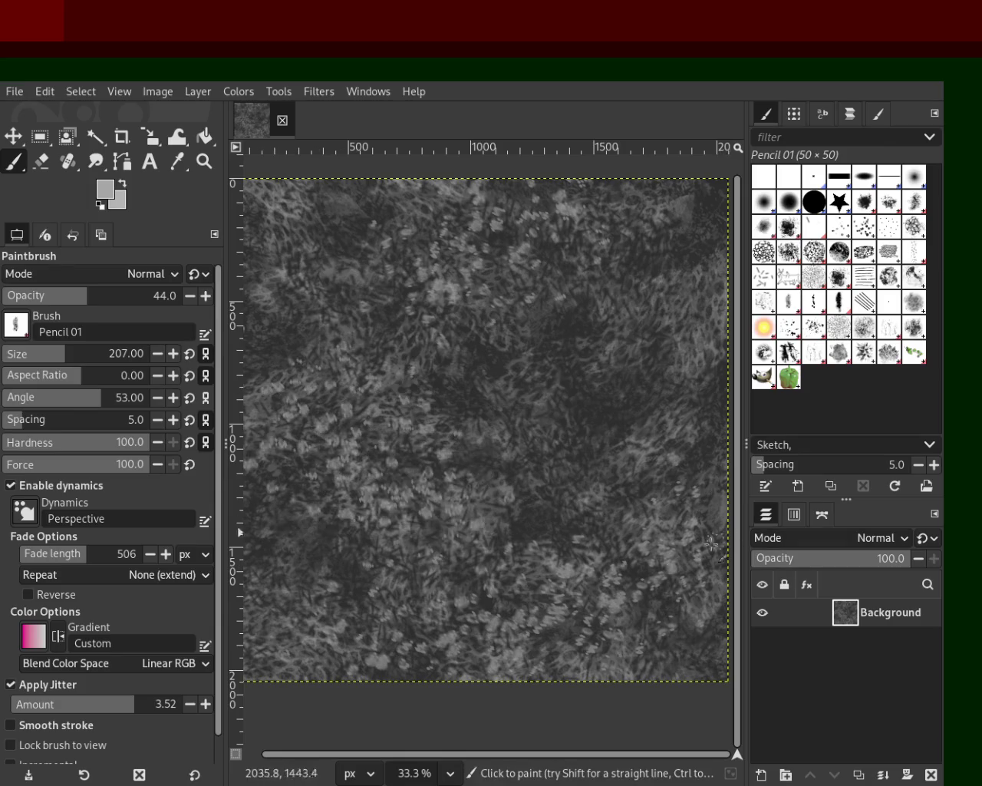
key("ctrl+s")
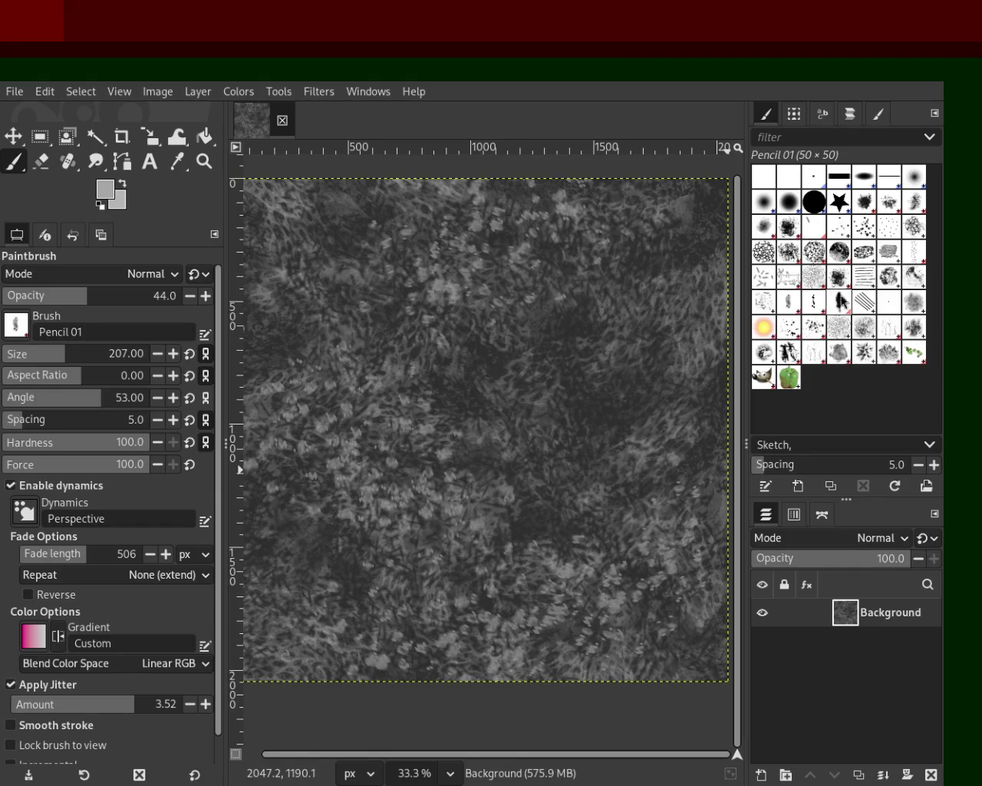
left_click(814, 301)
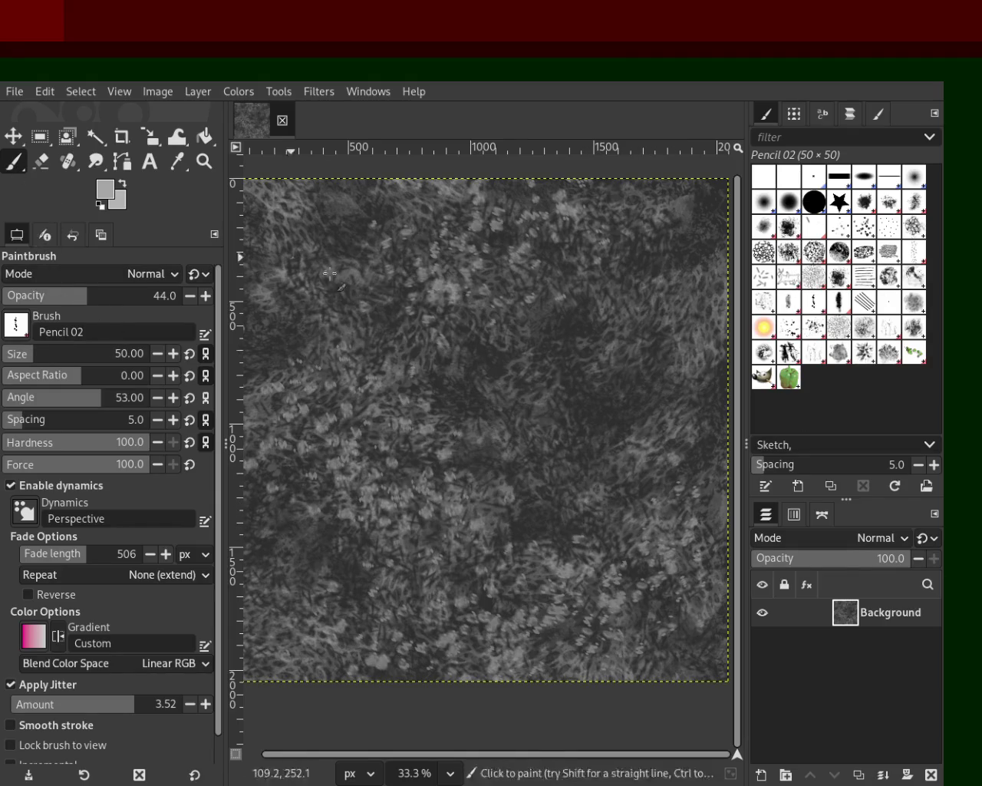
- Set up Pencil 03 with aspect ratio -2.00 and size 378, sampling a light grey
left_click(571, 330, "ctrl")
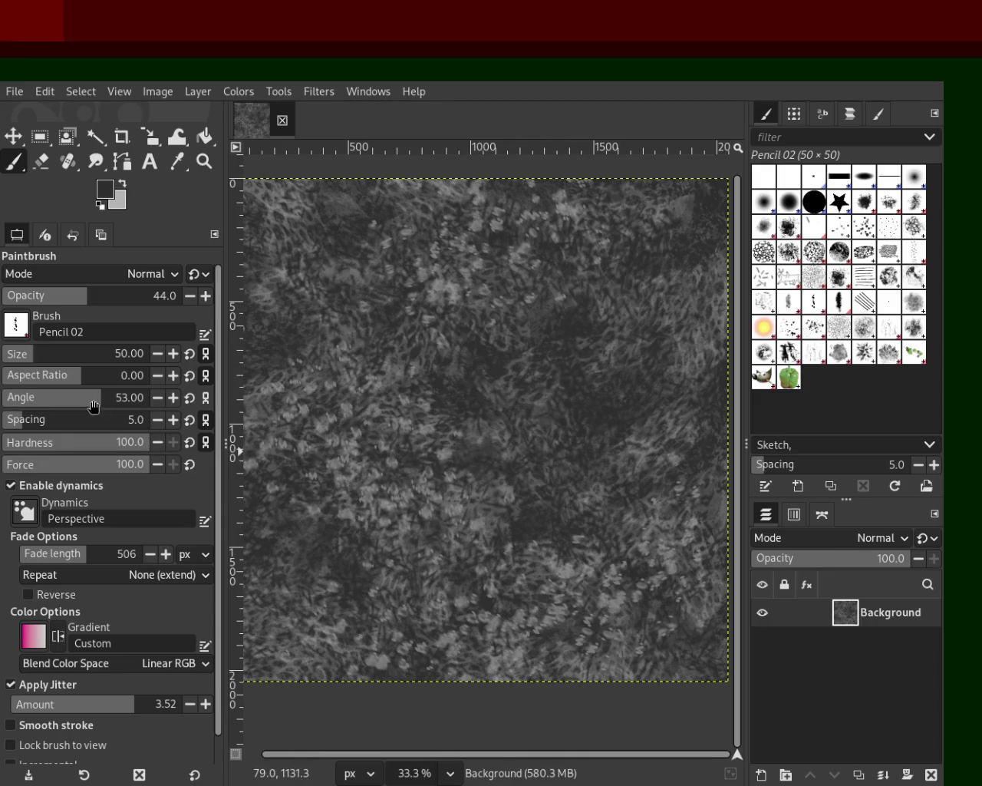
left_click(70, 355)
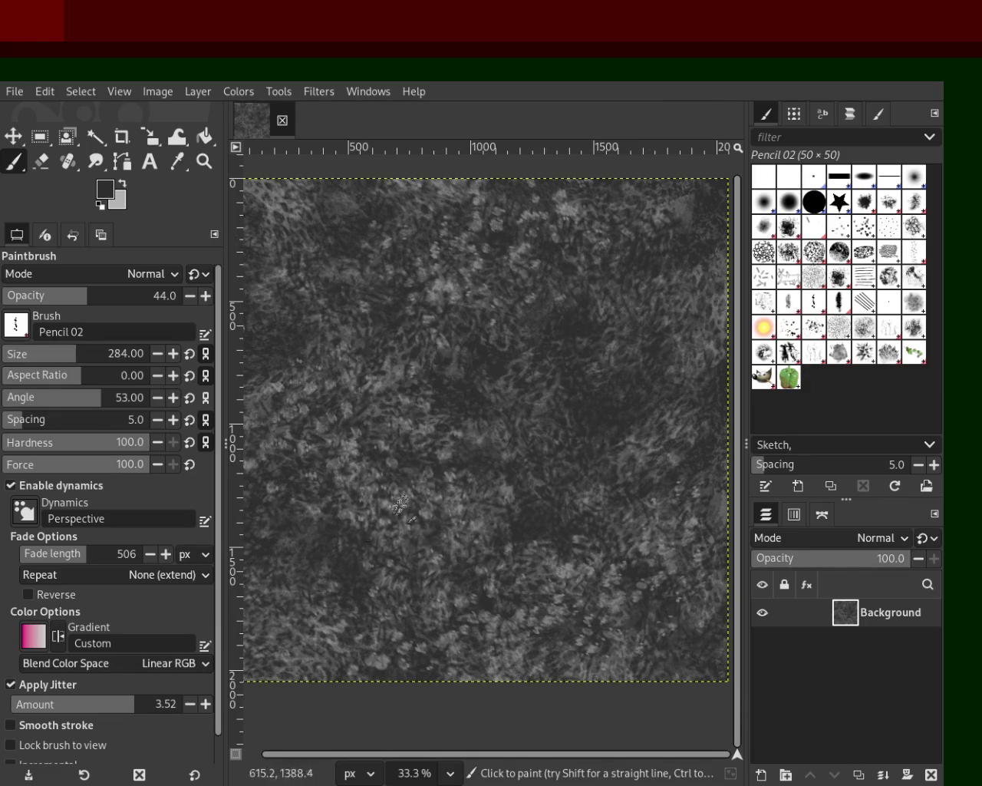
left_click(814, 303)
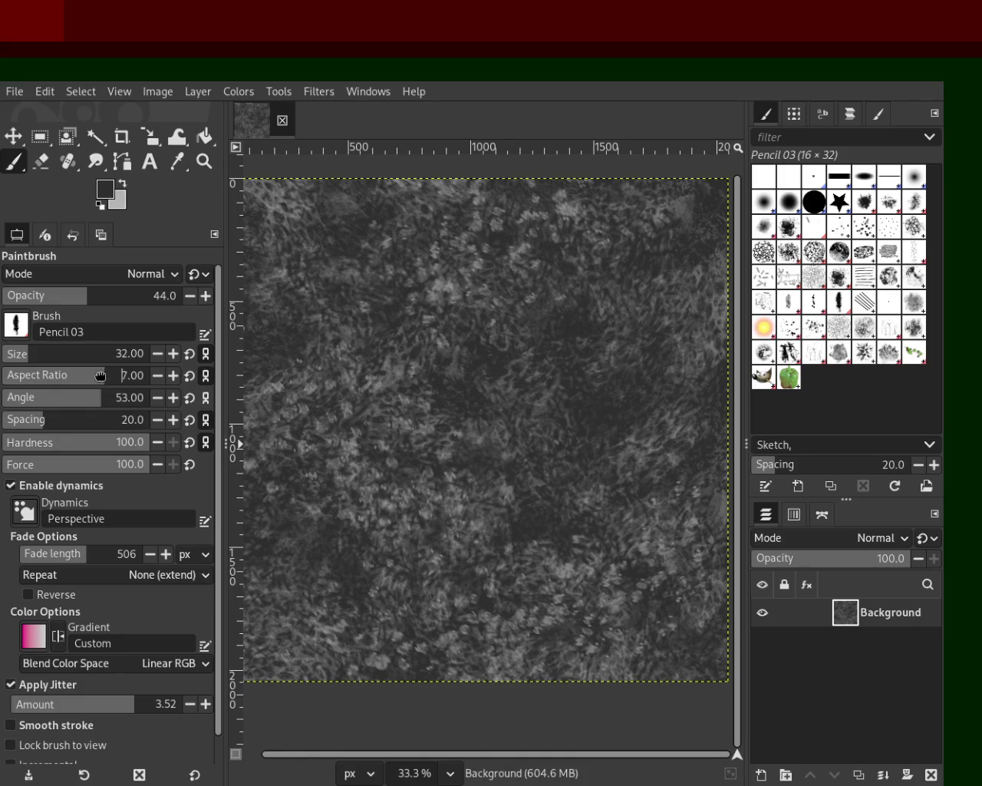
left_click_drag(80, 375, 69, 376)
left_click_drag(31, 354, 88, 354)
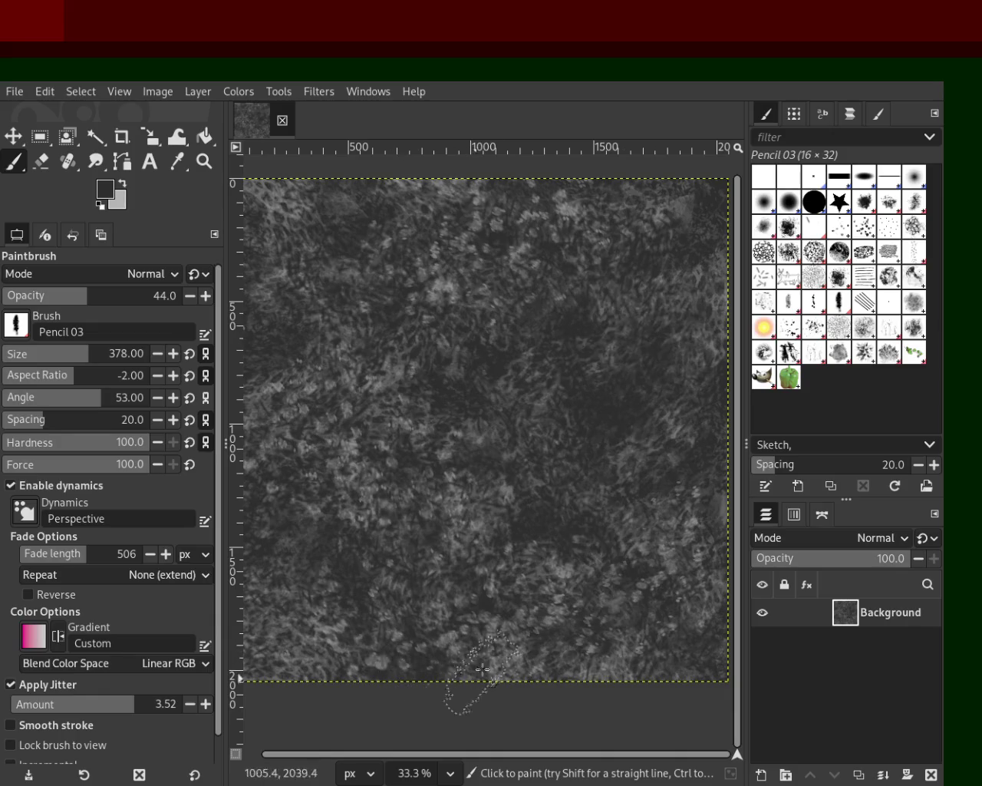
key("ctrl")
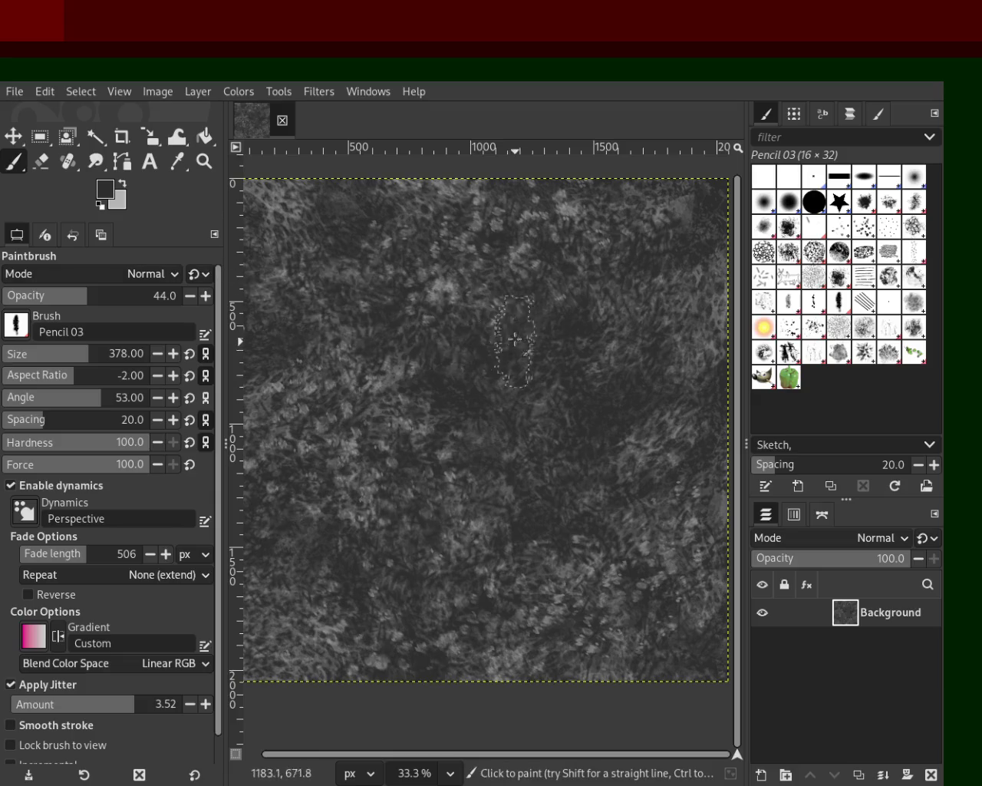
left_click(443, 295, "ctrl")
- Paint trial light grey stretched strokes across the centre and top, then undo them all
left_click_drag(537, 345, 471, 603)
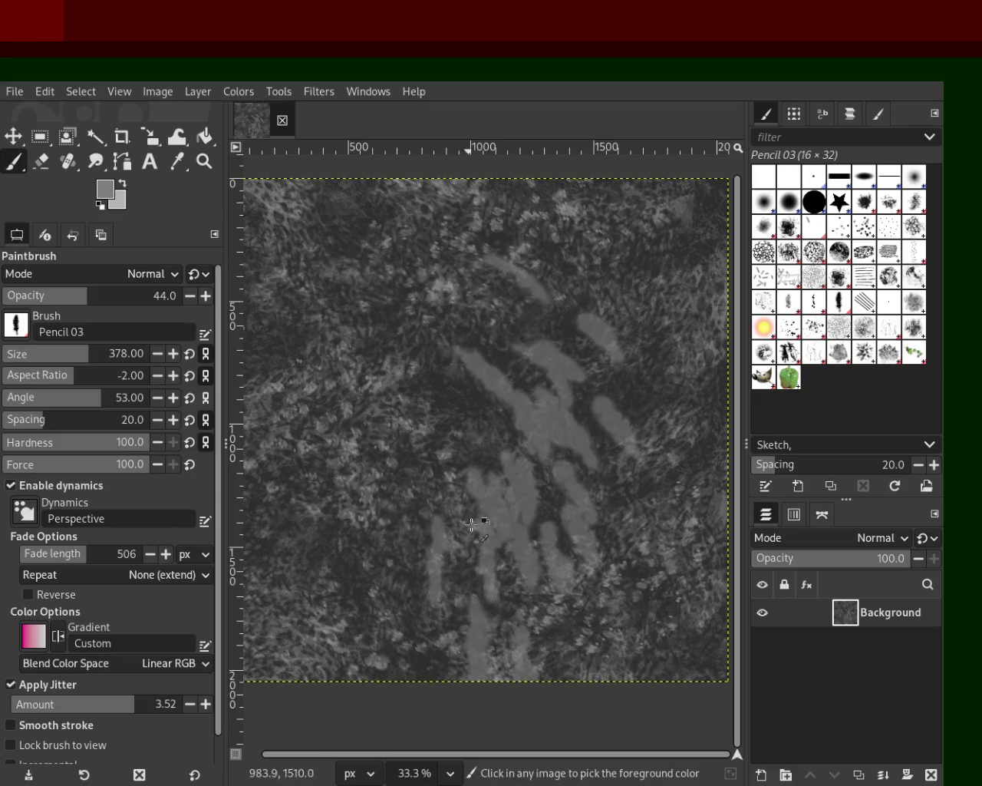
left_click_drag(472, 526, 292, 571)
left_click_drag(691, 238, 616, 499)
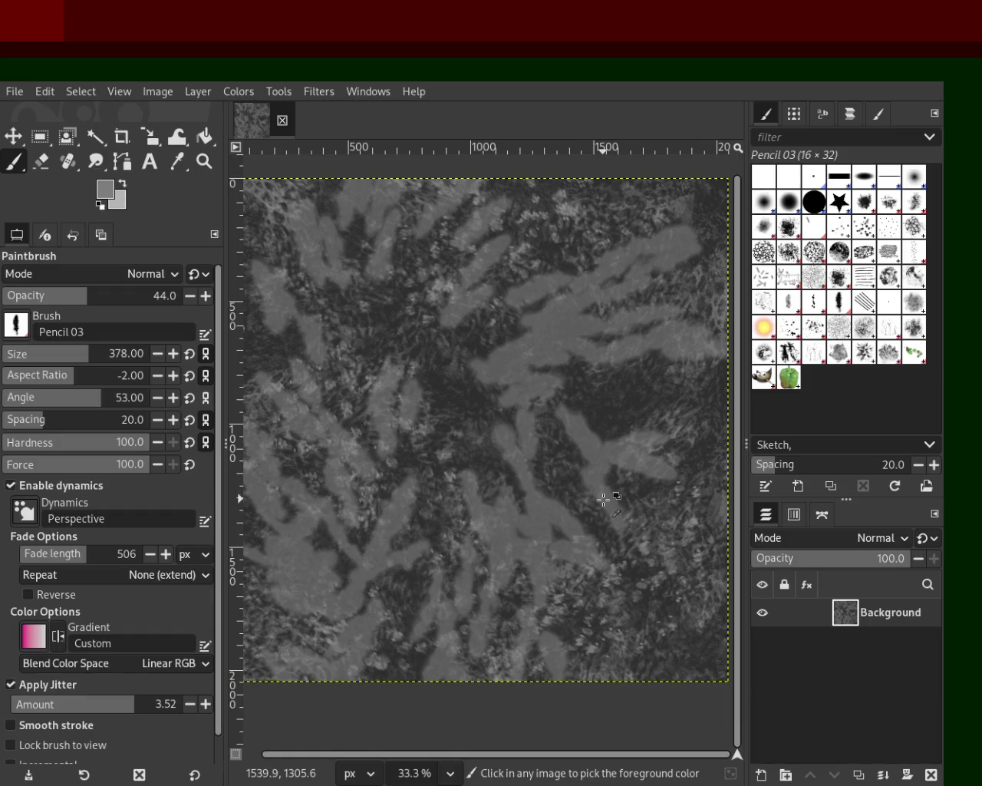
key("ctrl+z")
key("ctrl+z")
key("ctrl+z")
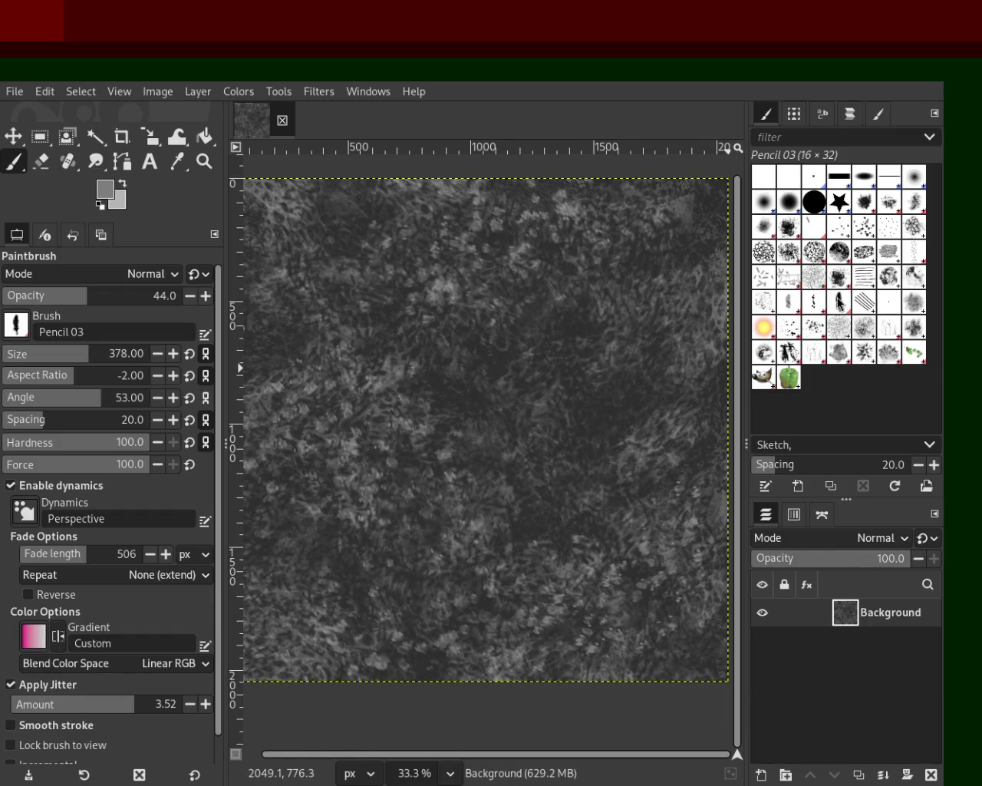
key("ctrl+z")
- Resample a lighter grey and try several light strokes and dabs, undoing each one
left_click(572, 327, "ctrl")
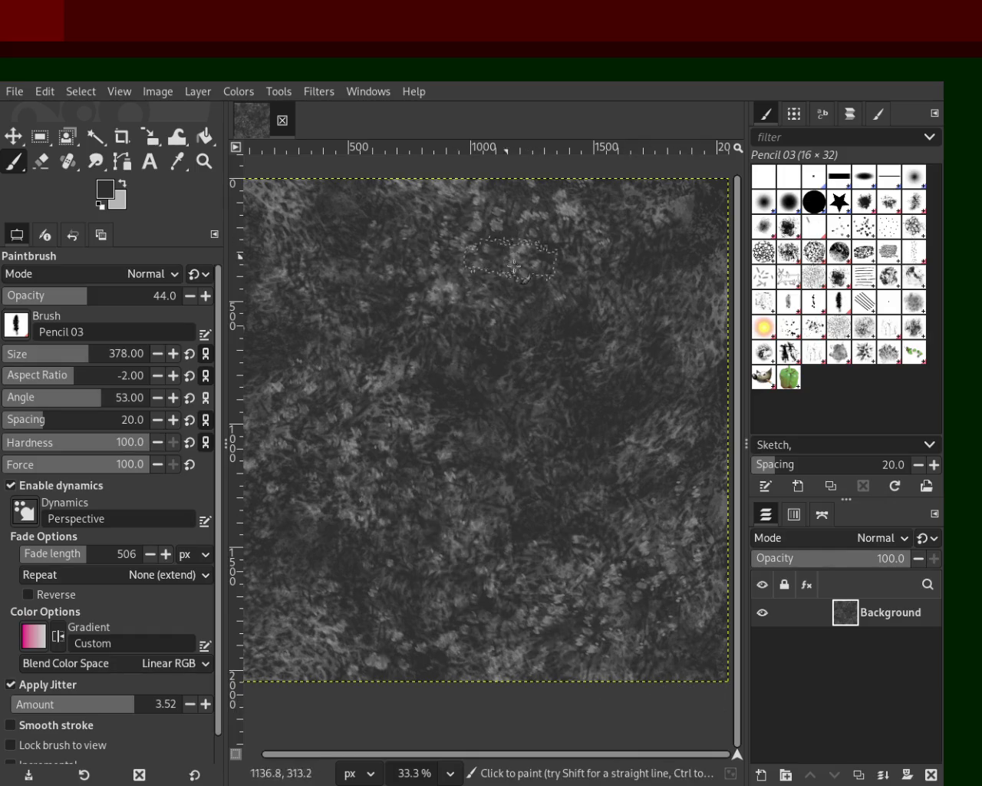
left_click(459, 287, "ctrl")
left_click_drag(461, 285, 679, 449)
key("ctrl+z")
left_click(420, 454)
key("ctrl+z")
left_click_drag(583, 553, 452, 728)
key("ctrl+z")
mouse_move(570, 511)
left_mouse_down()
mouse_move(394, 267)
mouse_move(530, 322)
mouse_move(401, 716)
left_mouse_up()
key("ctrl+z")
key("ctrl+z")
key("ctrl+z")
mouse_move(537, 322)
left_mouse_down()
mouse_move(585, 410)
mouse_move(629, 725)
left_mouse_up()
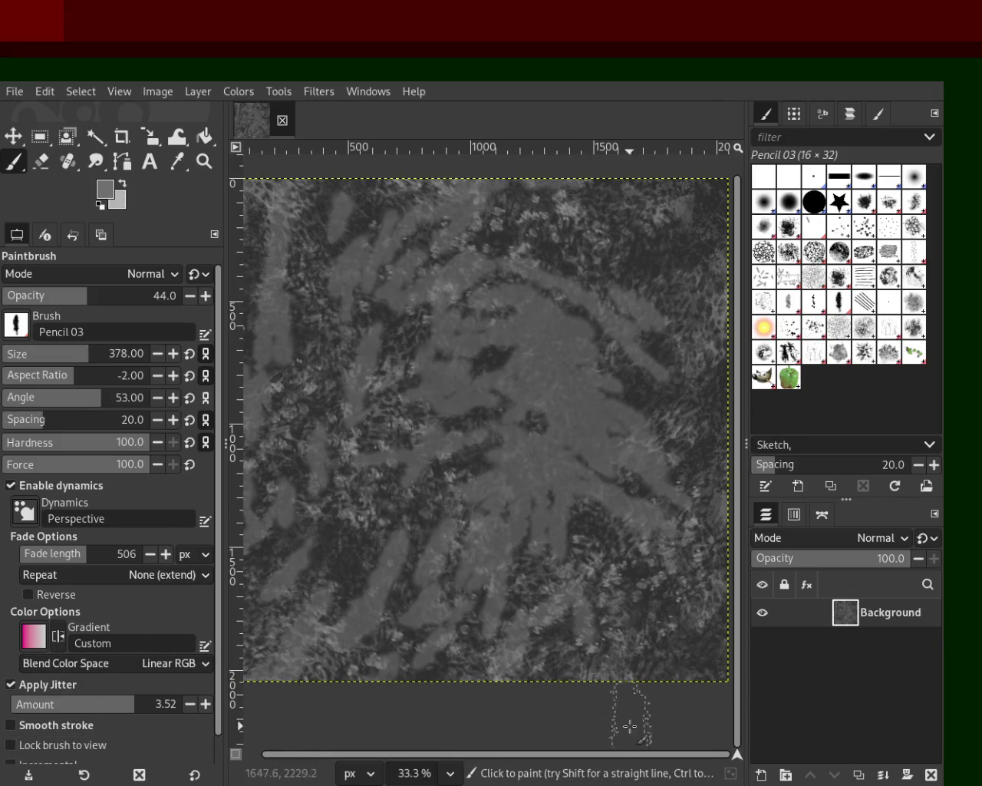
key("ctrl+z")
key("ctrl+z")
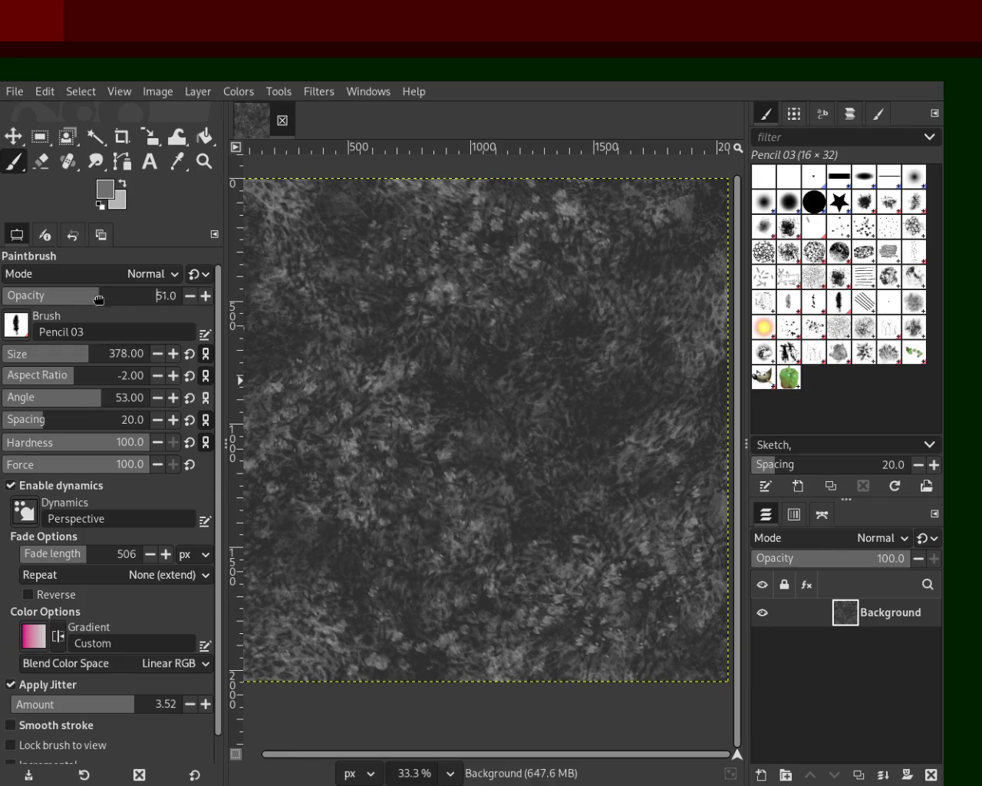
- Raise opacity to 100 and try more light strokes, undoing them
left_click_drag(93, 299, 181, 296)
left_click_drag(552, 307, 591, 461)
key("ctrl+z")
left_click_drag(449, 409, 528, 616)
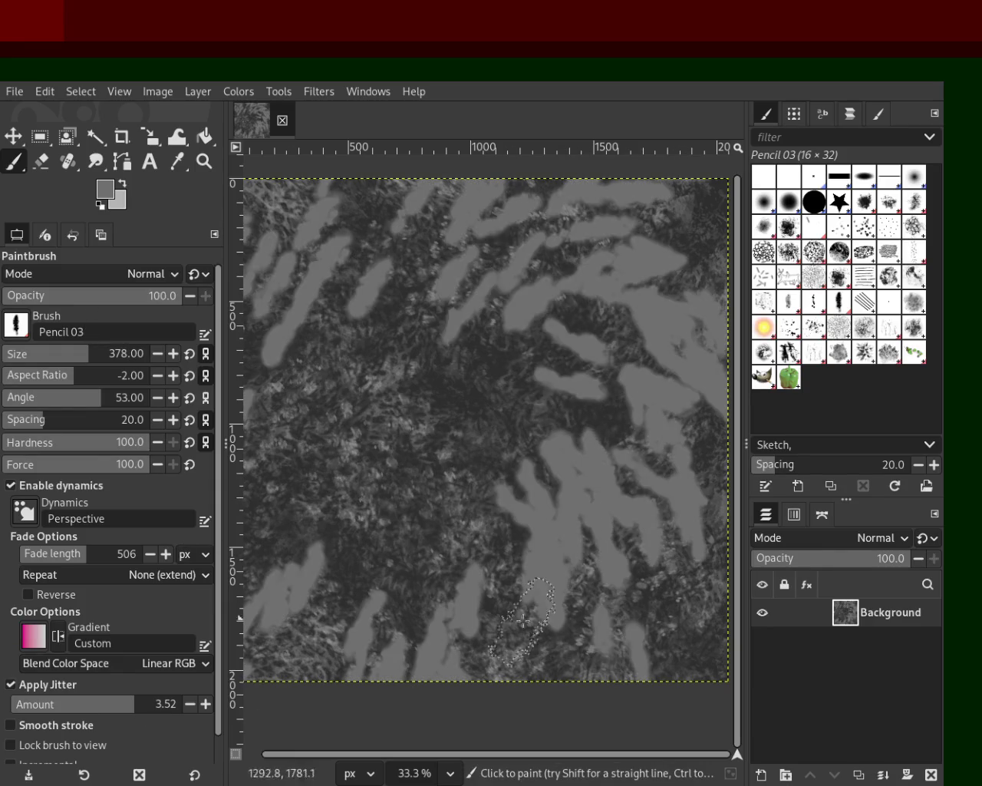
key("ctrl+z")
- Test elliptical light strokes at brush sizes 11, 37 and 330, undoing each
left_click_drag(47, 352, 9, 353)
left_click_drag(596, 383, 547, 304)
key("ctrl+z")
left_click_drag(95, 353, 46, 353)
mouse_move(637, 376)
left_mouse_down()
mouse_move(302, 533)
mouse_move(691, 383)
left_mouse_up()
key("ctrl+z")
left_click(82, 358)
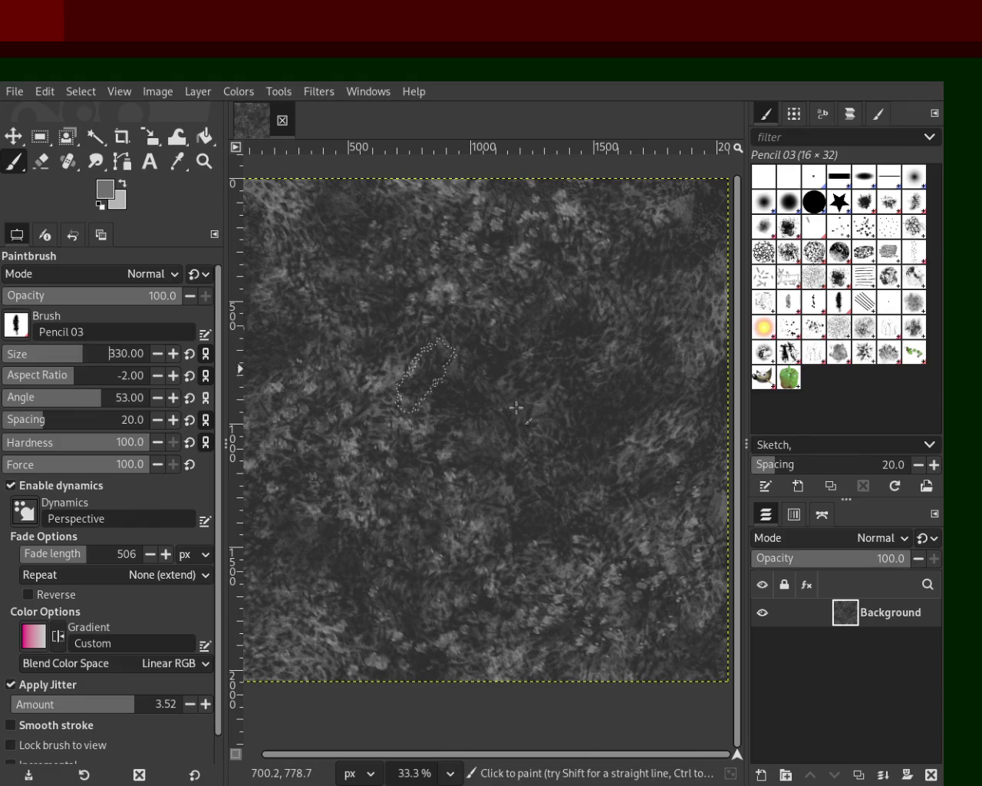
left_click_drag(281, 348, 614, 378)
key("ctrl+z")
- Save the clean texture, reselect Acrylic 01, and undo a test stroke
key("ctrl+s")
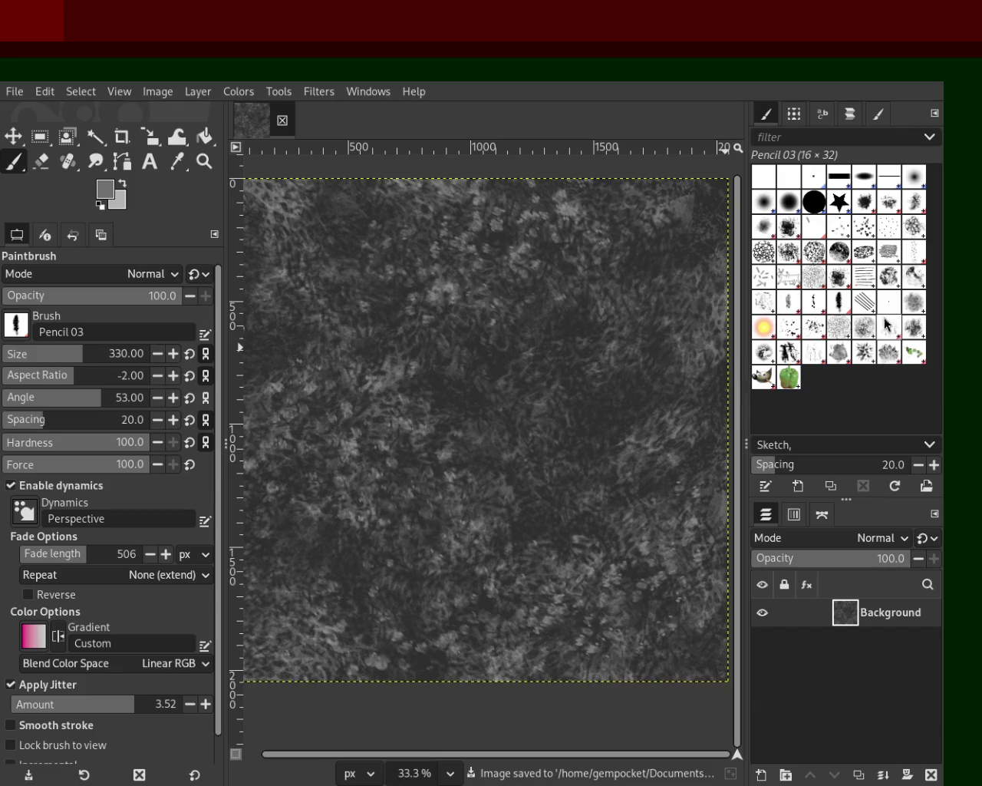
left_click(864, 201)
mouse_move(566, 344)
left_mouse_down()
mouse_move(618, 282)
mouse_move(580, 439)
left_mouse_up()
key("ctrl+z")
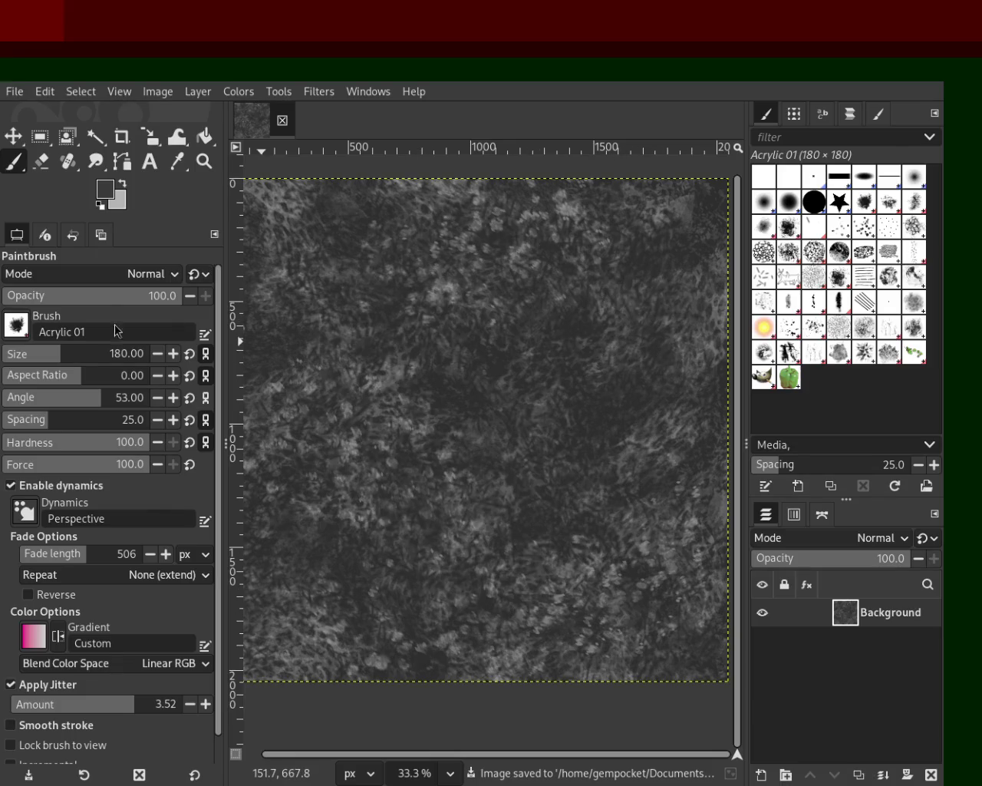
- Paint Acrylic 01 dabs at 61% then 40% opacity, save, and choose Pencil 01
left_click(115, 296)
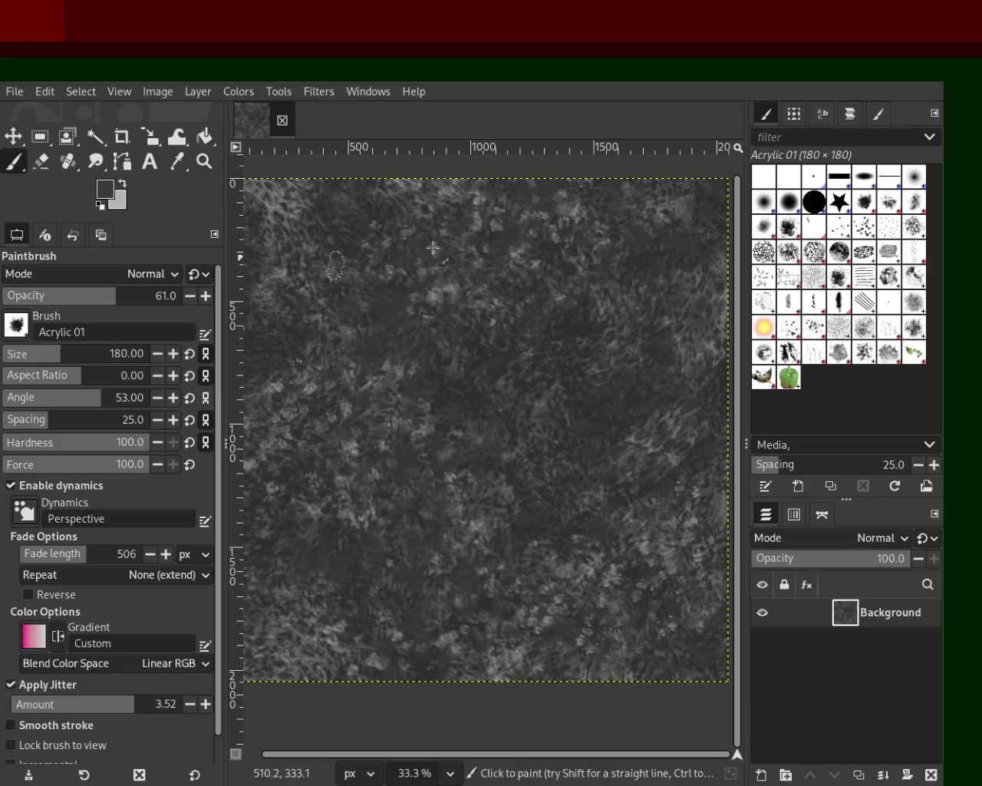
mouse_move(340, 361)
left_mouse_down()
mouse_move(268, 383)
mouse_move(650, 278)
mouse_move(392, 355)
mouse_move(647, 513)
left_mouse_up()
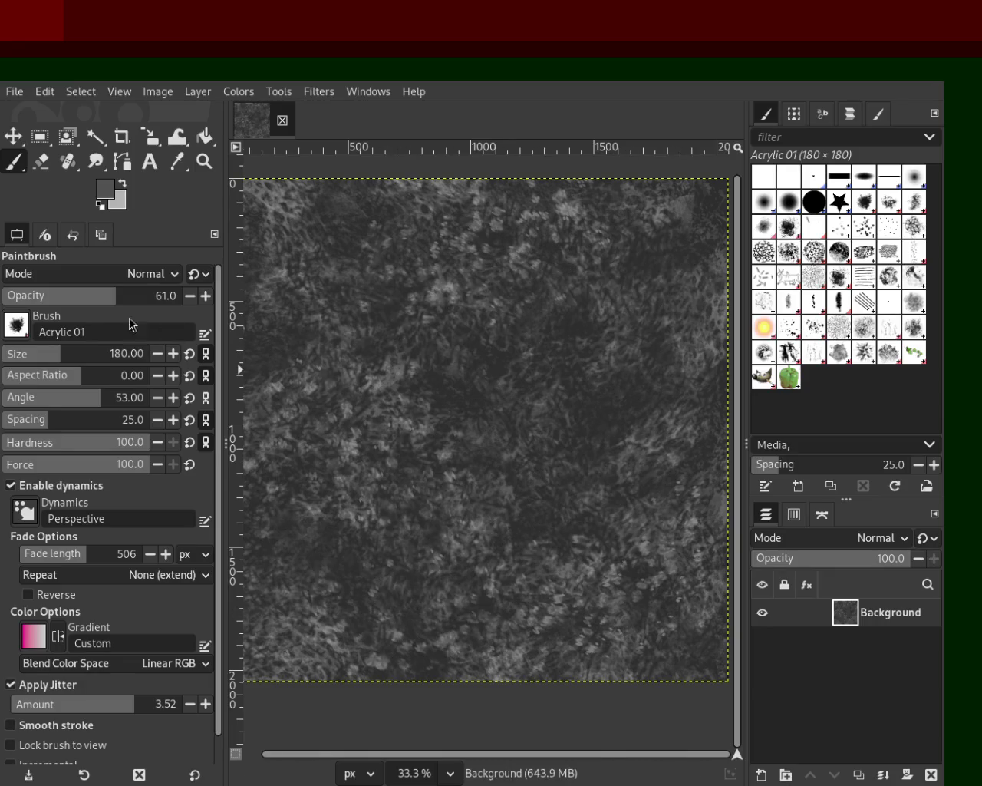
left_click(79, 296)
left_click_drag(425, 554, 292, 491)
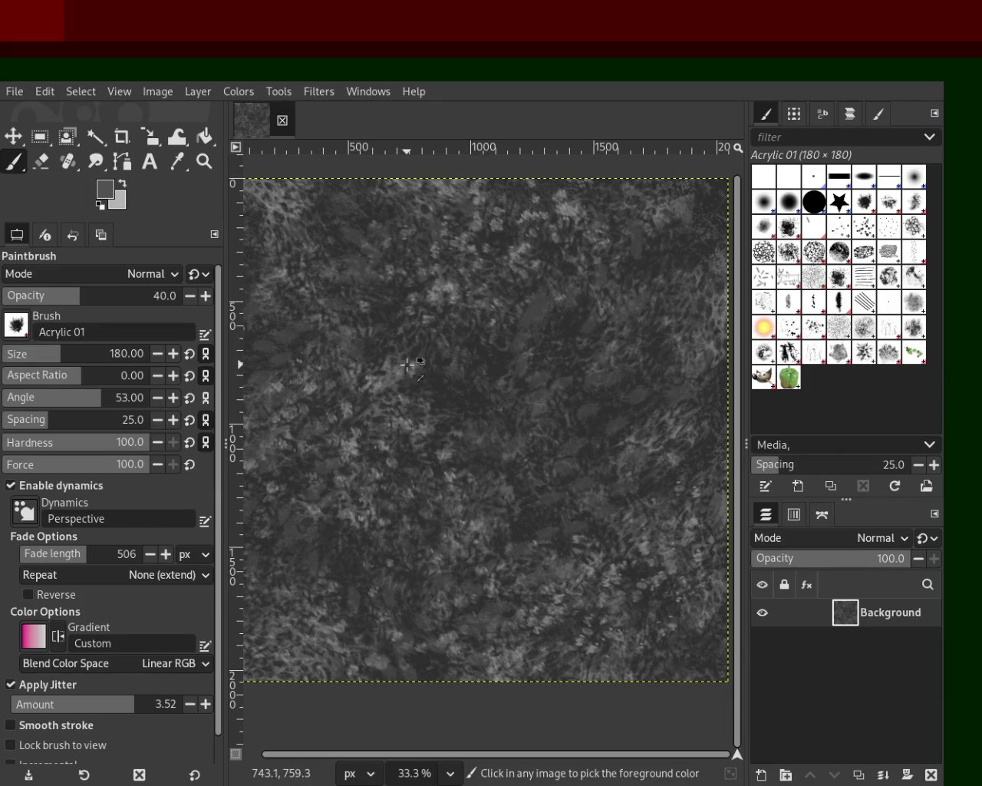
key("ctrl+s")
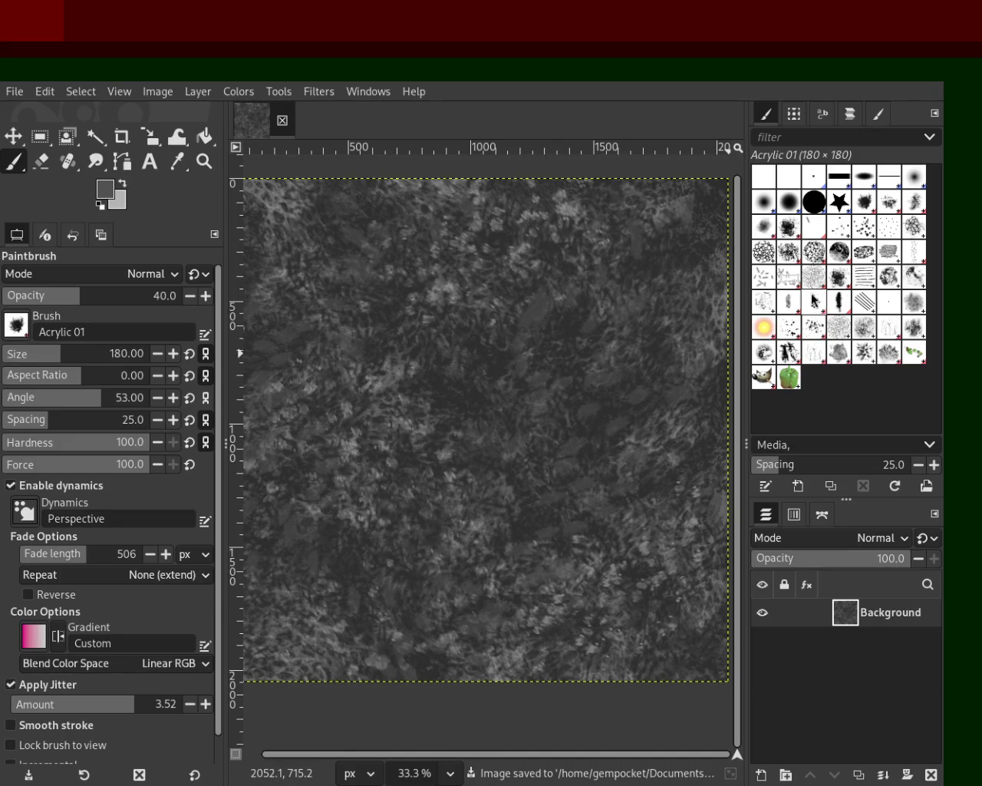
left_click(790, 303)
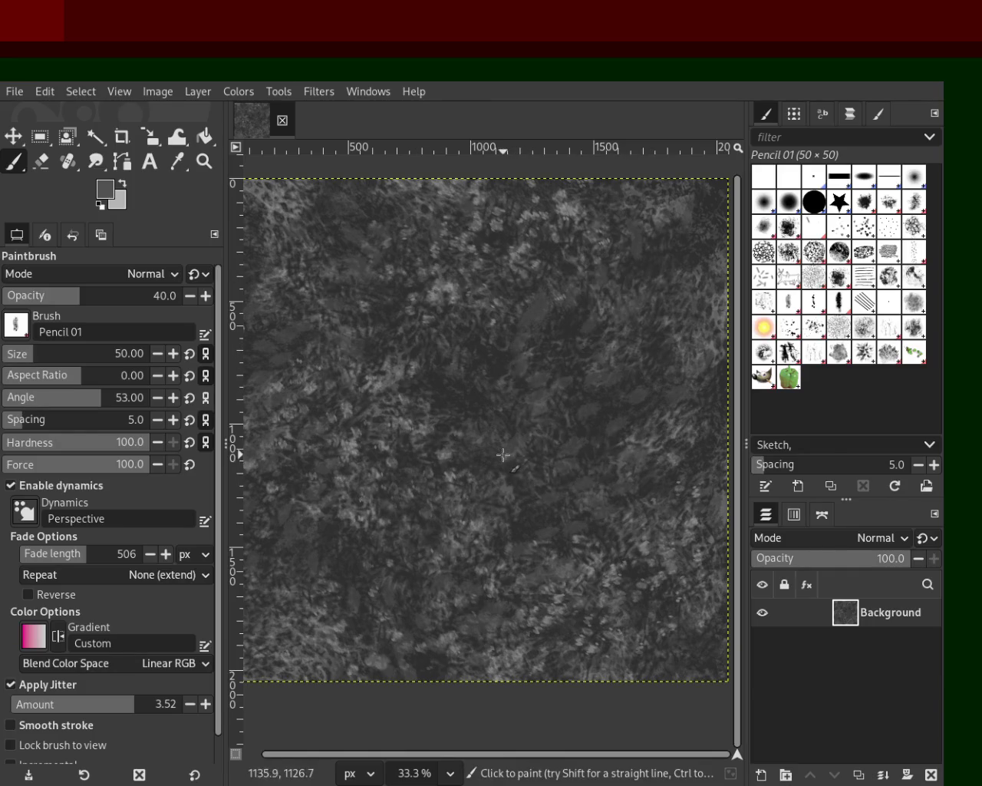
- Save the image and zoom in and out on the texture with the Zoom tool
key("ctrl+s")
left_click(202, 163)
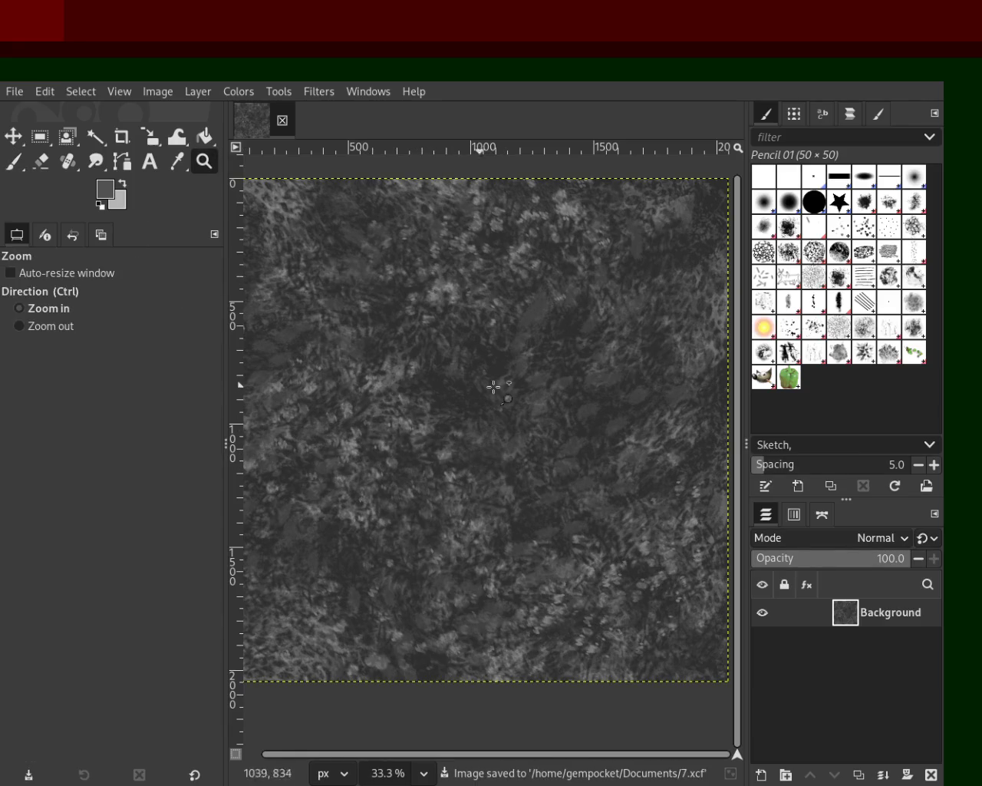
scroll(483, 388, "up", 1, "ctrl")
scroll(481, 388, "down", 4, "ctrl")
scroll(491, 376, "up", 1, "ctrl")
scroll(502, 384, "up", 1, "ctrl")
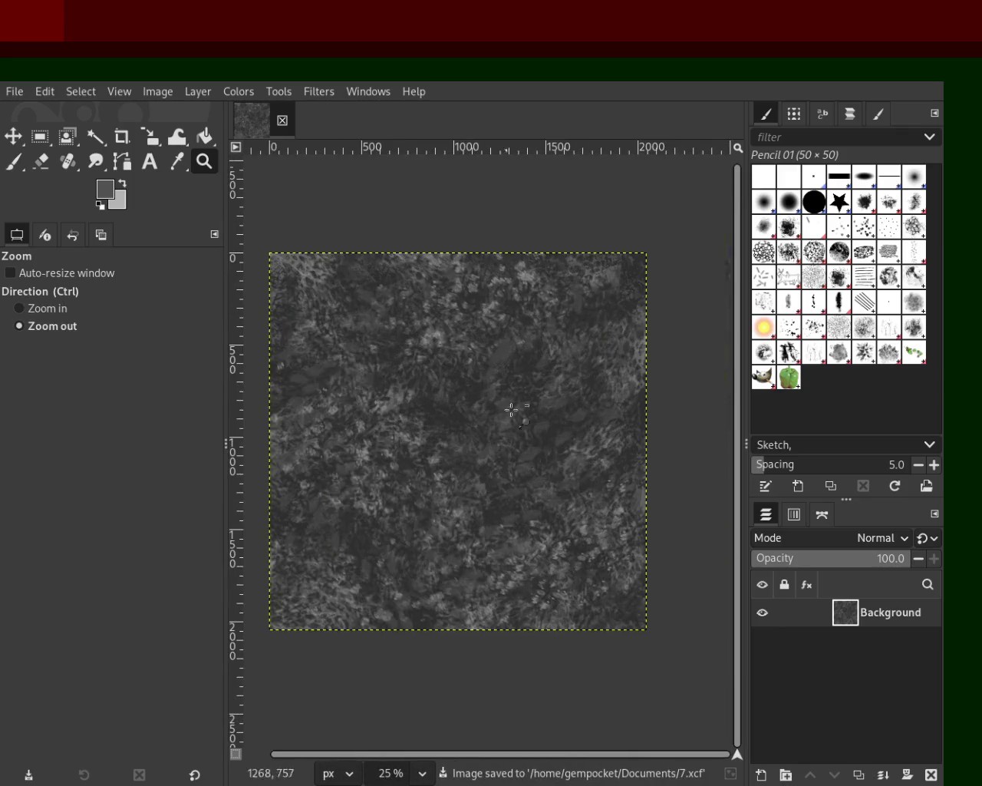
scroll(434, 435, "up", 1, "ctrl")
scroll(412, 391, "down", 1, "ctrl")
scroll(498, 445, "up", 1, "ctrl")
scroll(550, 442, "down", 1, "ctrl")
scroll(510, 398, "up", 1, "ctrl")
scroll(510, 399, "down", 1, "ctrl")
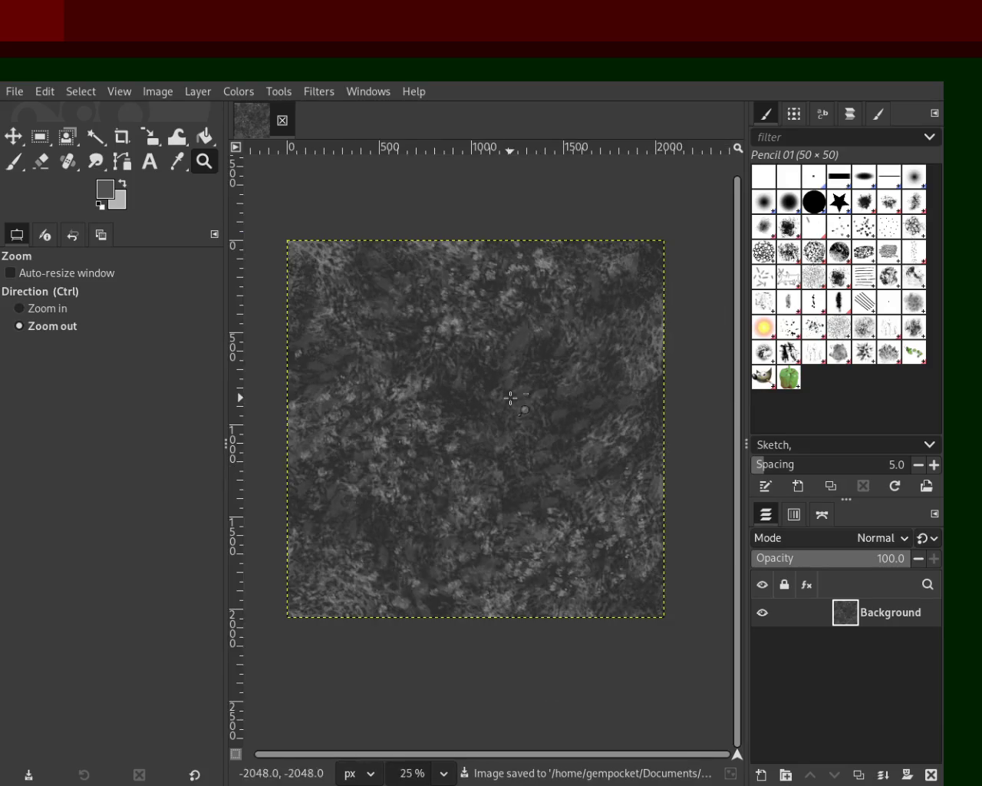
scroll(488, 423, "down", 1, "ctrl")
scroll(488, 423, "up", 1, "ctrl")
scroll(488, 422, "up", 1, "ctrl")
scroll(486, 423, "down", 1, "ctrl")
scroll(483, 421, "up", 1, "ctrl")
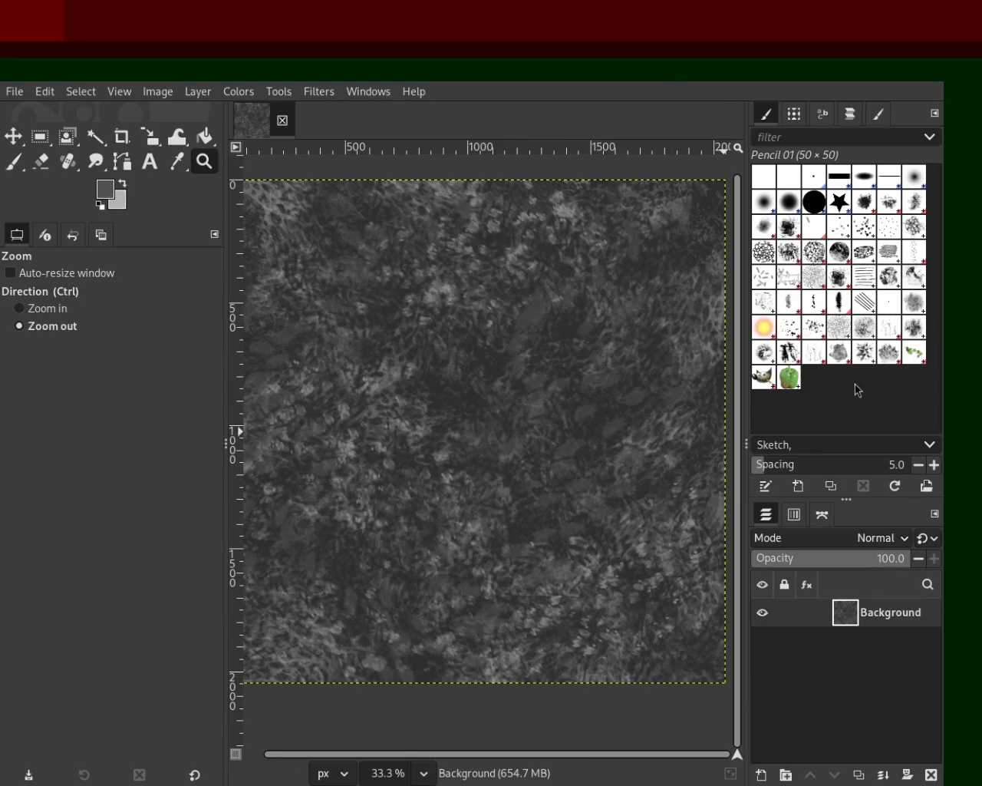
- Try Splats 01, Texture Hose 01 and Texture Hose 02, settling on Vegetation 01
left_click(792, 330)
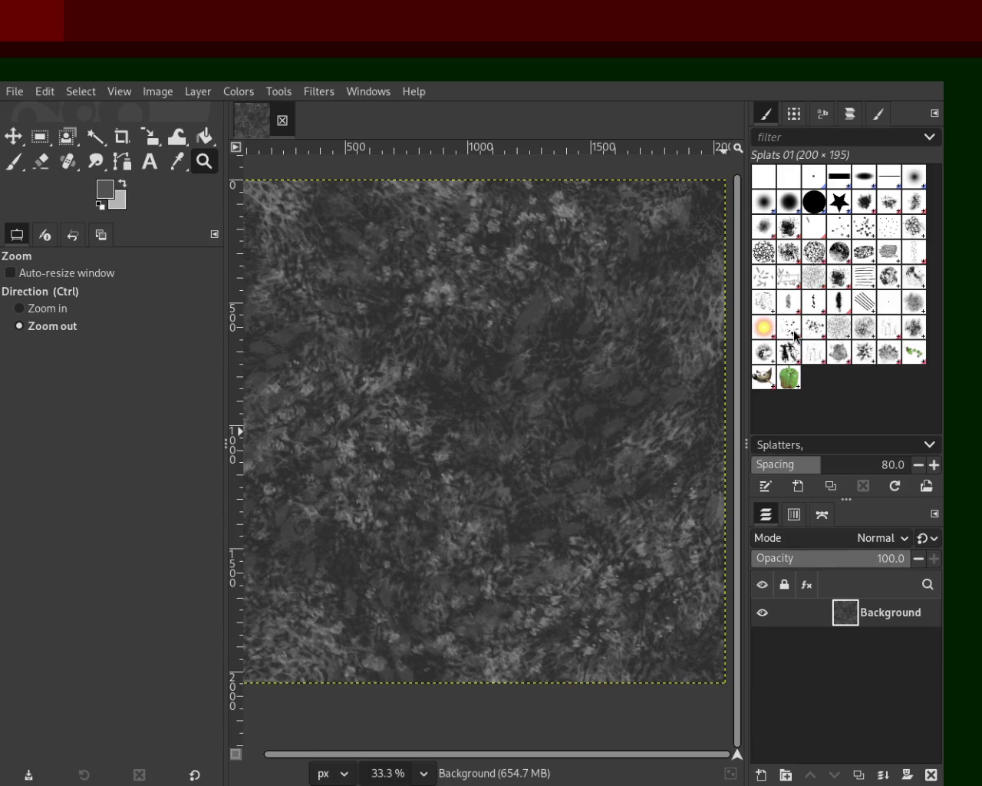
left_click(811, 353)
left_click(839, 353)
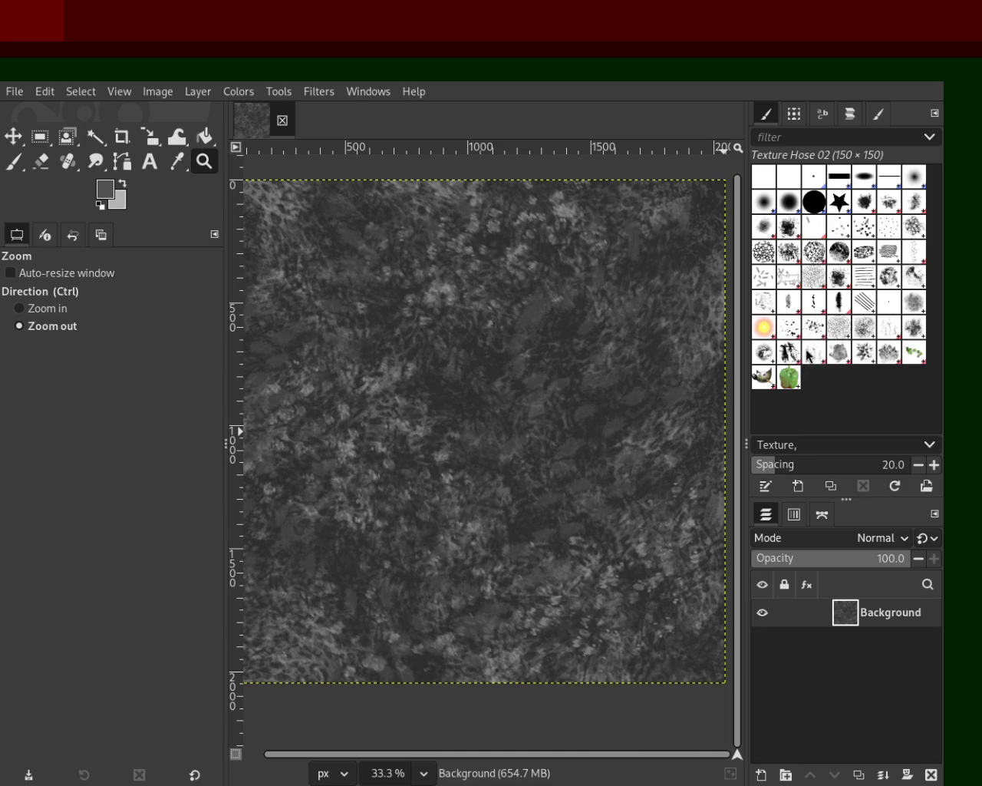
left_click(865, 353)
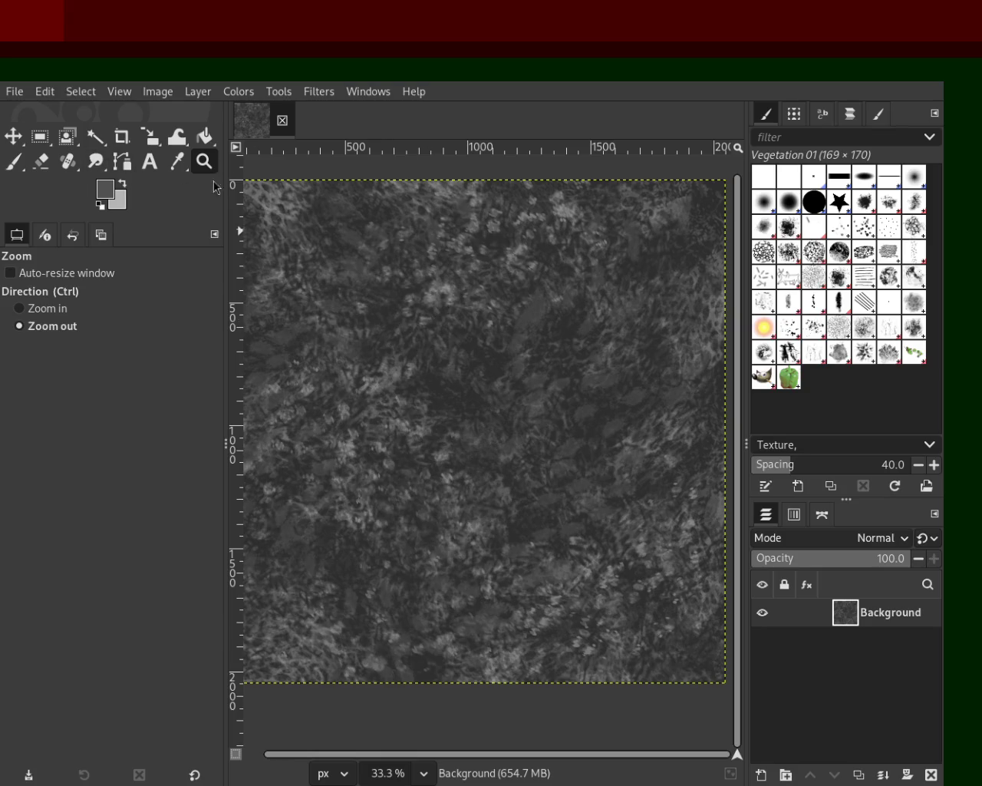
- Zoom out to see the whole texture, comparing it at 25% and 33.3%
left_click(516, 381)
scroll(516, 381, "down", 1)
scroll(516, 381, "up", 2)
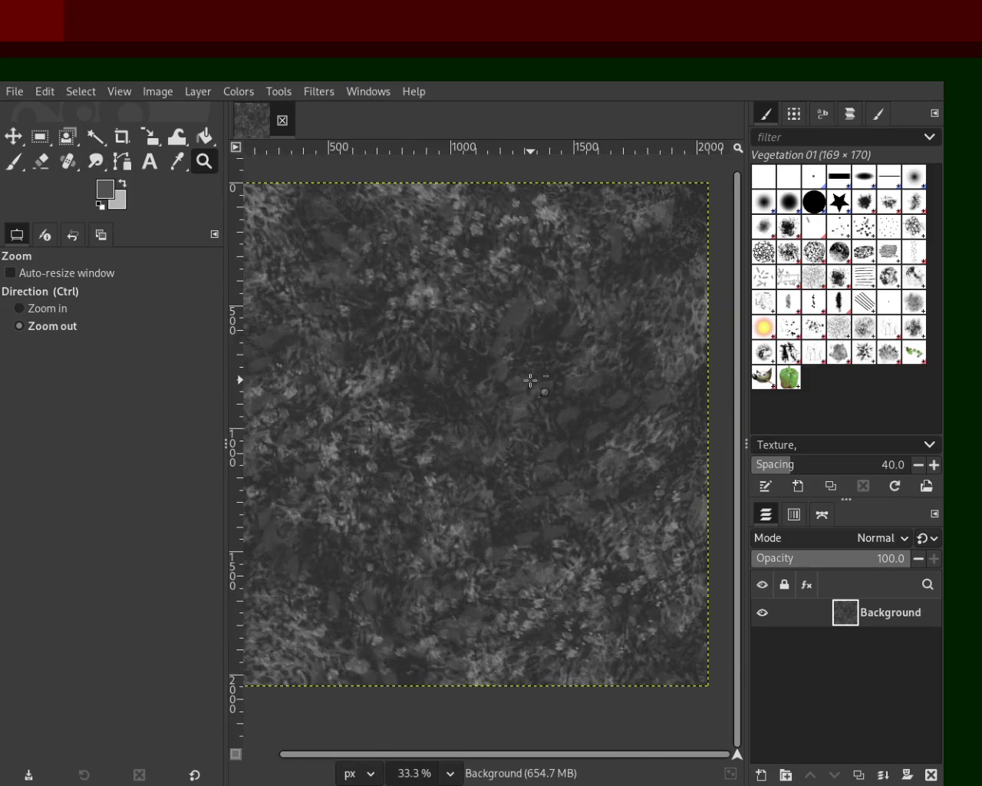
scroll(516, 381, "down", 1)
scroll(476, 354, "up", 1)
left_click(511, 417)
left_click(511, 416, "ctrl")
left_click(515, 405)
left_click(519, 393, "ctrl")
left_click(516, 392)
left_click(515, 392, "ctrl")
left_click(547, 453)
left_click(544, 458, "ctrl")
- Zoom out to leave a margin around the image, then back in to fill the view
left_click(526, 483)
left_click(521, 491, "ctrl")
left_click(547, 458)
left_click(547, 458, "ctrl")
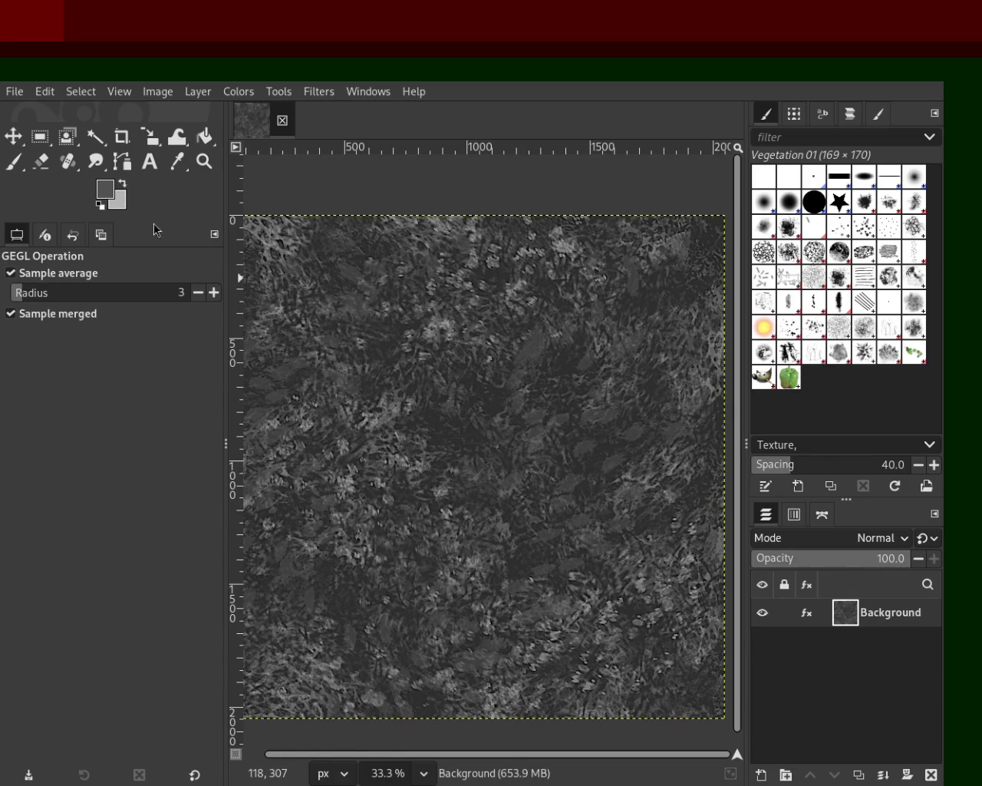
- Zoom the filtered texture in to 6400% to inspect individual pixels, then back out
key("z")
scroll(458, 390, "up", 1)
scroll(458, 390, "up", 1)
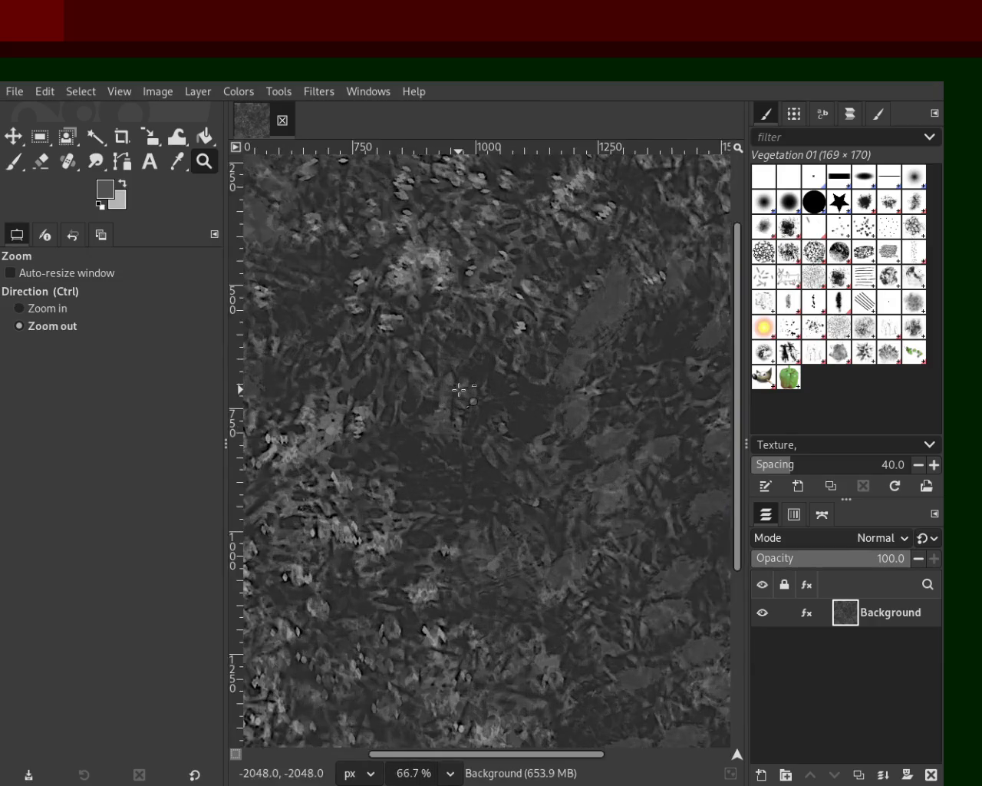
scroll(458, 390, "down", 3)
scroll(464, 437, "down", 1)
scroll(464, 437, "up", 2)
scroll(464, 438, "down", 1)
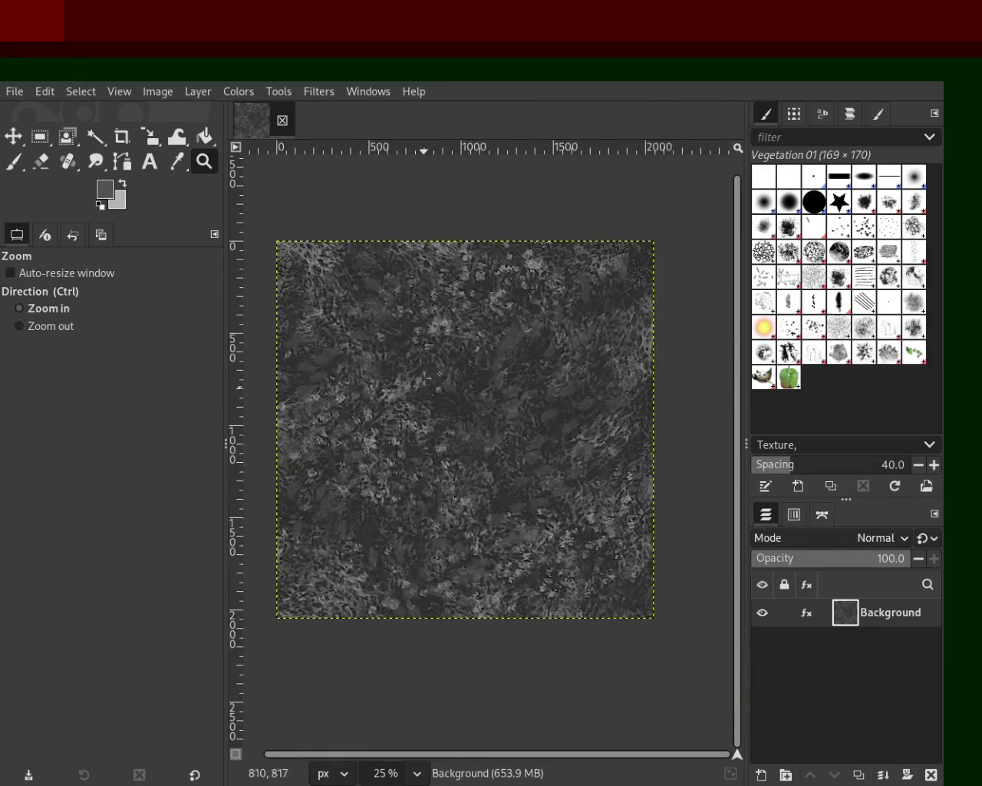
scroll(461, 458, "up", 1)
scroll(544, 498, "up", 14)
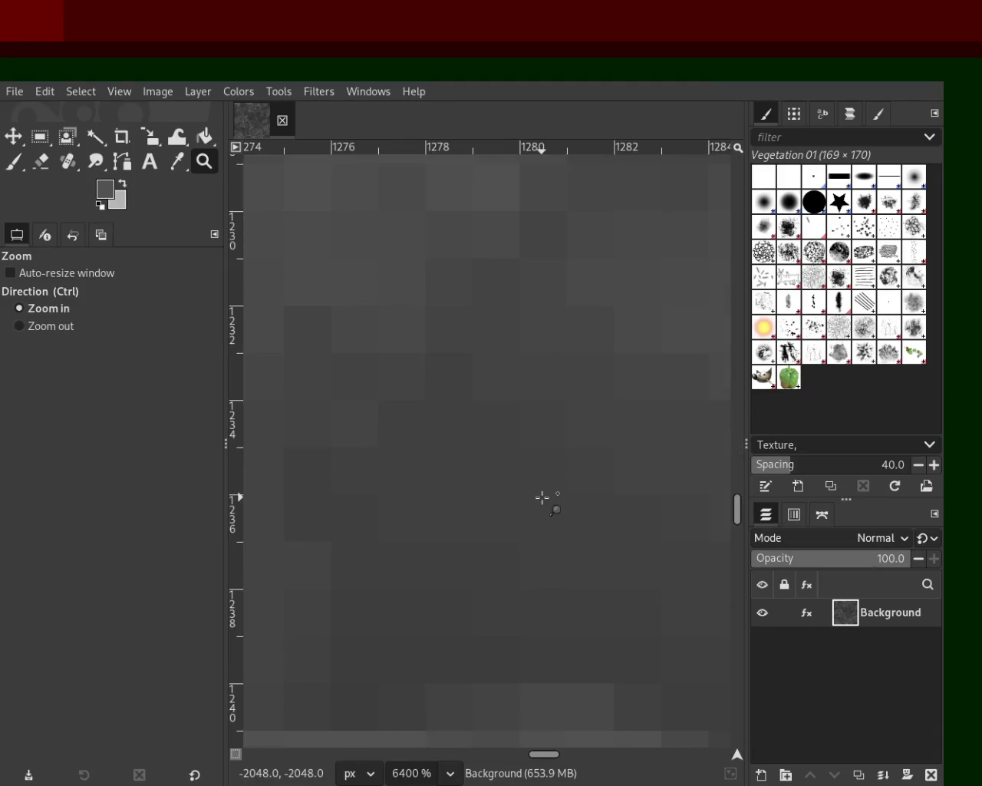
left_click(543, 497)
scroll(542, 497, "down", 5)
scroll(542, 497, "down", 2)
scroll(543, 497, "down", 2)
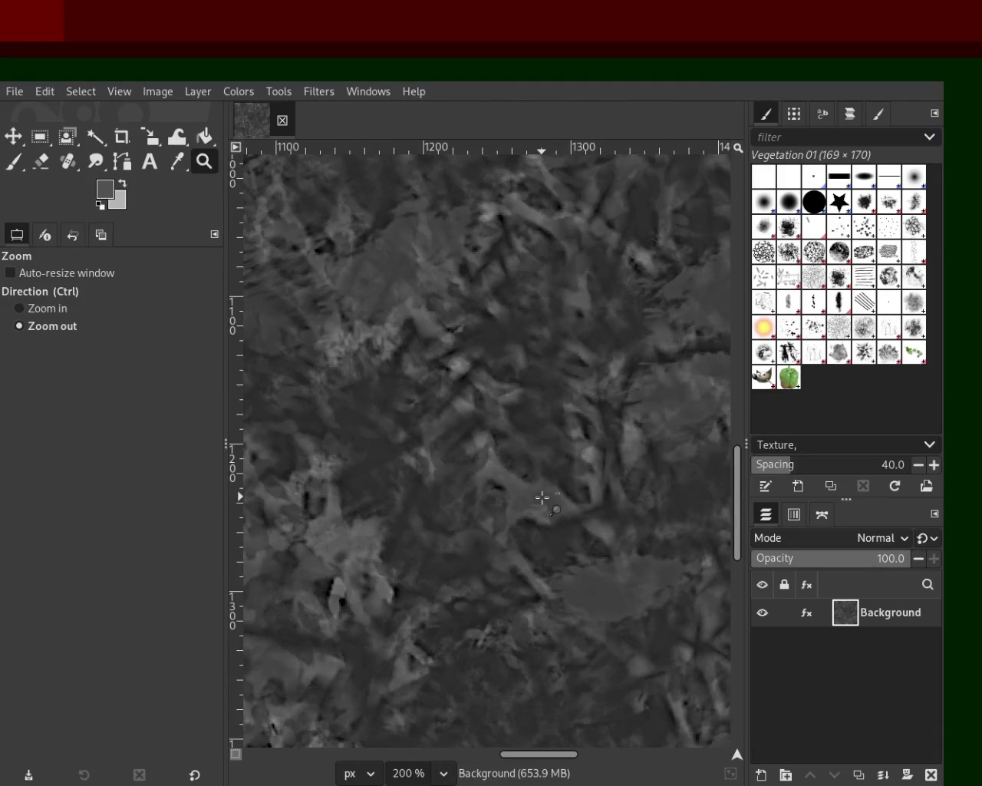
scroll(542, 498, "down", 1)
scroll(542, 498, "down", 2)
scroll(541, 514, "down", 2)
scroll(539, 535, "up", 1)
scroll(540, 535, "up", 1)
scroll(537, 537, "down", 1)
scroll(487, 417, "down", 1)
scroll(519, 439, "up", 1)
scroll(520, 439, "down", 1)
scroll(530, 452, "up", 1)
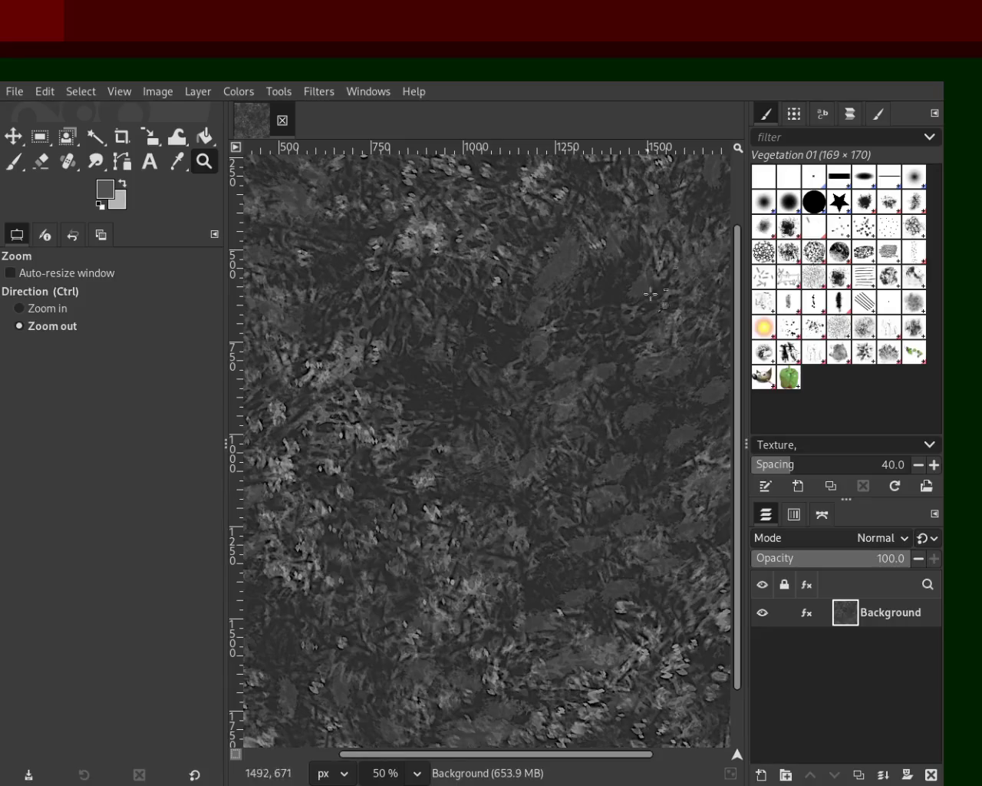
- Narrow the left and right docks and settle the view at 50% zoom
left_click_drag(743, 280, 768, 281)
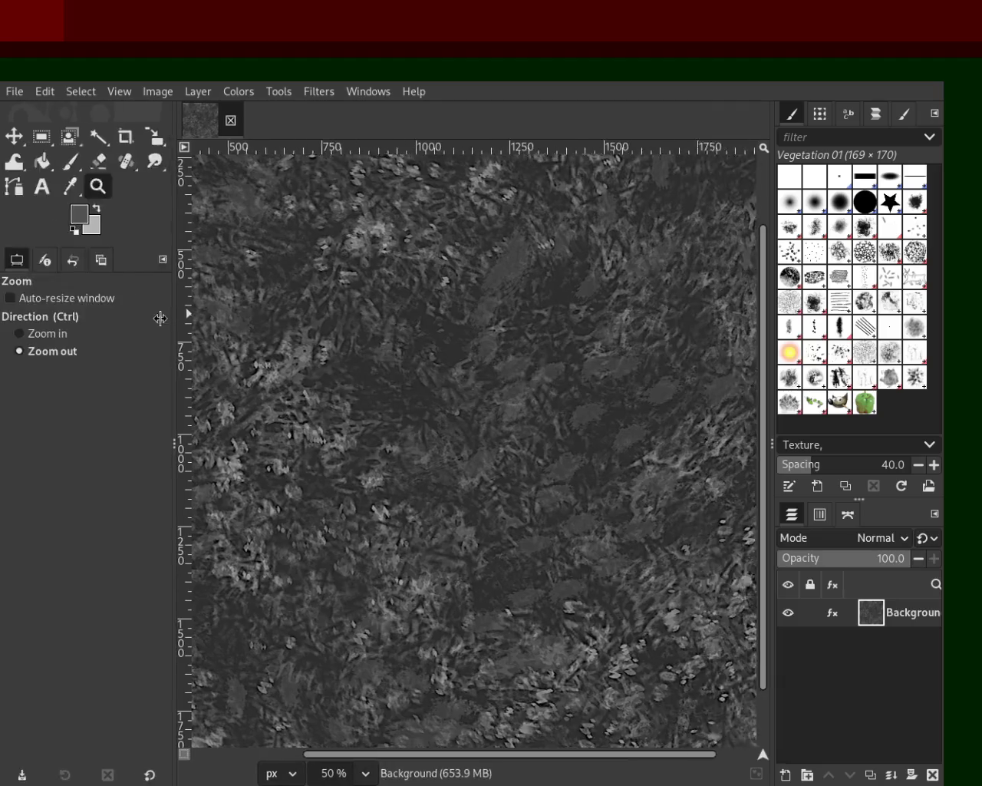
left_click_drag(223, 313, 132, 313)
scroll(466, 355, "up", 1)
scroll(466, 357, "down", 2)
scroll(467, 358, "down", 2)
scroll(453, 372, "up", 2)
scroll(437, 388, "down", 1)
scroll(420, 403, "up", 1)
scroll(430, 407, "down", 1)
scroll(437, 408, "up", 1)
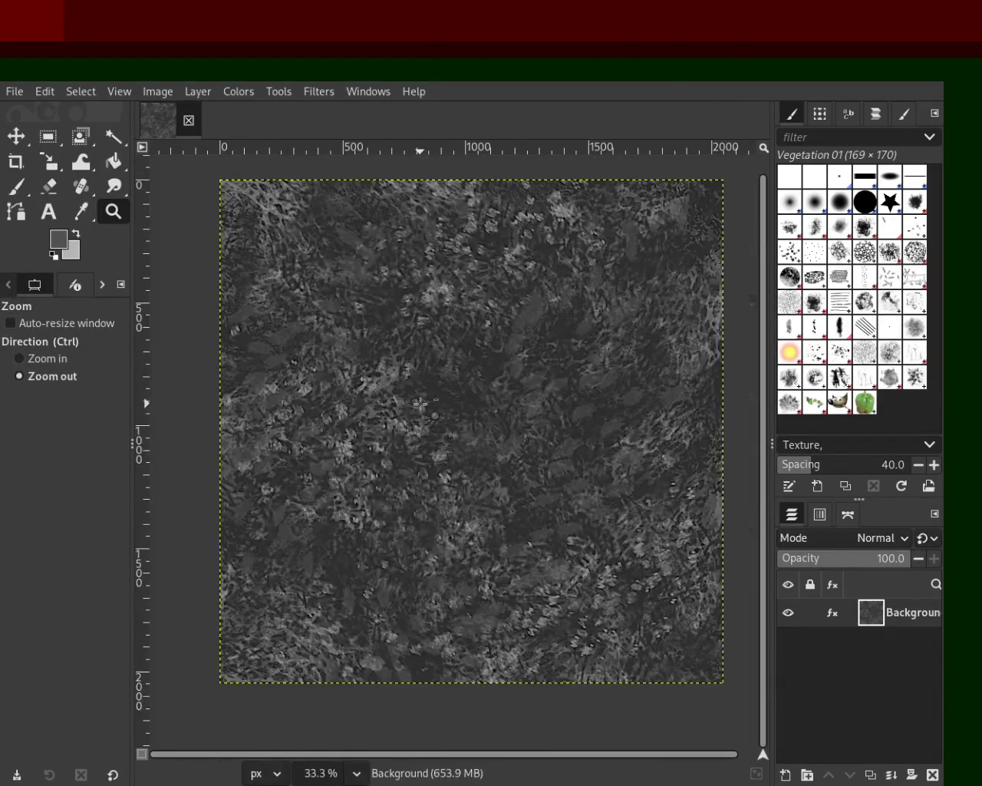
scroll(498, 415, "up", 1)
scroll(537, 418, "down", 1)
scroll(547, 419, "up", 1)
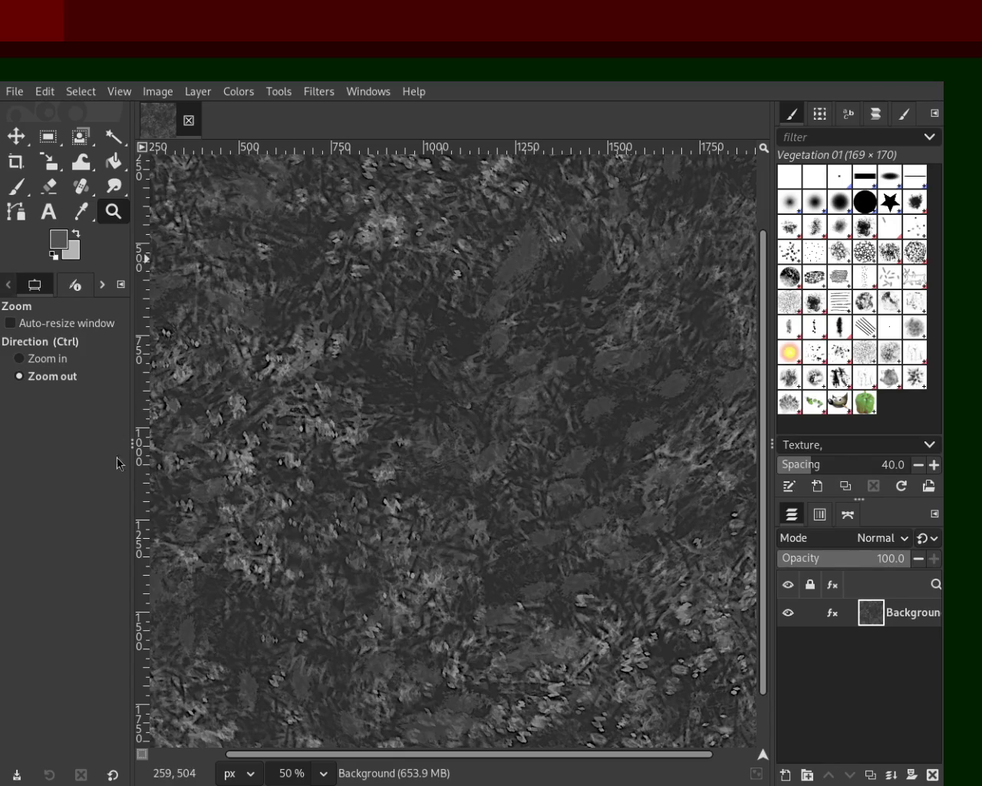
- Zoom to 150%, out to 12.5%, then 33.3%, and widen the right dock panels
scroll(412, 485, "down", 1)
scroll(411, 485, "up", 1)
scroll(411, 485, "up", 3)
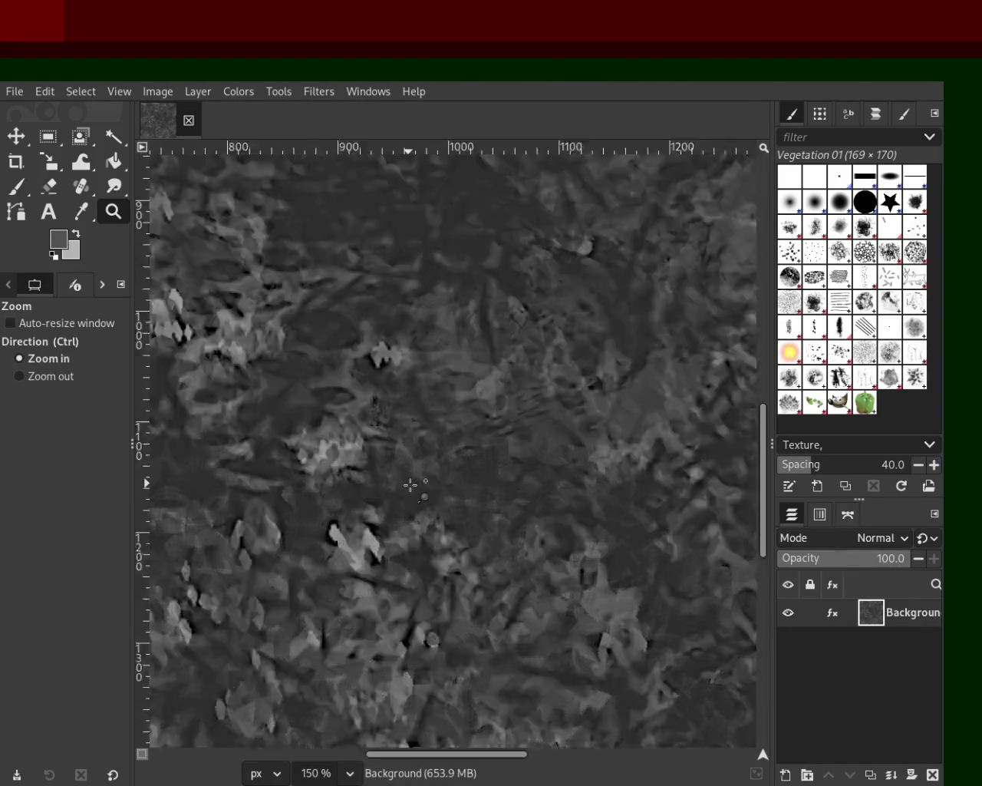
scroll(411, 484, "down", 4)
scroll(412, 484, "down", 2)
scroll(411, 555, "down", 1)
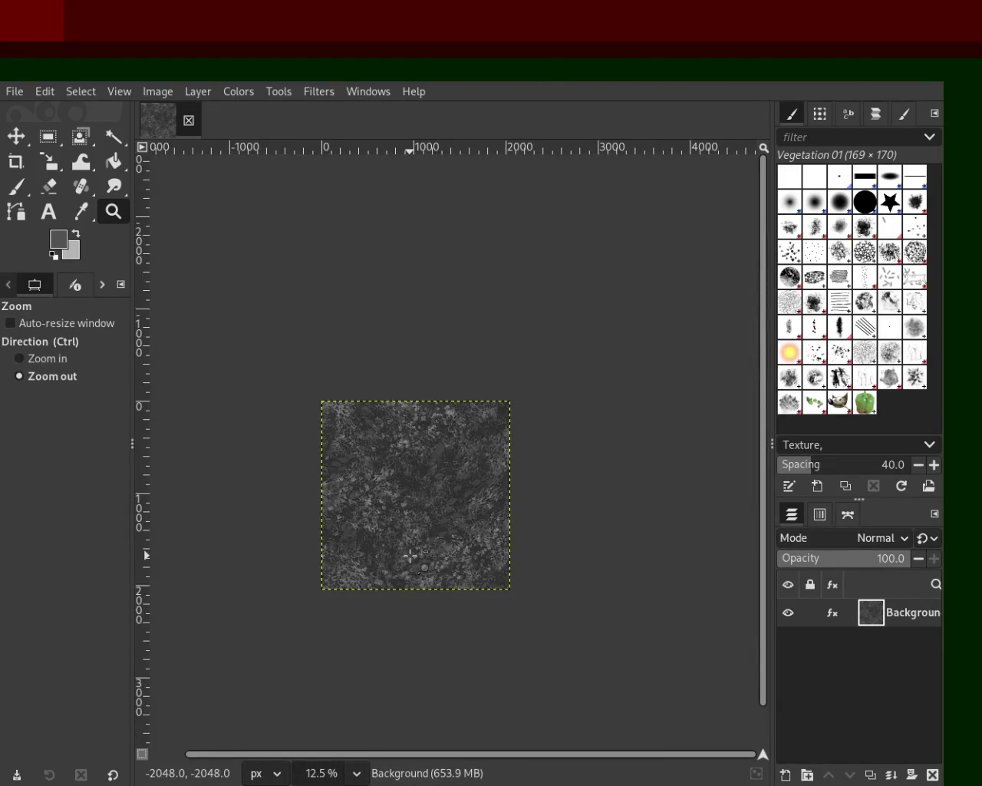
scroll(411, 556, "up", 1)
scroll(420, 472, "up", 1)
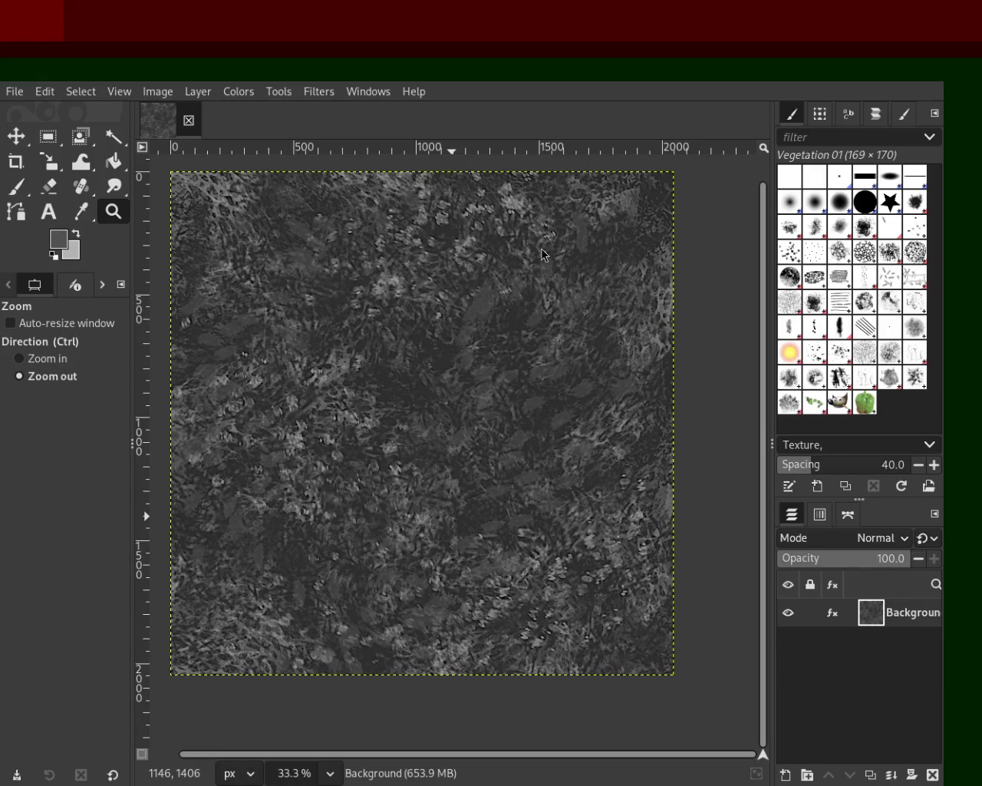
mouse_move(771, 247)
left_mouse_down()
mouse_move(730, 256)
mouse_move(748, 259)
left_mouse_up()
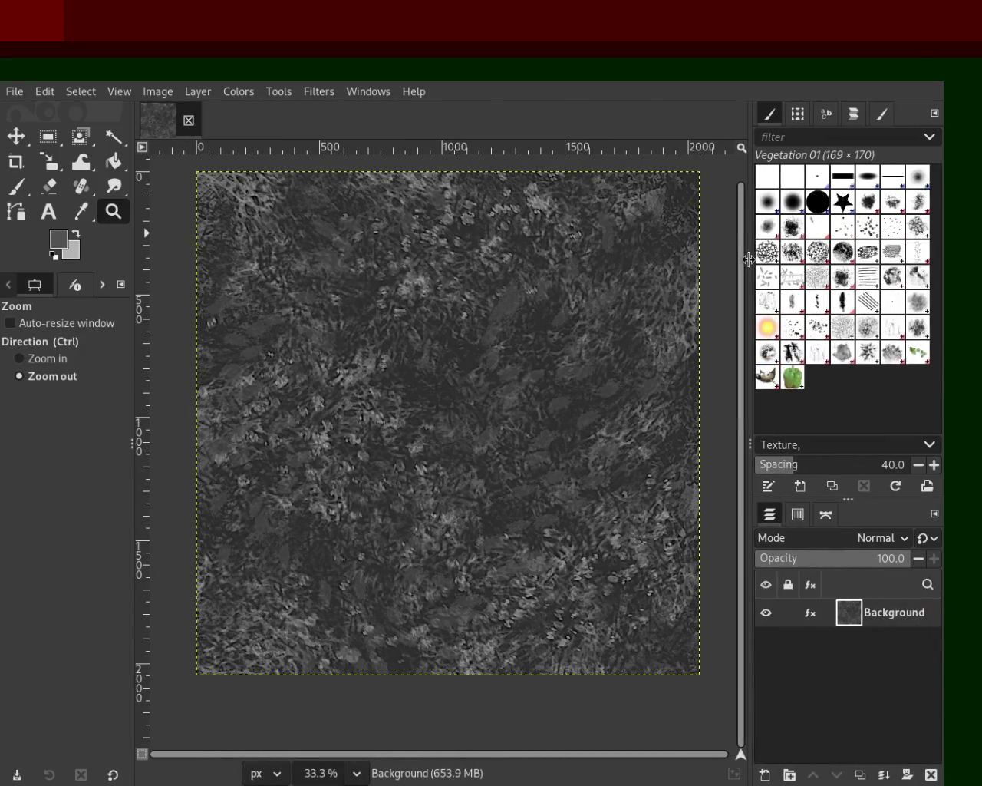
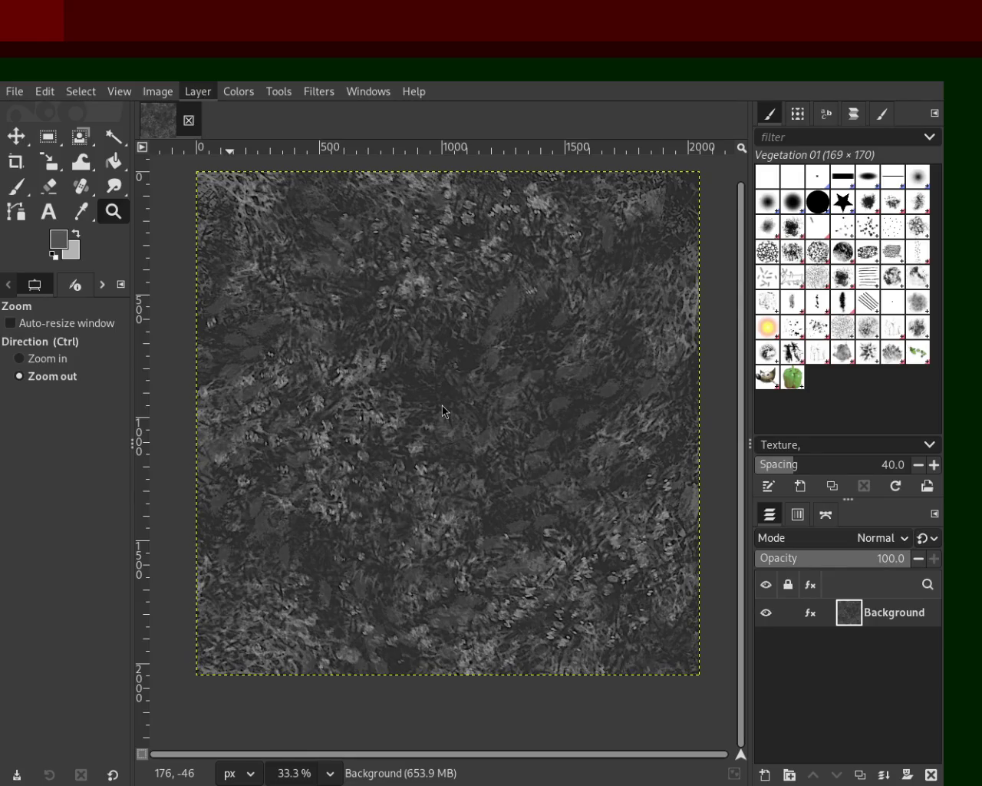
- Wrap-offset the layer by about half so the tiling seams cross the canvas centre
key("shift+o")
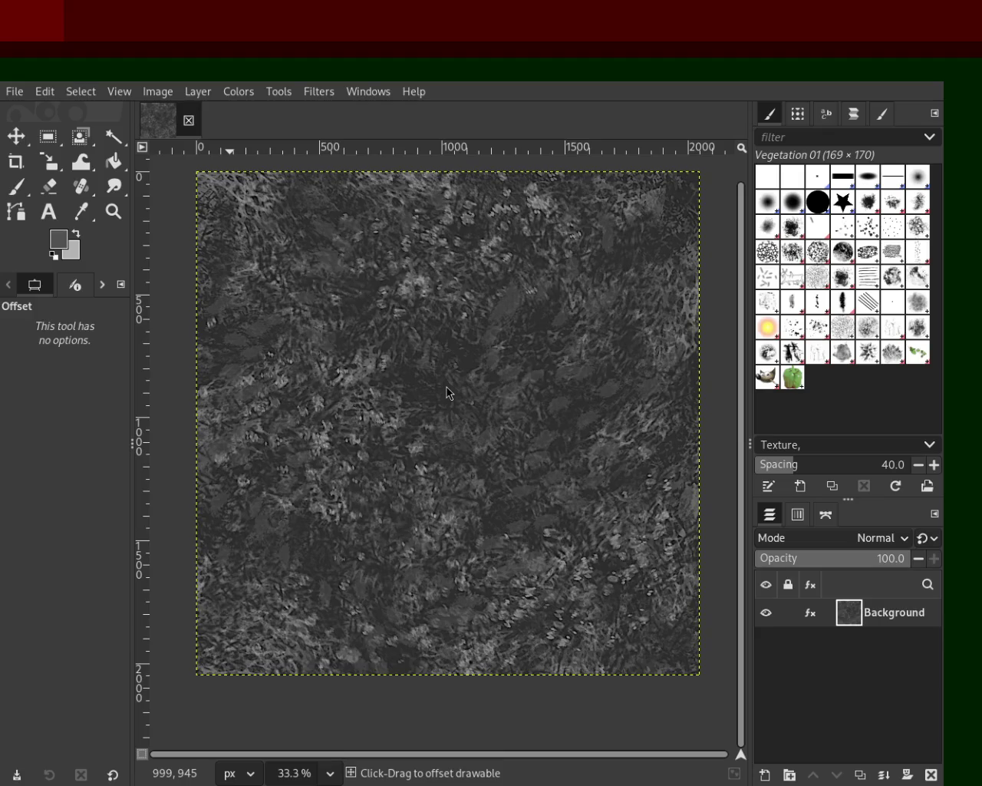
left_click_drag(446, 391, 508, 259)
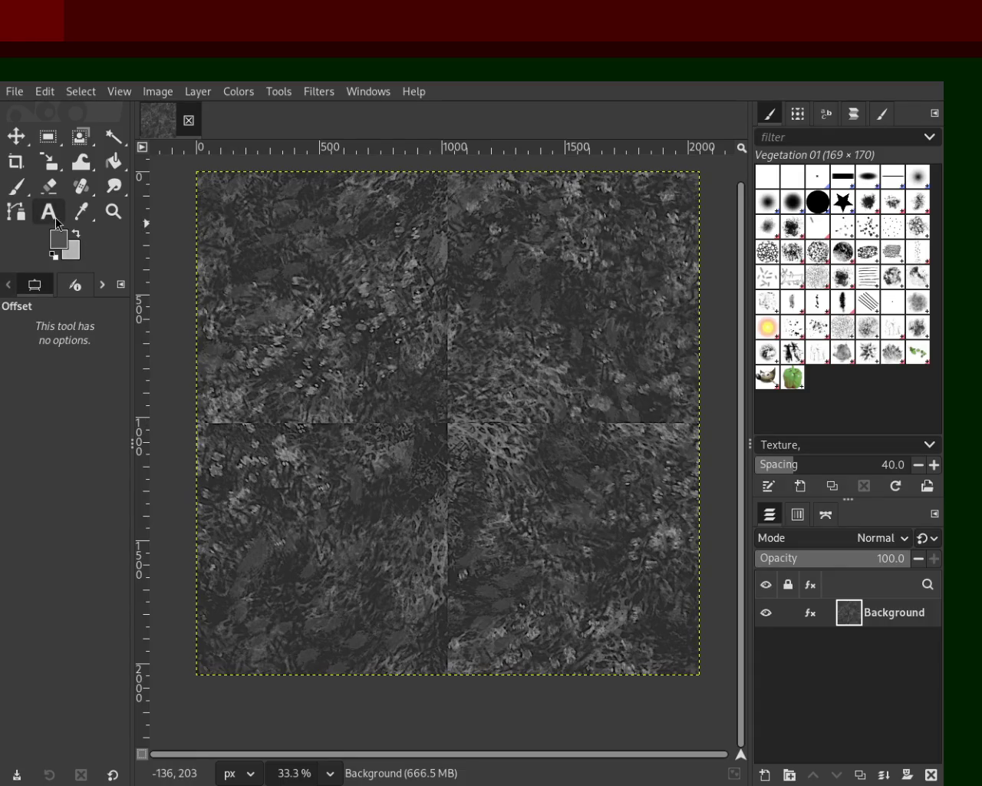
left_click(80, 188)
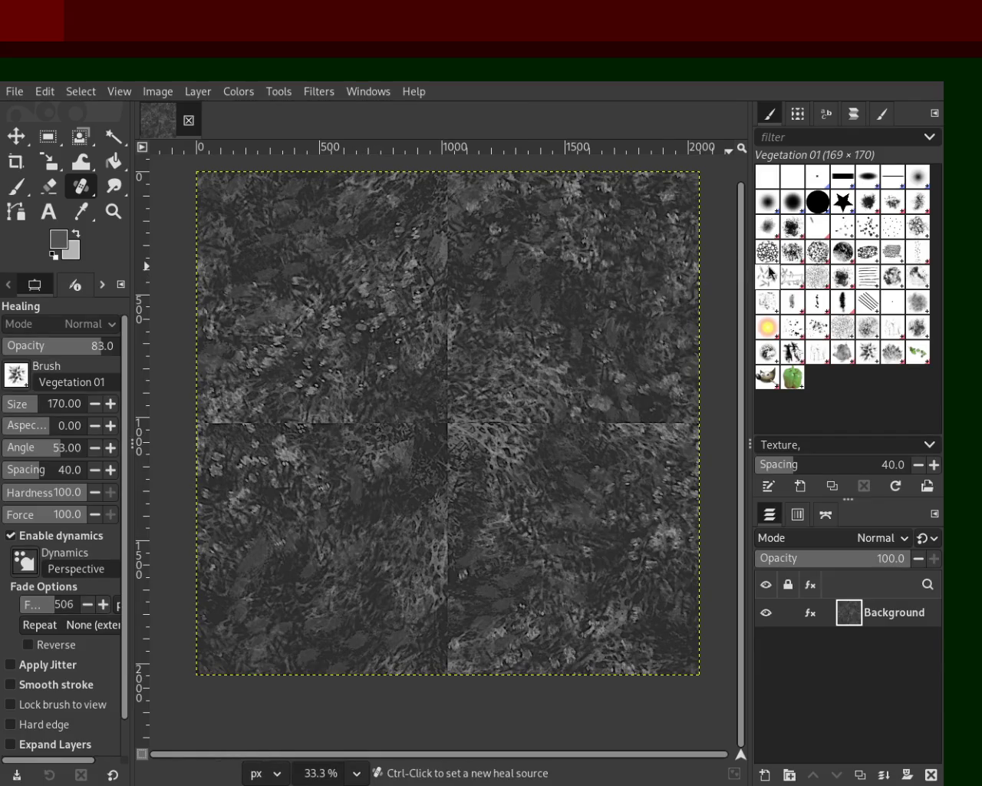
- Give the healing brush the 2. Star shape with aspect 0 and dynamics turned off
left_click(843, 201)
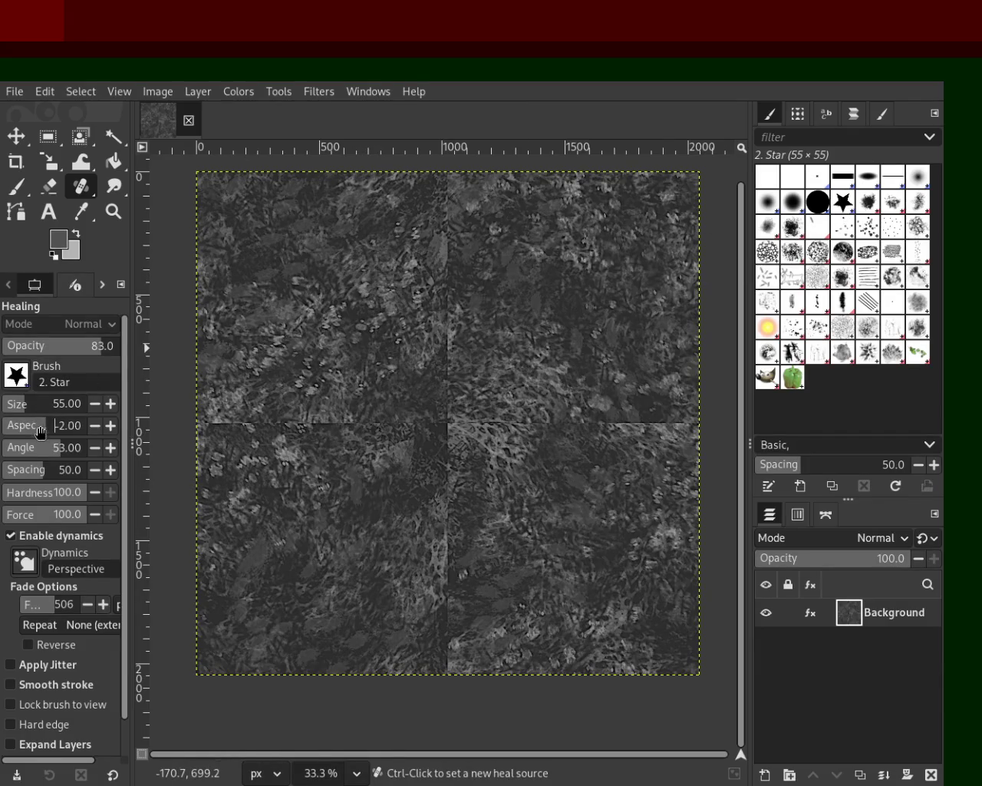
type("0")
key("Return")
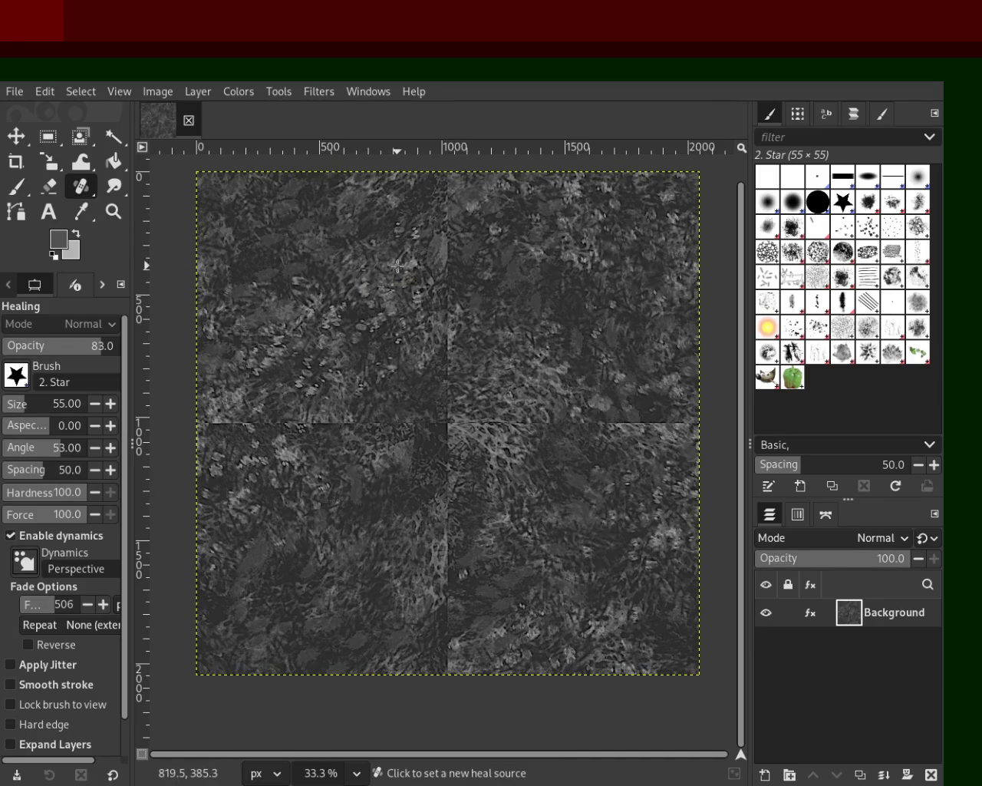
left_click(36, 399)
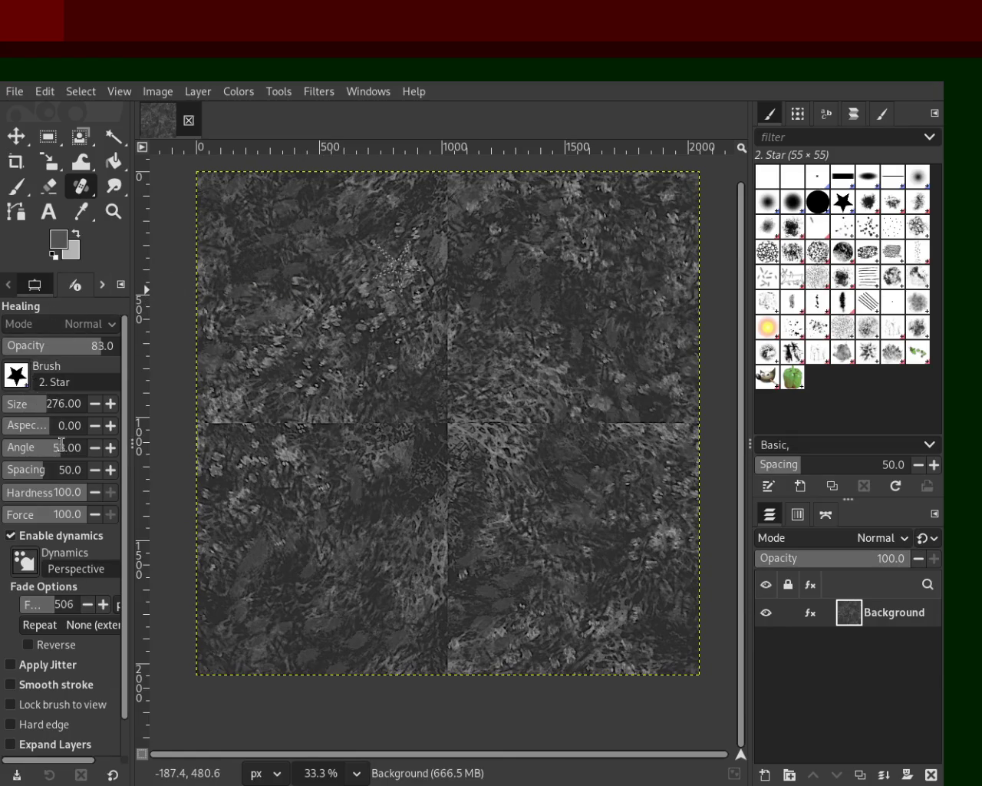
left_click(45, 537)
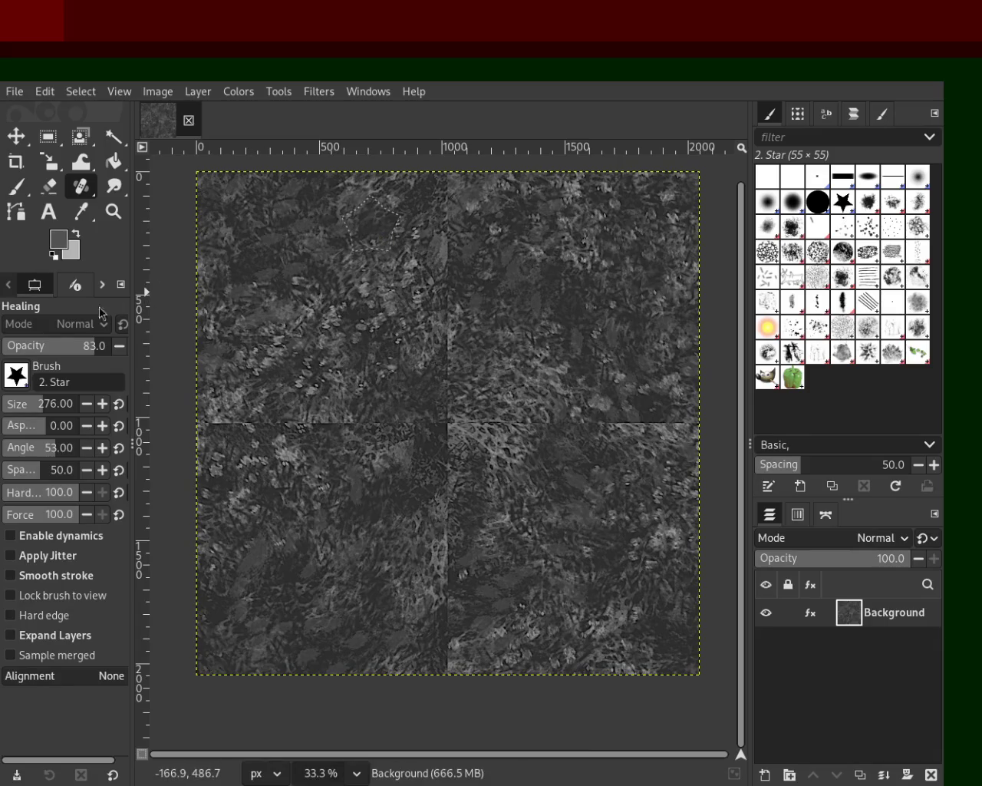
- Shrink the brush to 41 and heal a straight line down the upper vertical seam
left_click(445, 184)
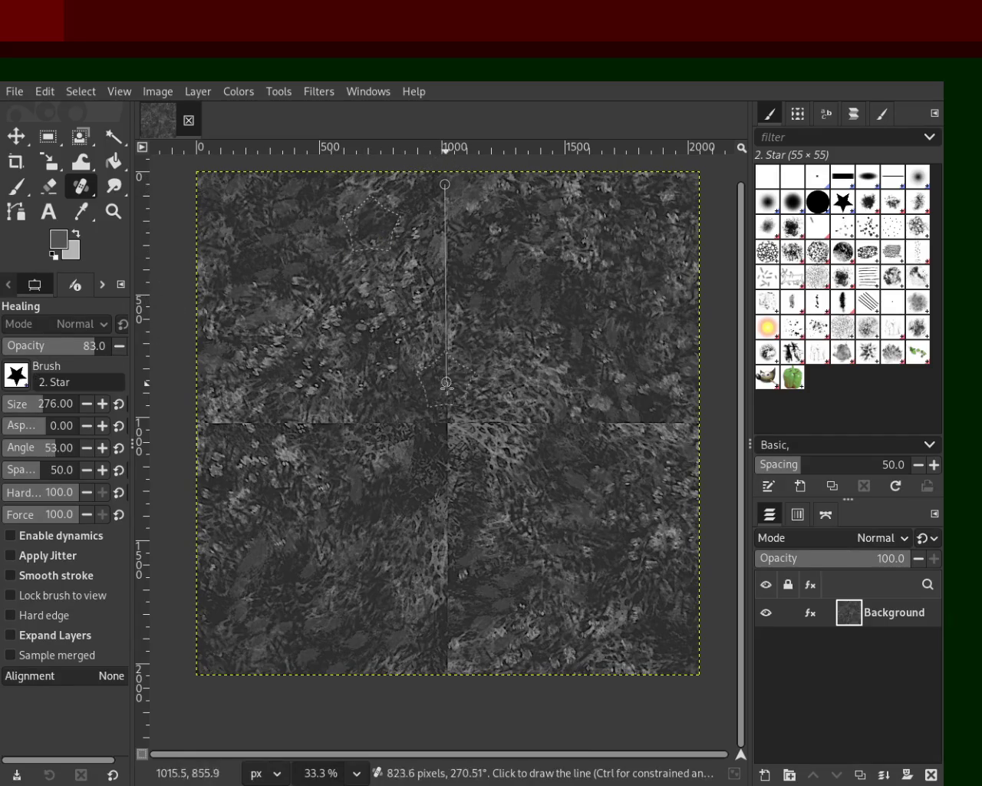
left_click(448, 401, "shift")
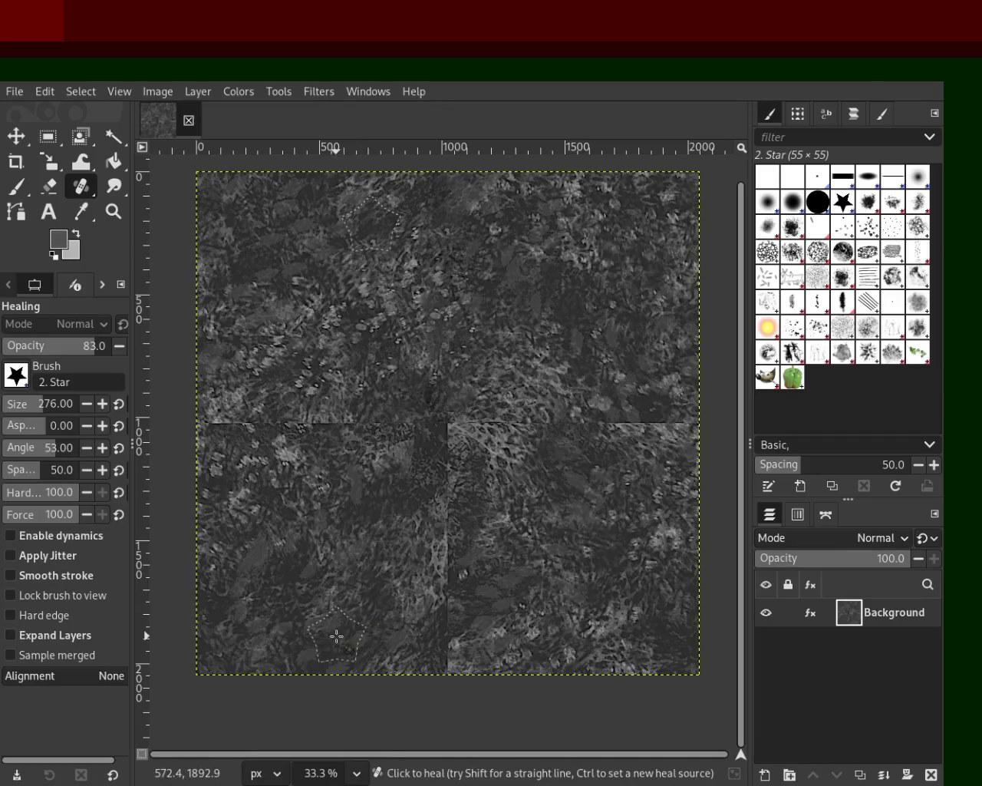
key("ctrl+z")
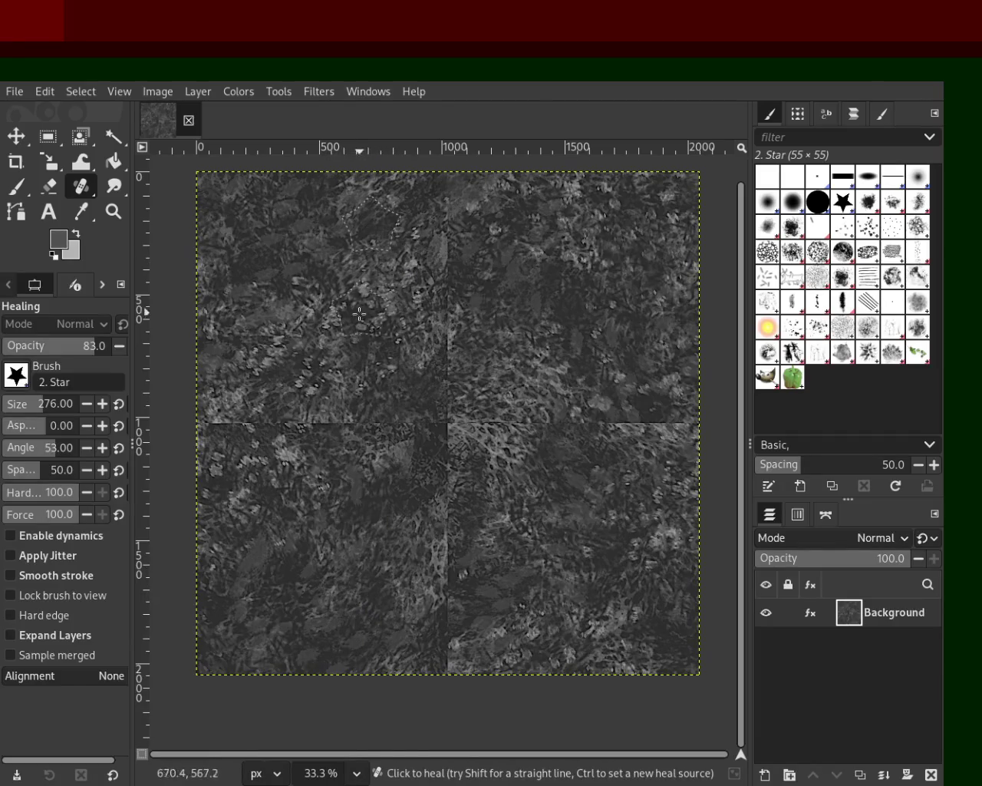
left_click(10, 414)
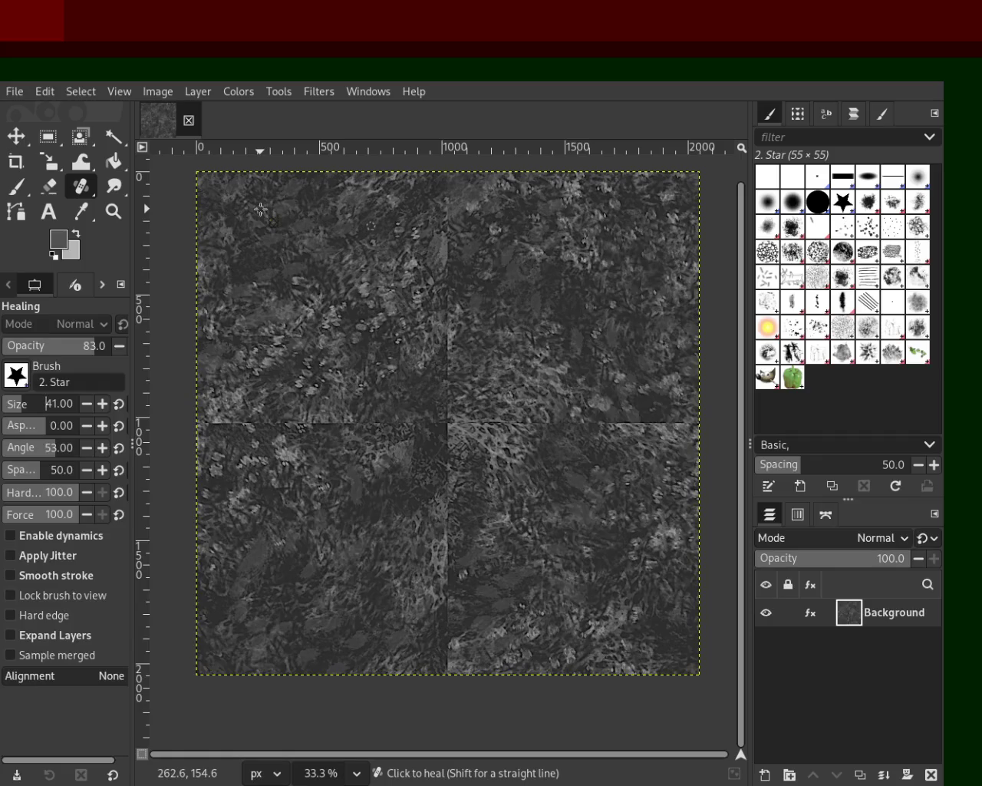
left_click(450, 177)
left_click(449, 420, "shift")
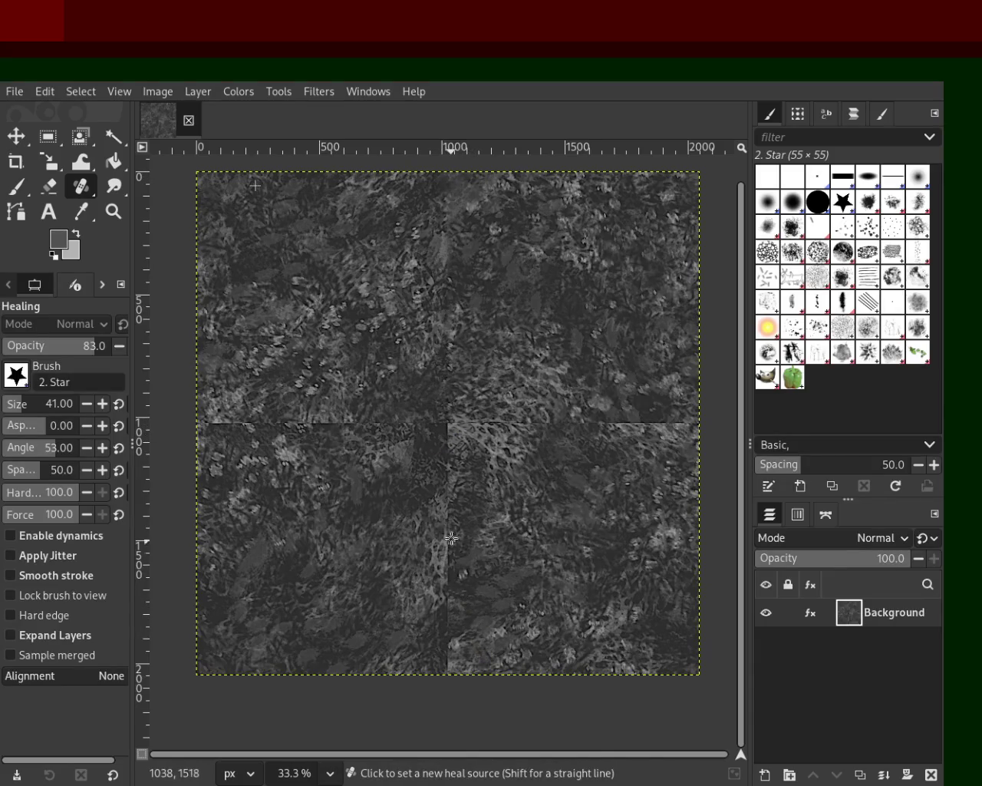
left_click(114, 212)
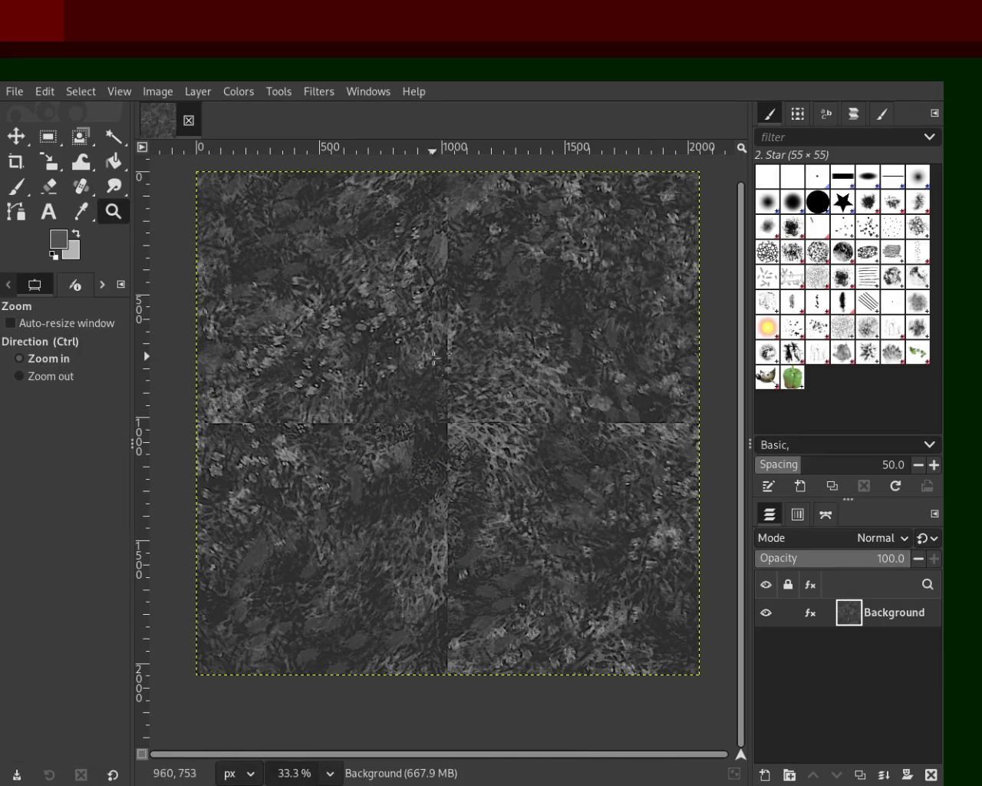
left_click(337, 362)
left_click(522, 443, "ctrl")
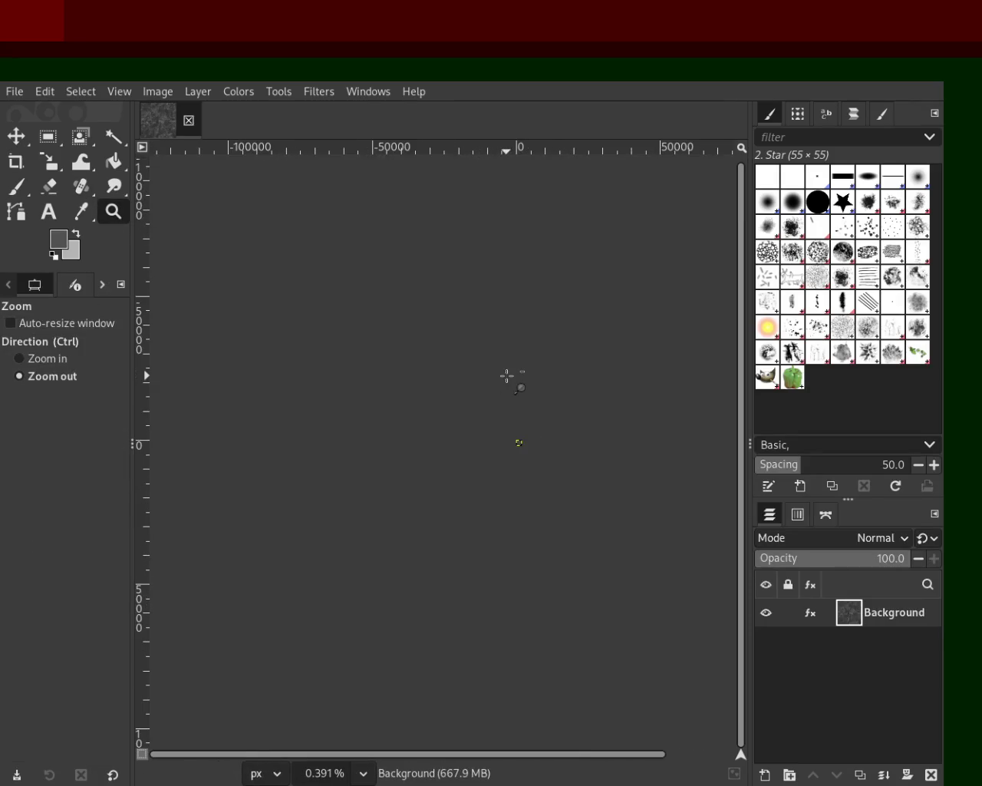
left_click(551, 441)
double_click(517, 448)
left_click(497, 441)
left_click(505, 426)
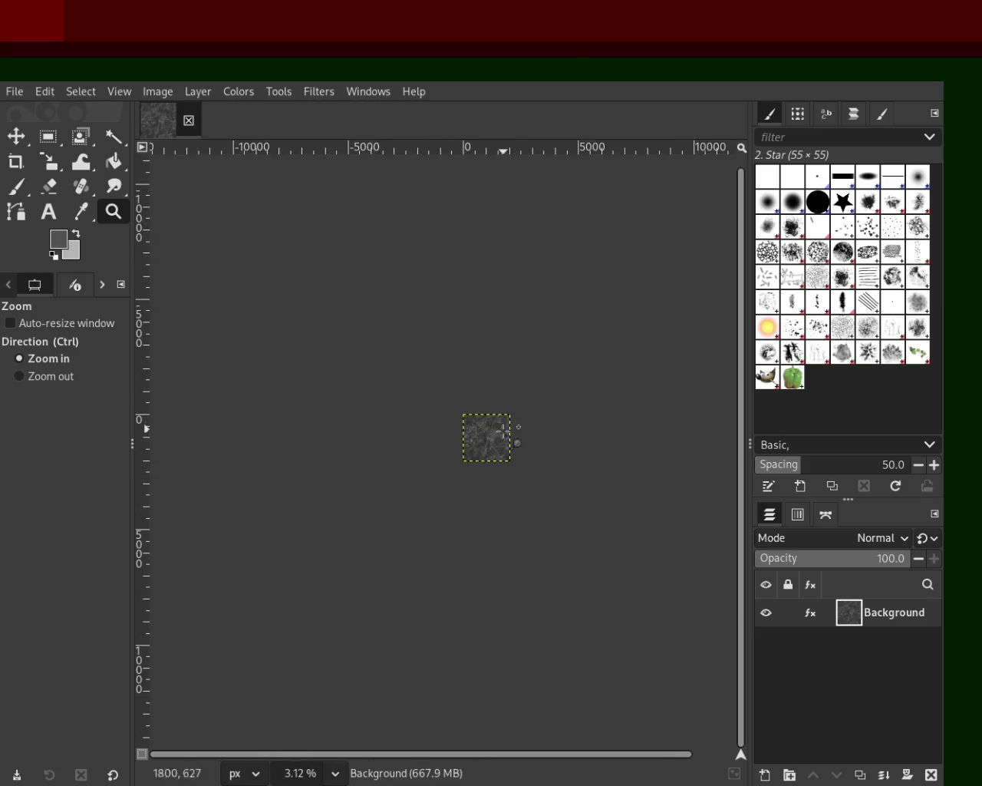
left_click(502, 428)
double_click(500, 430)
left_click(498, 433)
left_click(498, 434, "ctrl")
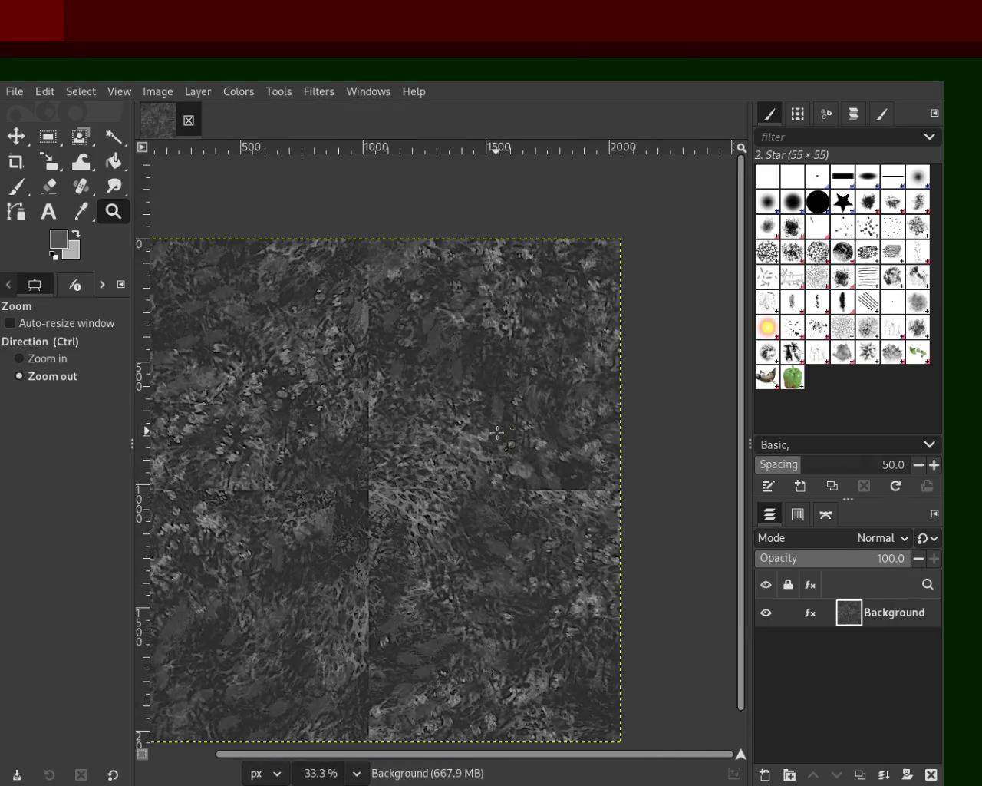
left_click(167, 388)
left_click(378, 419, "ctrl")
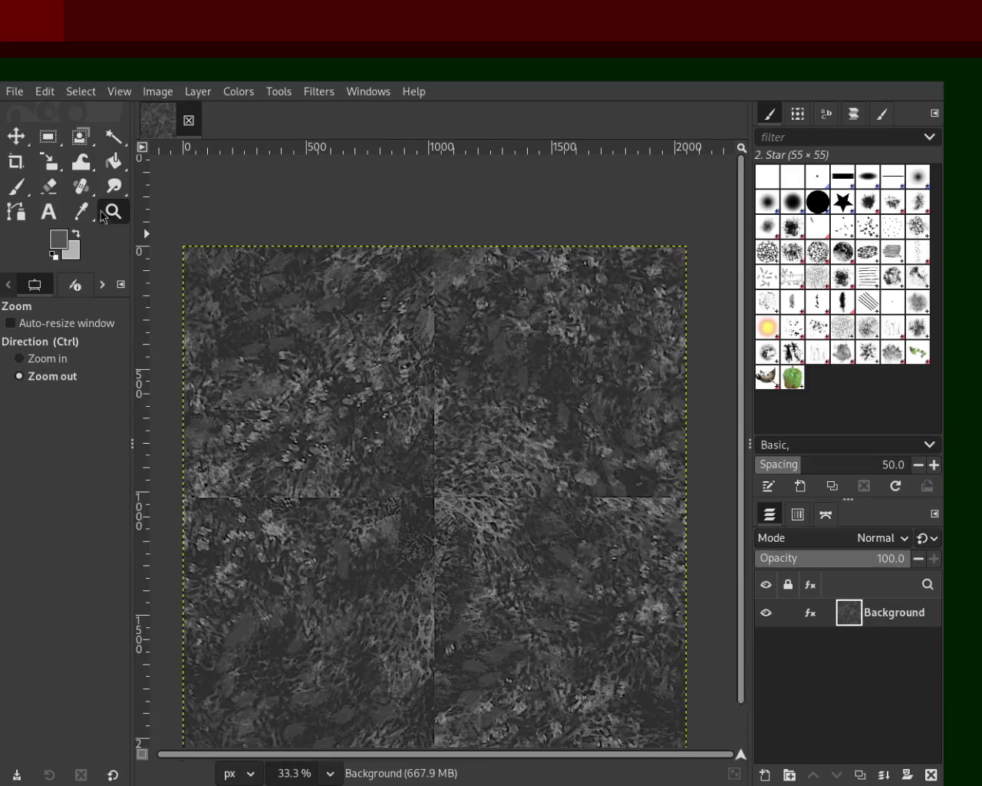
left_click(16, 186)
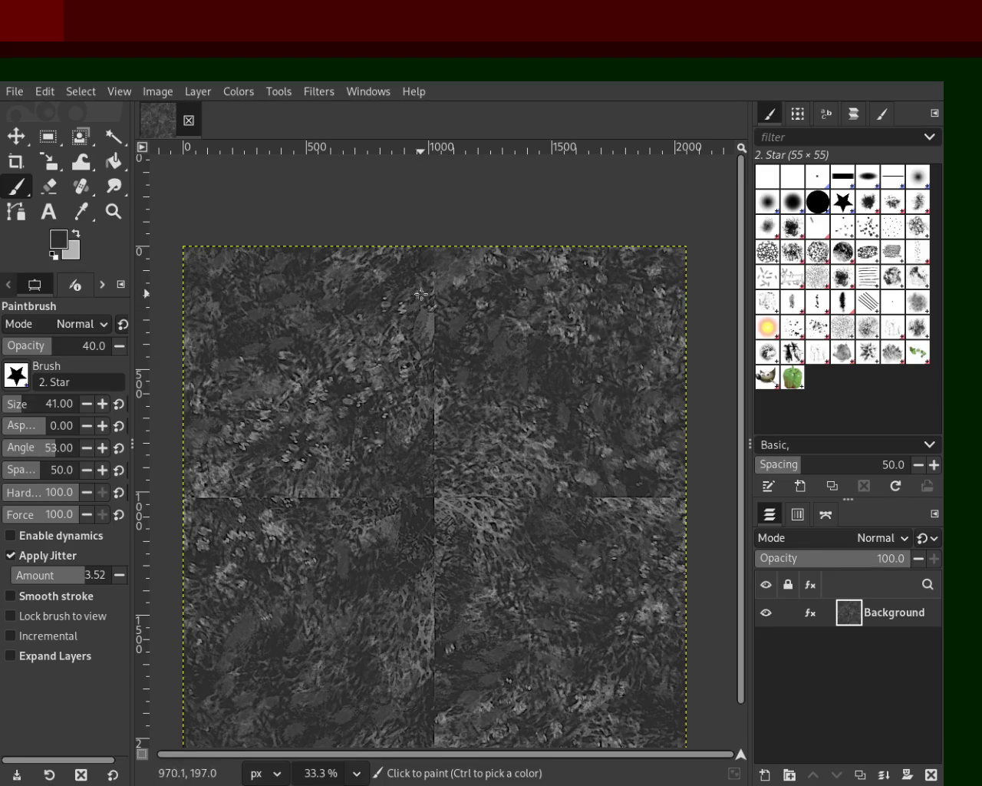
- Heal the horizontal seam from the centre crossing to the right edge, then set a new source
left_click(83, 188)
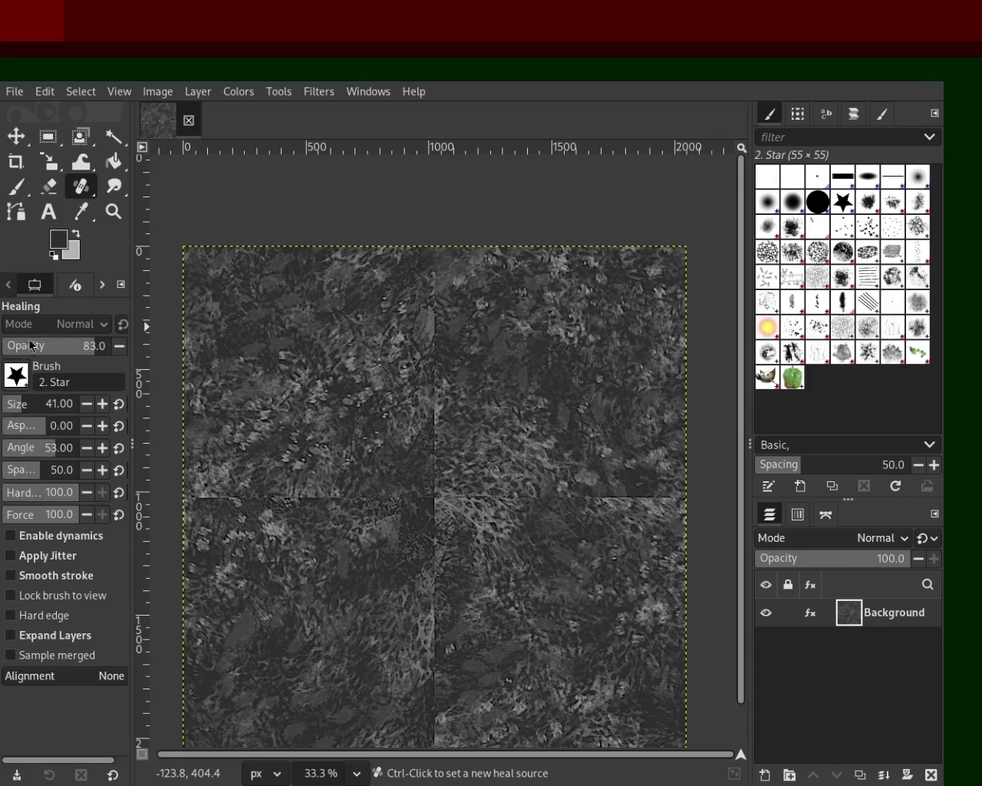
left_click(489, 463, "ctrl")
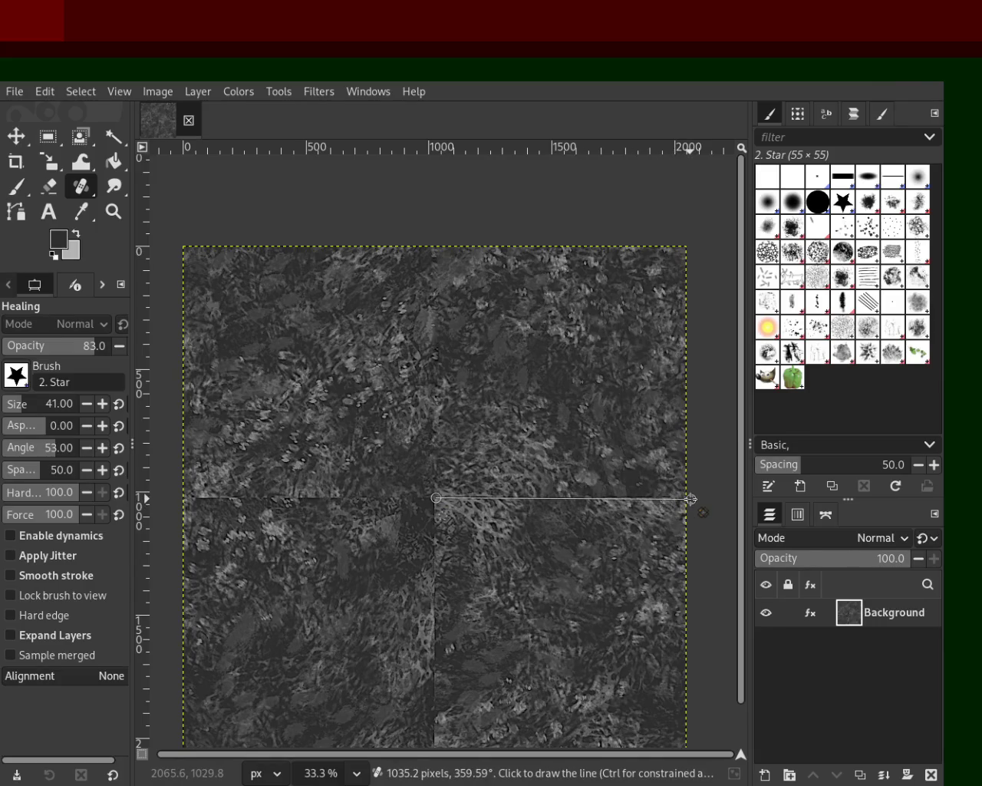
left_click(691, 499, "shift")
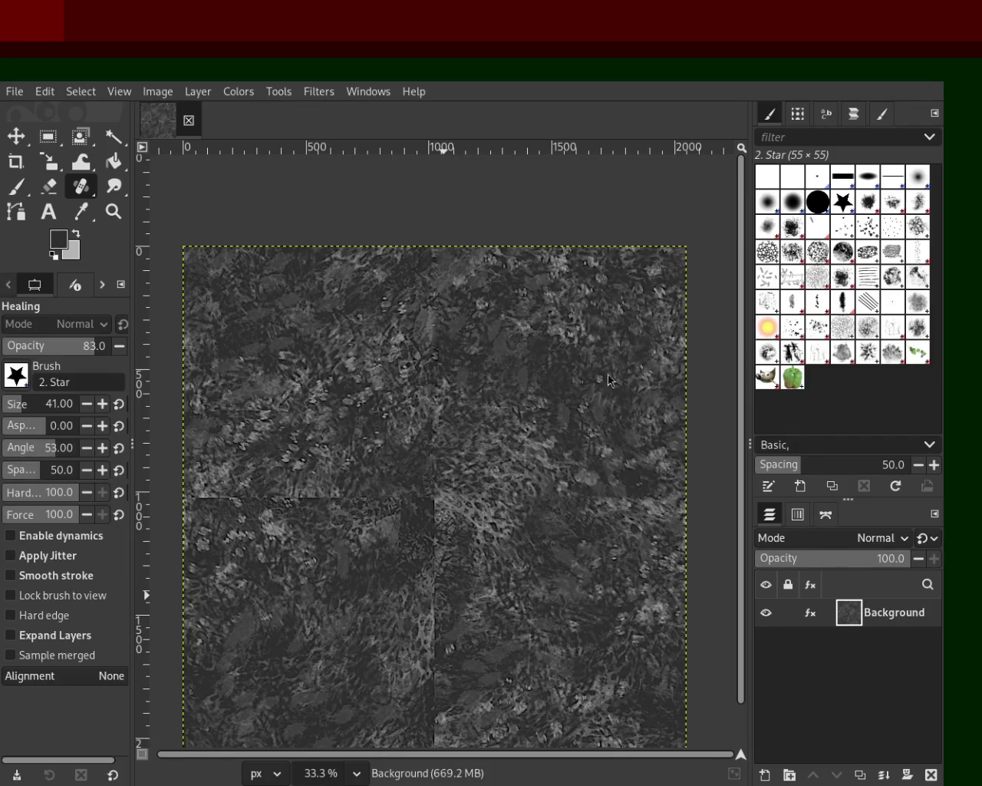
key("ctrl")
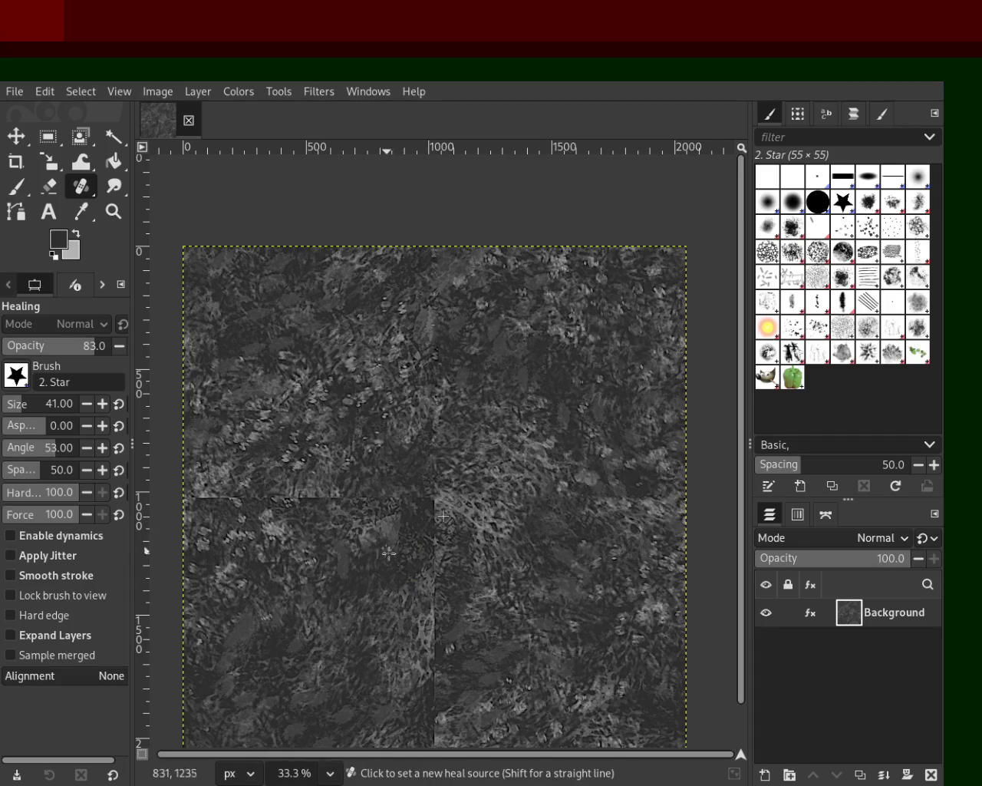
key("ctrl")
left_click(461, 503, "ctrl")
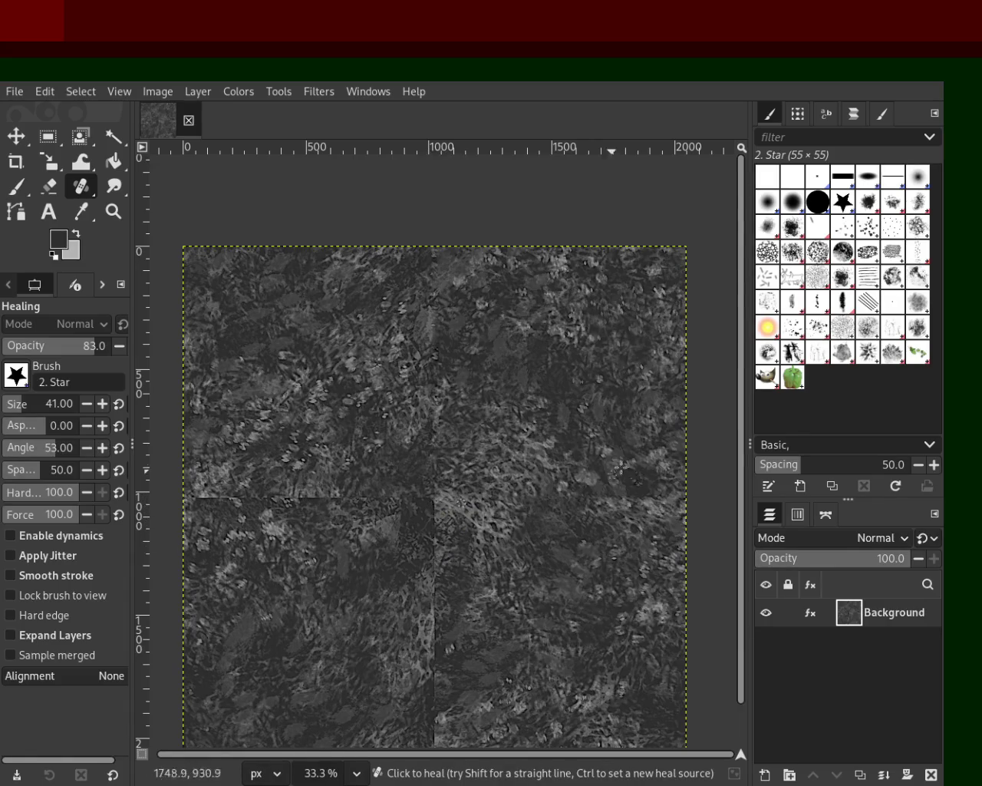
scroll(739, 424, "down", 2)
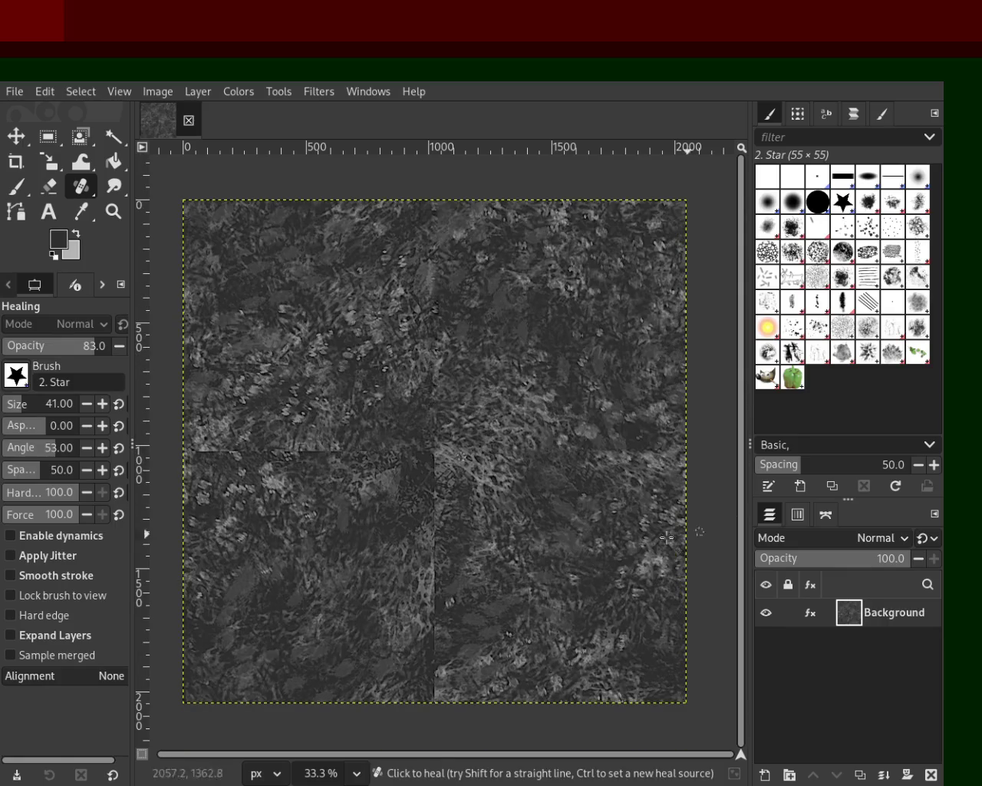
- Heal straight along the vertical seam below the centre down to the bottom
left_click(433, 698, "shift")
left_click(434, 697, "shift")
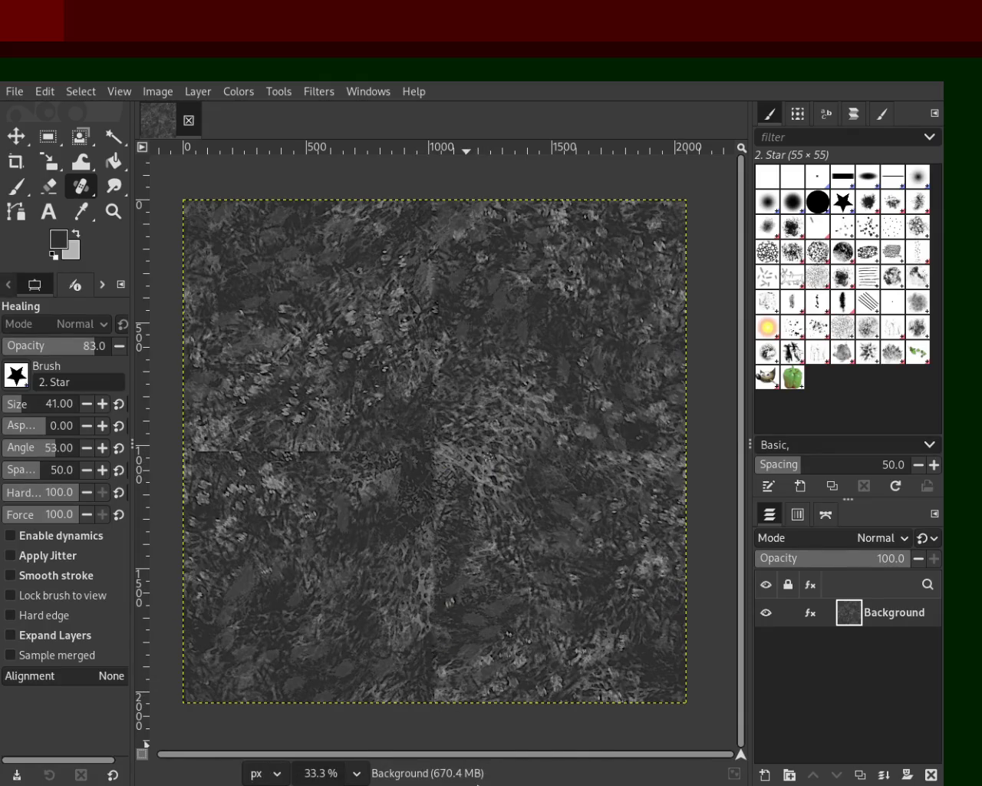
left_click(423, 650, "shift")
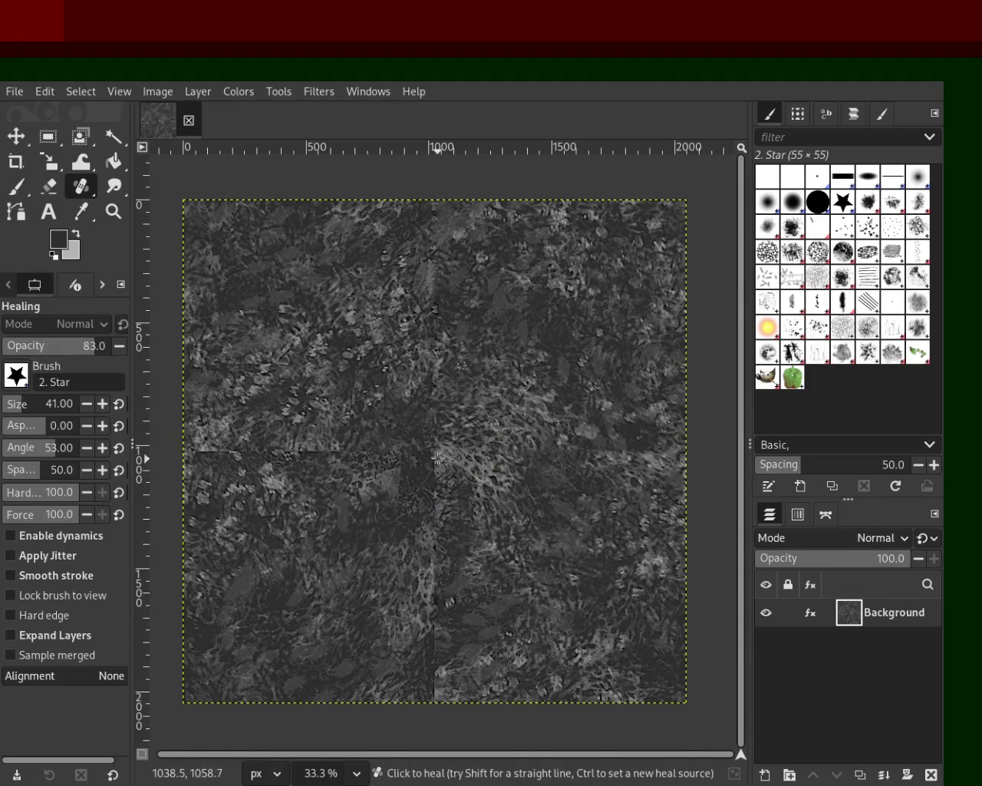
left_click(432, 525, "shift")
left_click(566, 526, "ctrl")
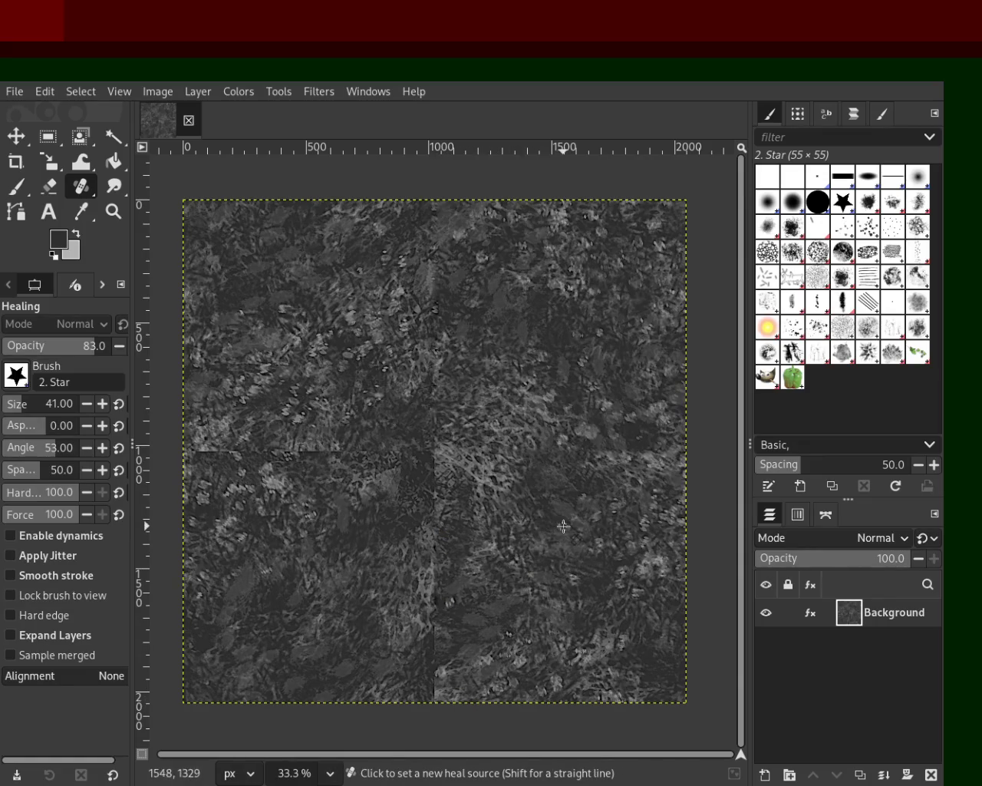
left_click(434, 455)
left_click(432, 552, "shift")
left_click(412, 407, "ctrl")
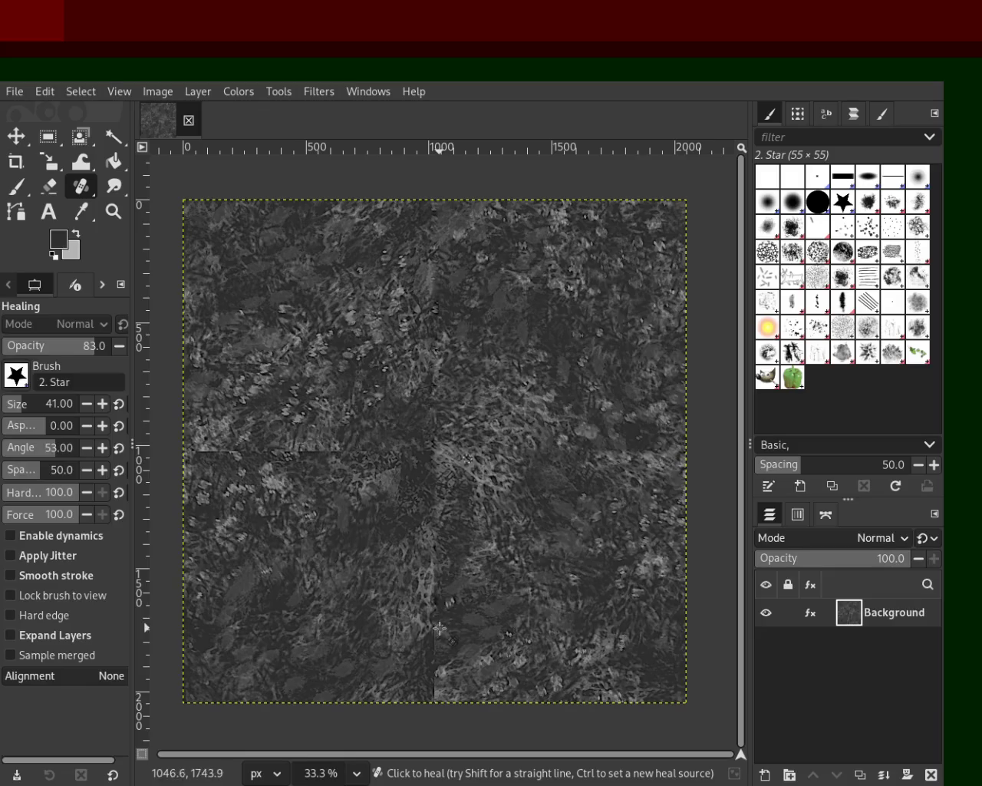
- Set a source on the left and heal part of the left horizontal seam
left_click(247, 425, "ctrl")
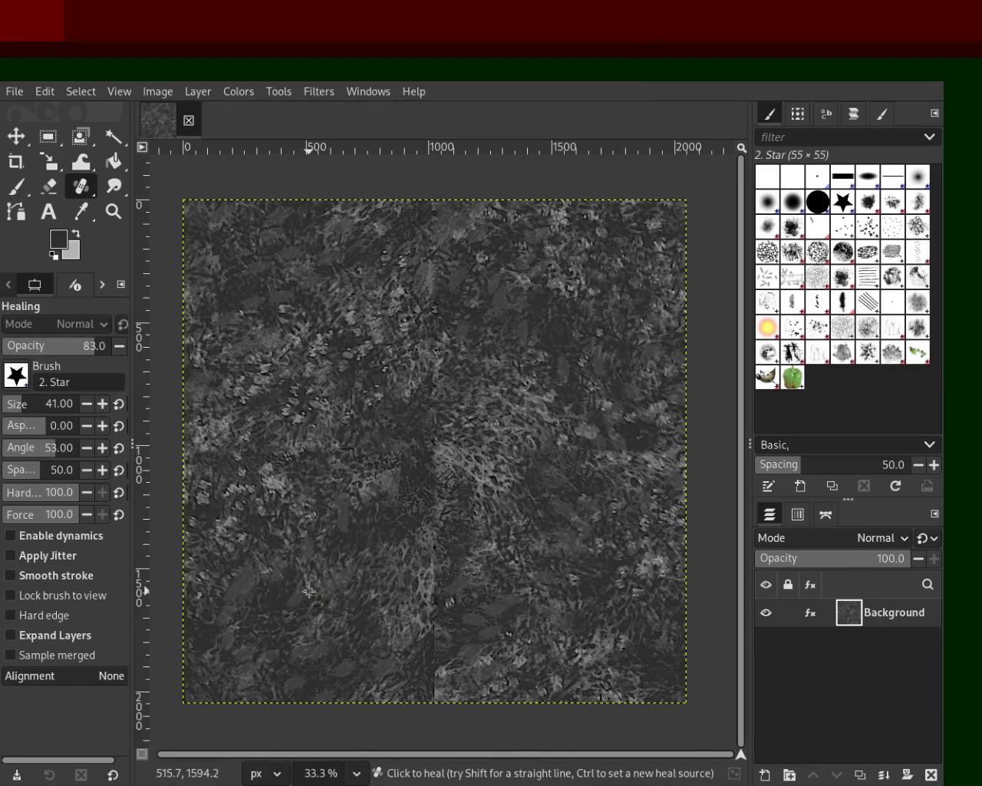
left_click(372, 615)
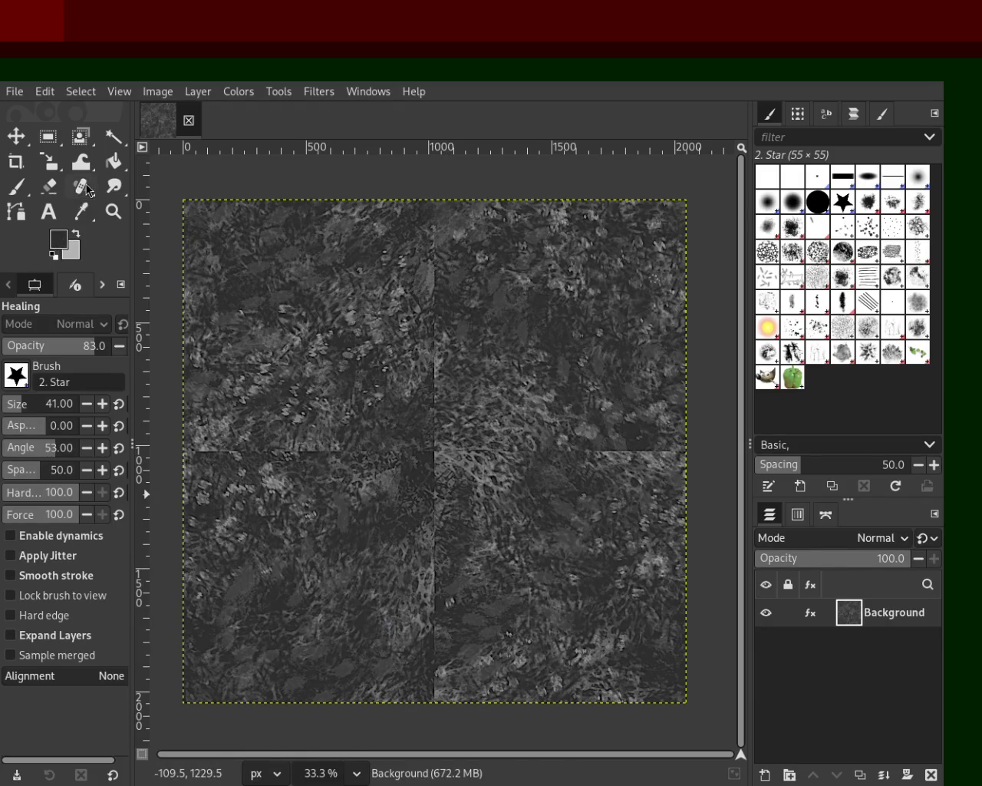
key("c")
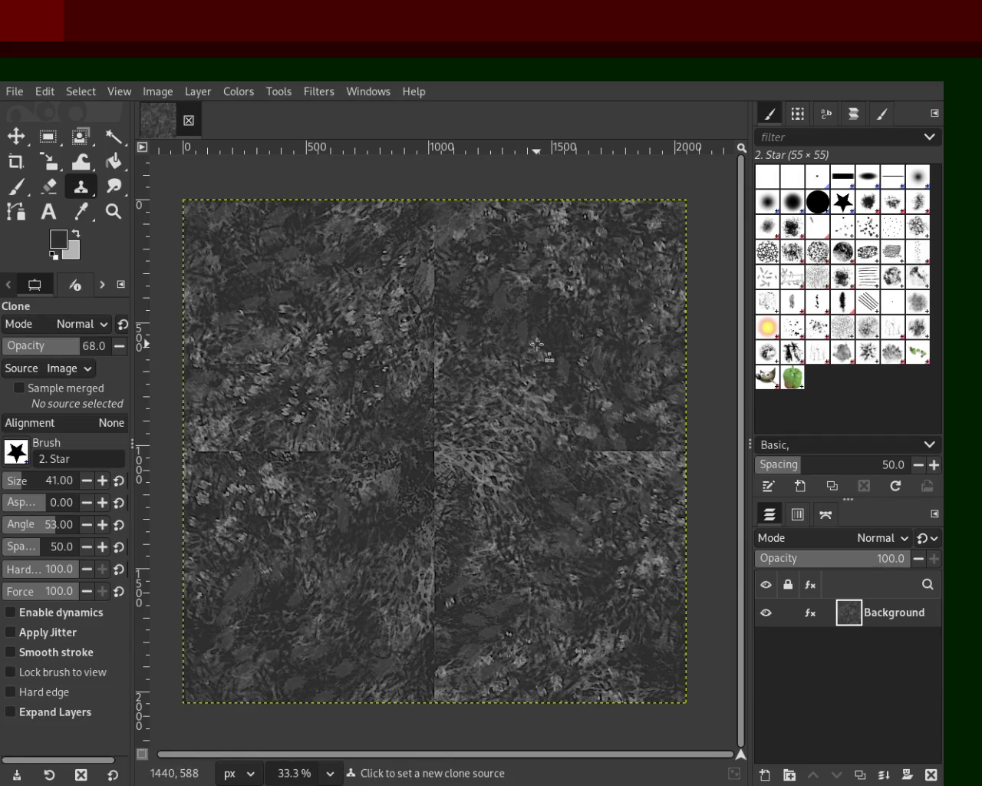
- Clone upper-right texture in a straight strip down the vertical seam to the centre
left_click(543, 286, "ctrl")
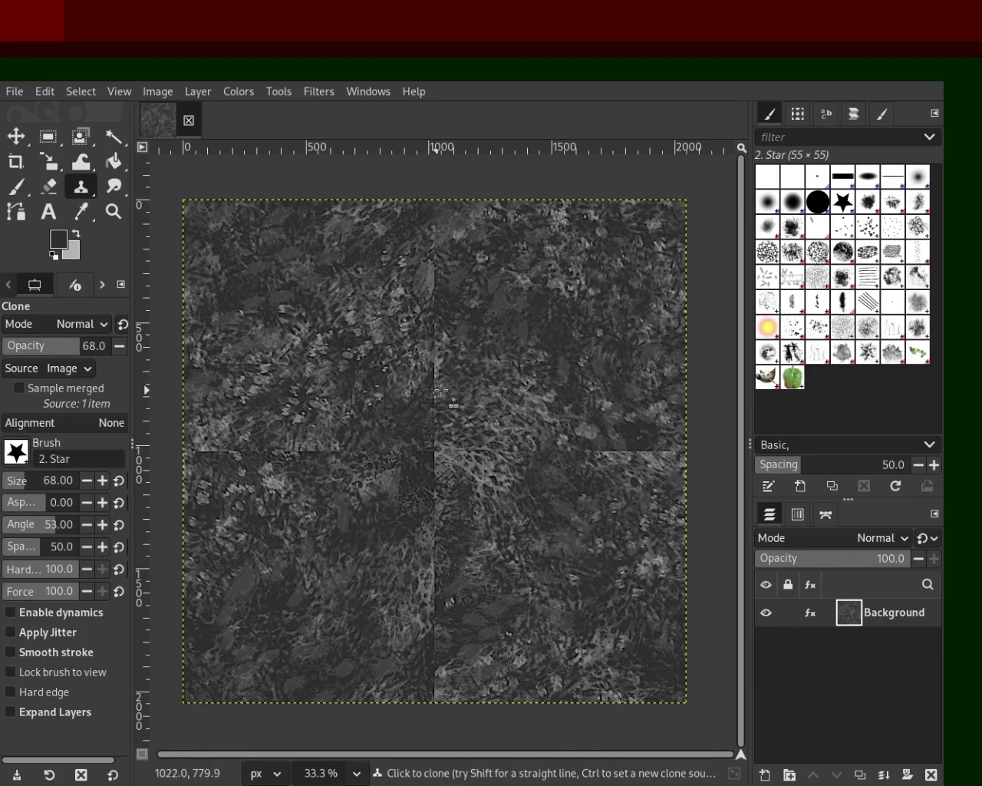
left_click(435, 350)
left_click(433, 443, "shift")
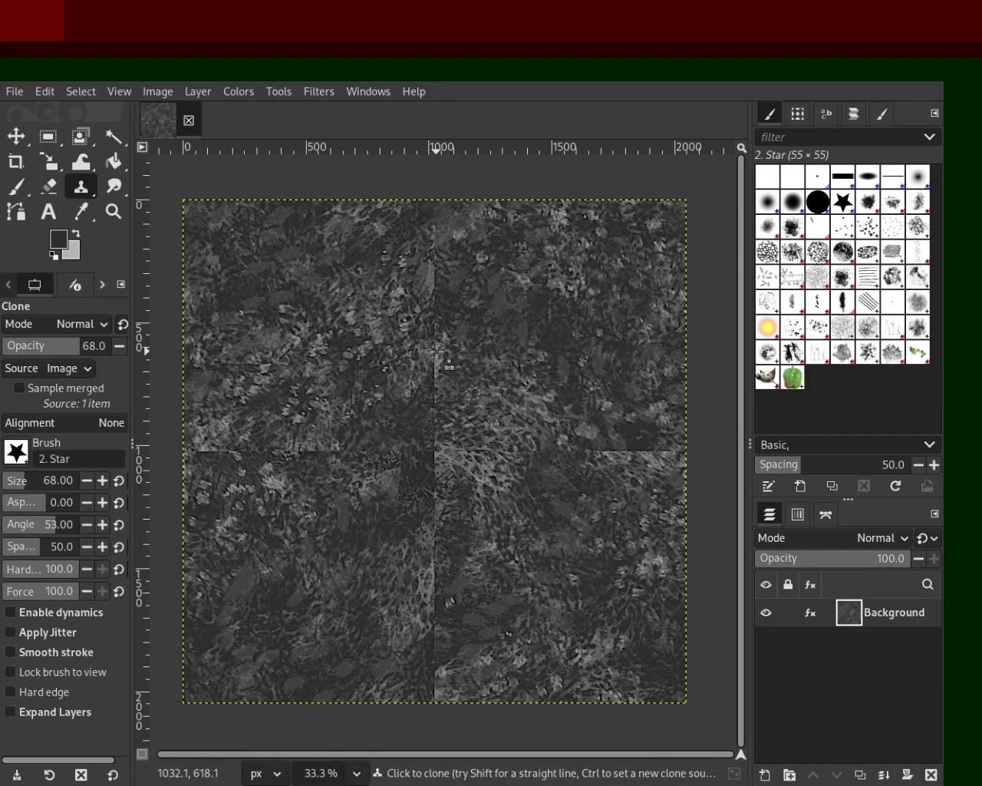
left_click(434, 452, "shift")
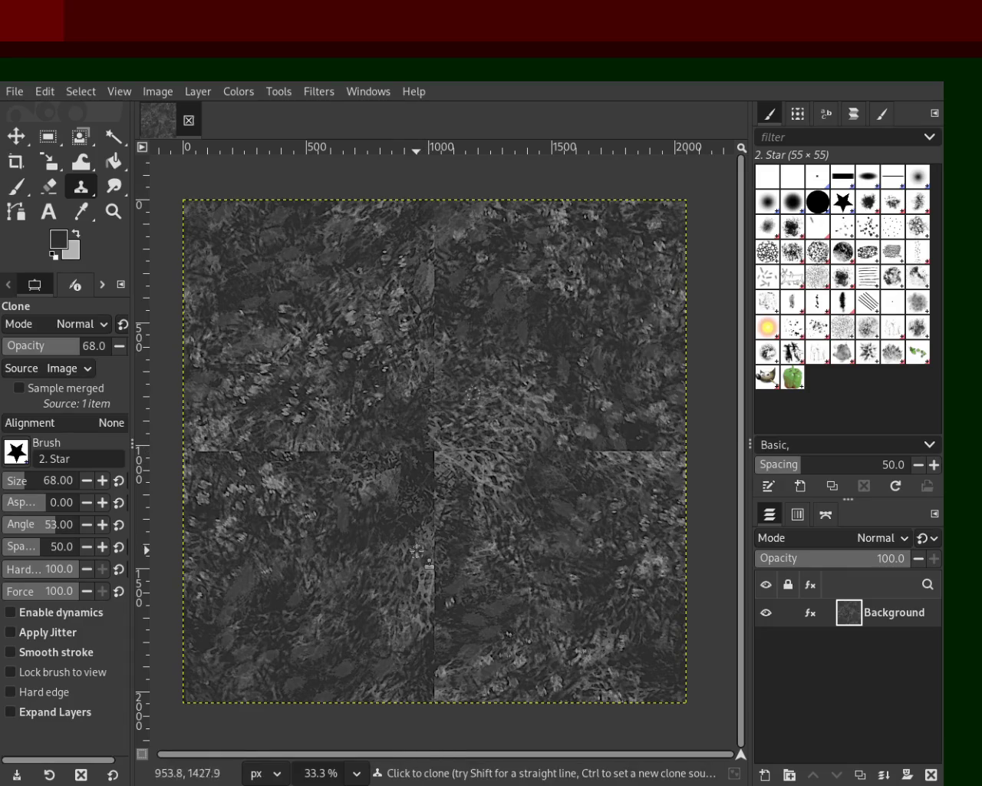
left_click(469, 425, "ctrl")
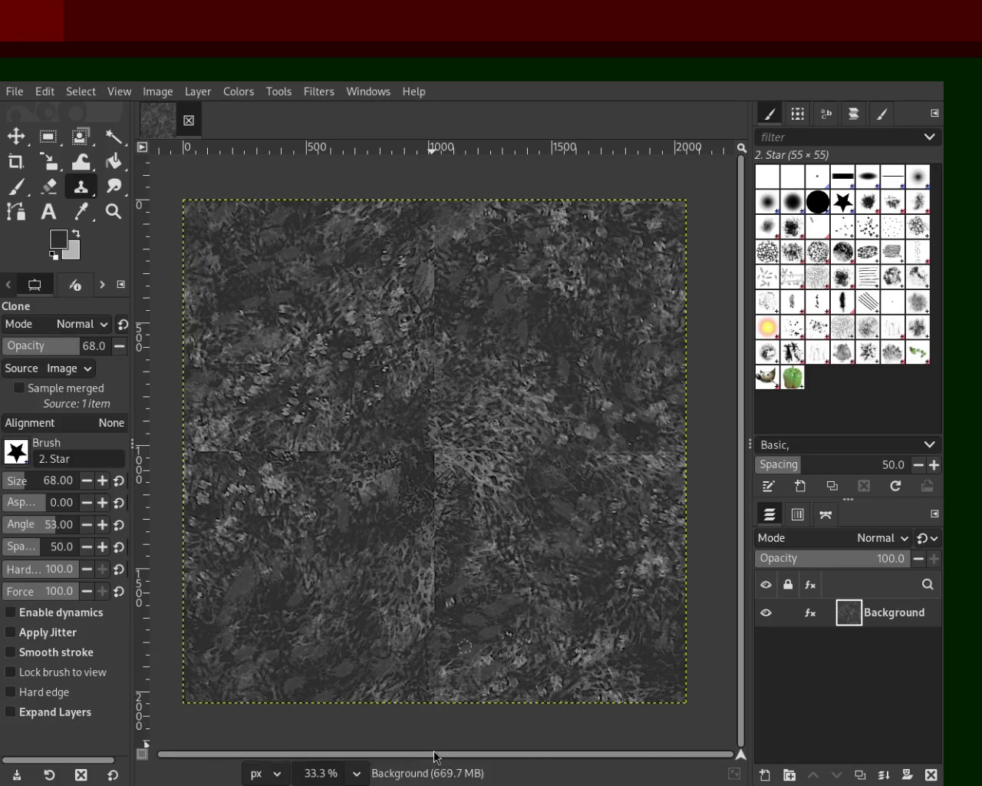
- Clone a straight strip over the horizontal seam from the centre to the right edge
left_click(348, 665, "ctrl")
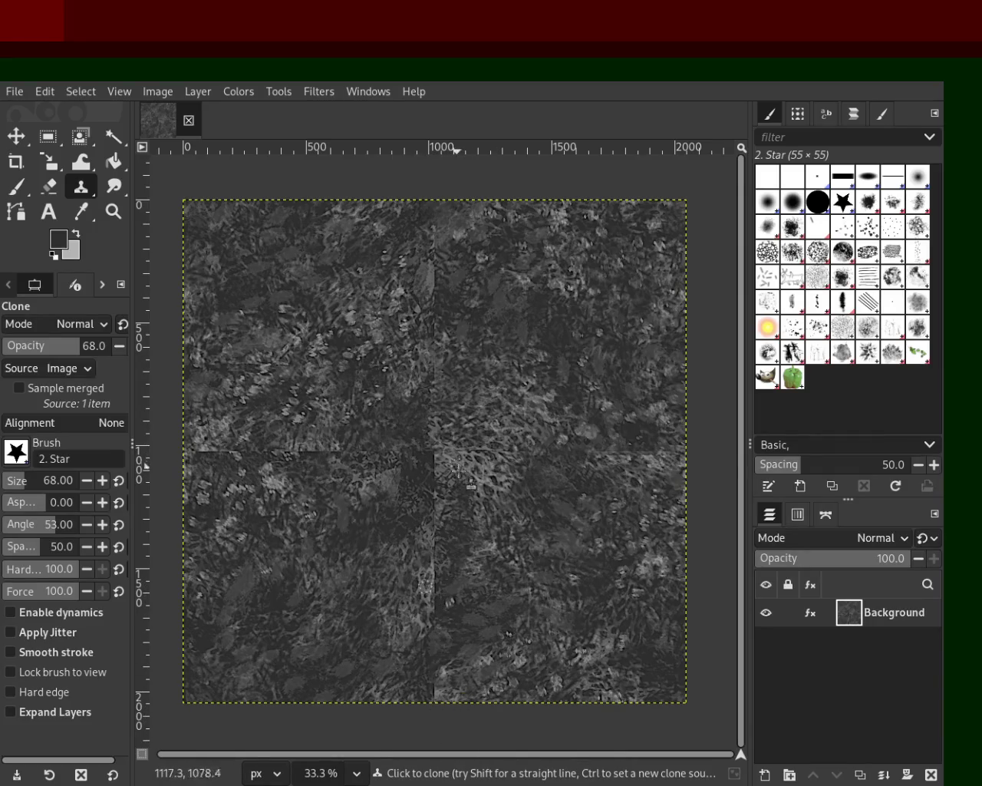
left_click(685, 456, "shift")
left_click(580, 521, "ctrl")
left_click(584, 449)
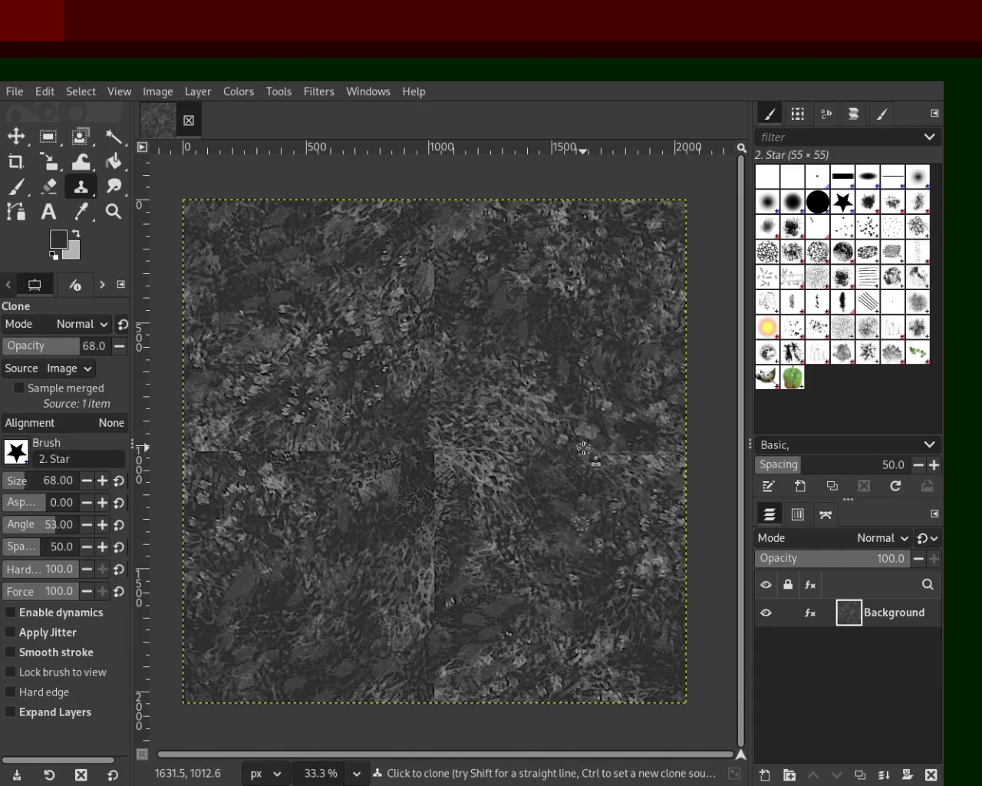
left_click(690, 456, "shift")
left_click(603, 630, "ctrl")
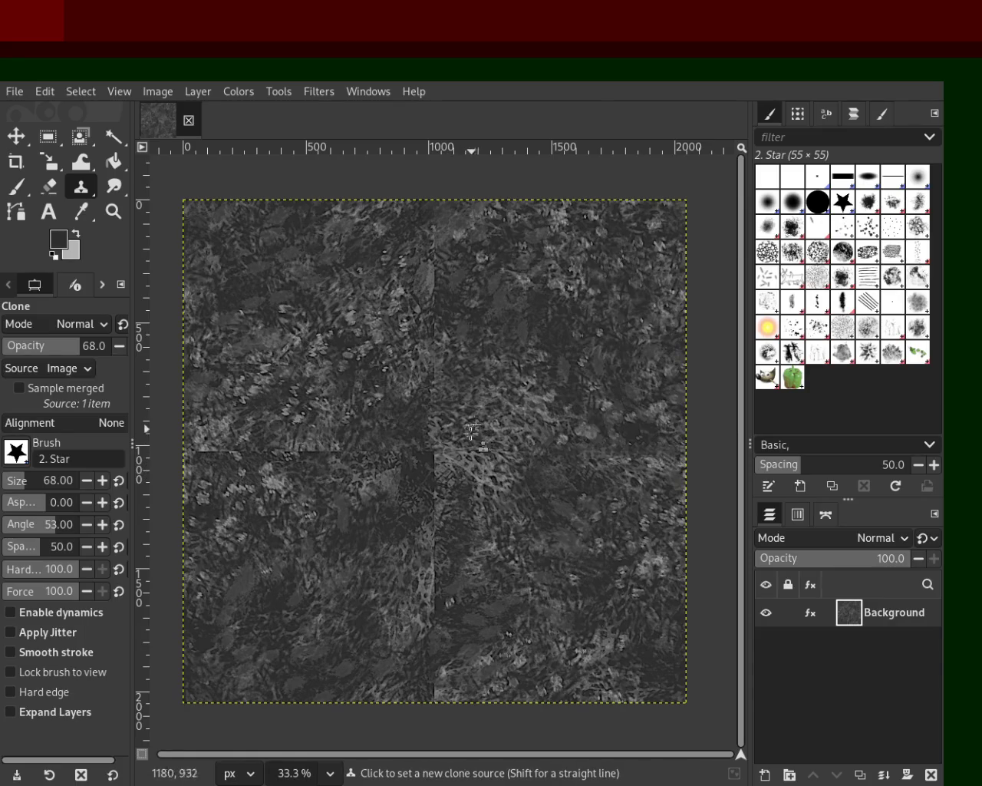
left_click(434, 451)
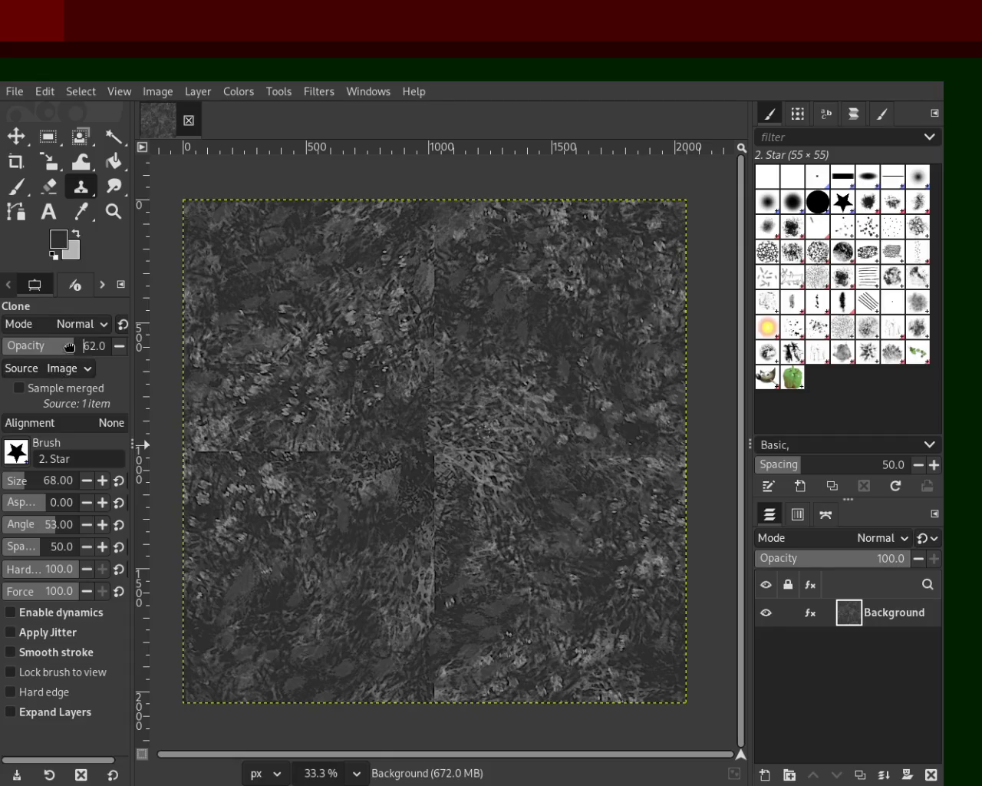
- Raise clone opacity to 100 and undo the trial strokes on the upper vertical seam
left_click_drag(69, 347, 115, 346)
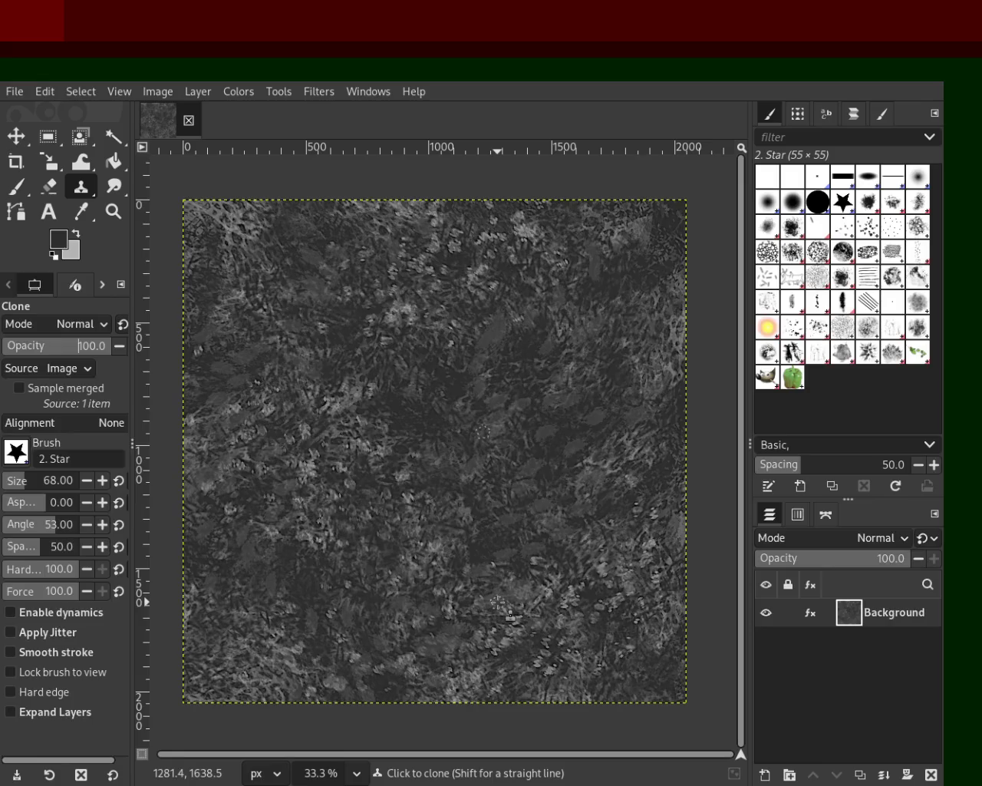
key("ctrl+z")
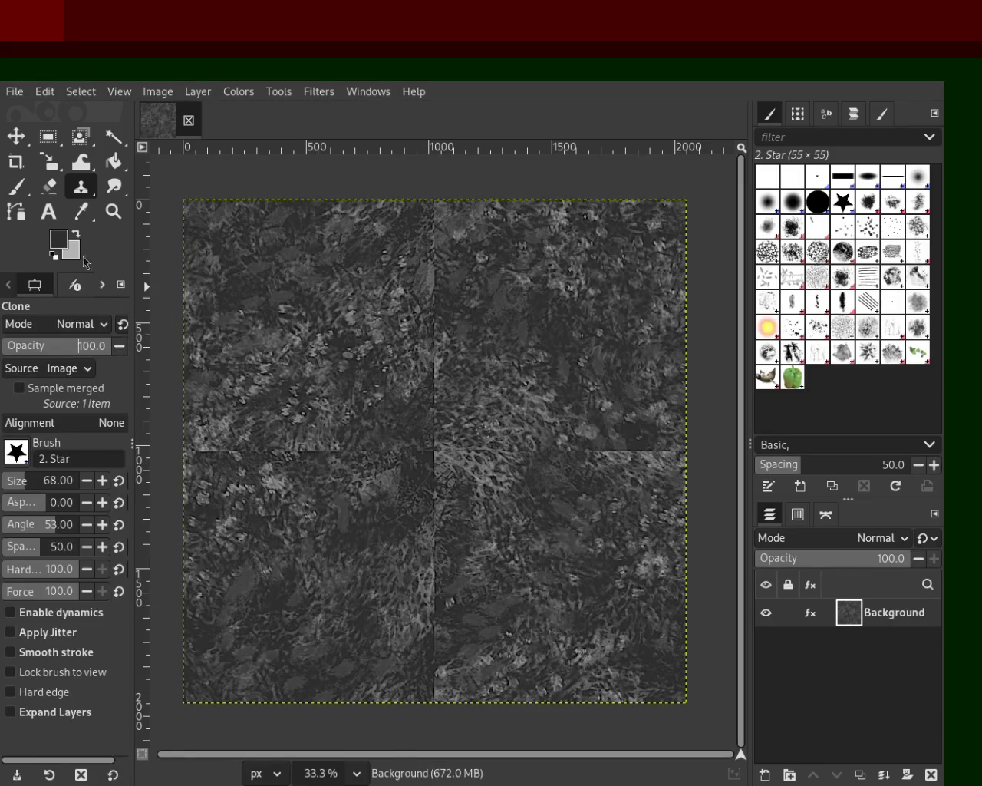
left_click(437, 202, "ctrl")
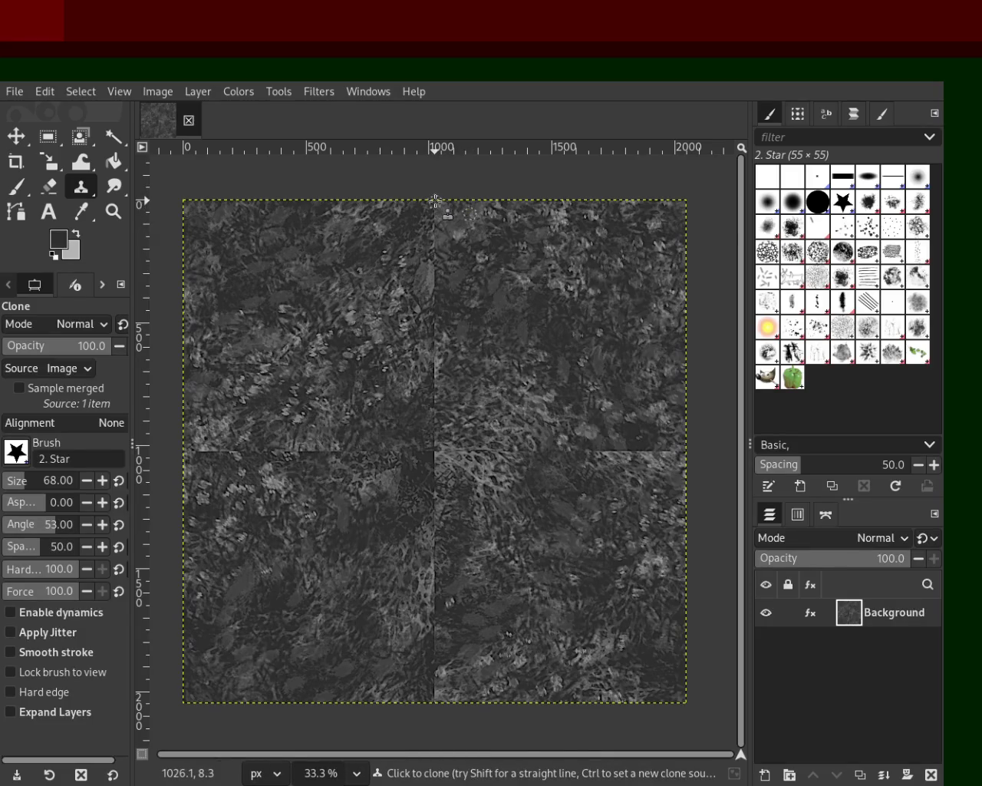
left_click(434, 451, "shift")
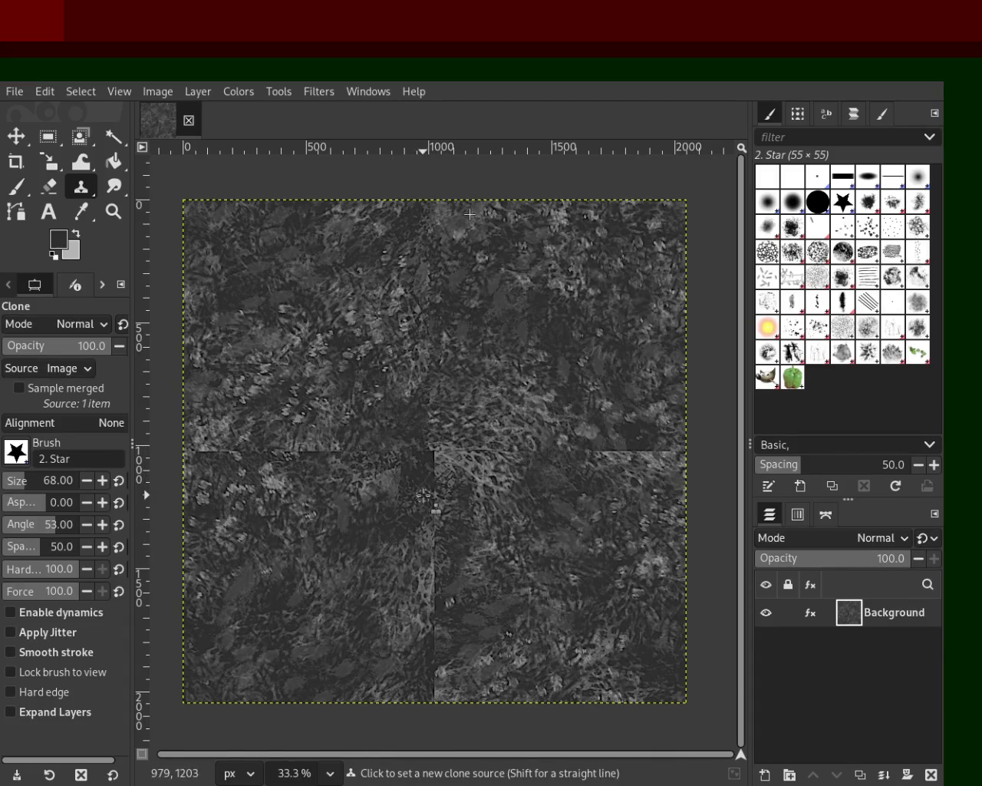
key("ctrl+z")
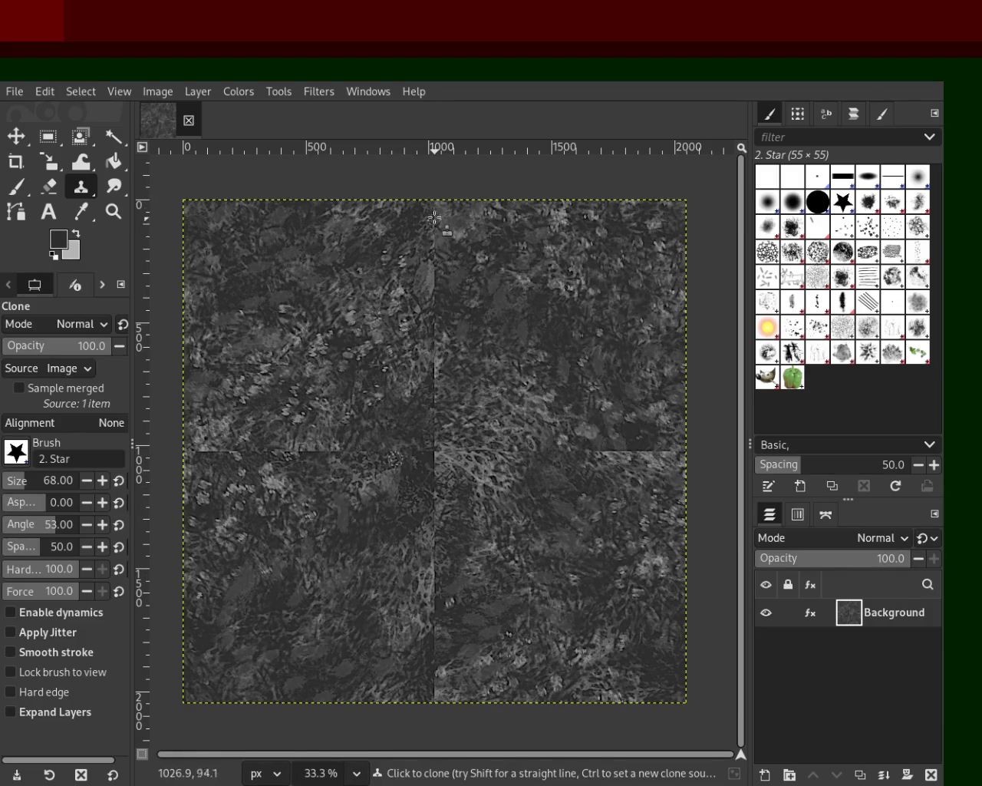
left_click(435, 442, "shift")
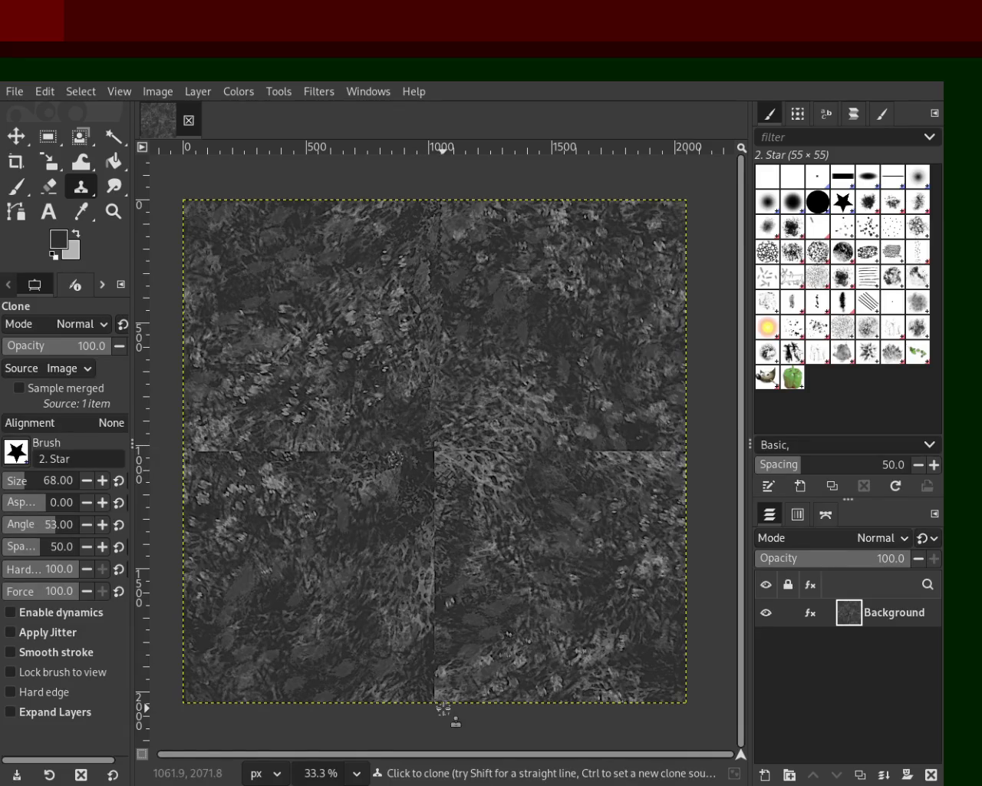
key("ctrl+z")
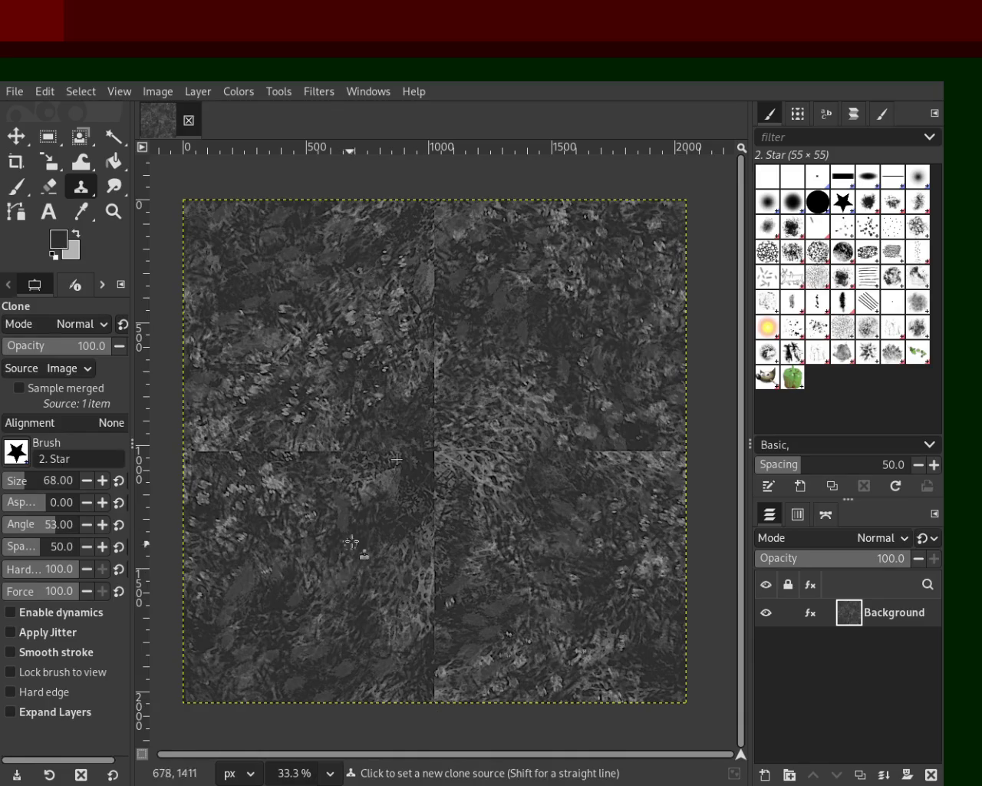
- Set brush spacing to 1.0, retry clone strips on the upper seam, and shrink the brush
left_click(425, 477, "ctrl")
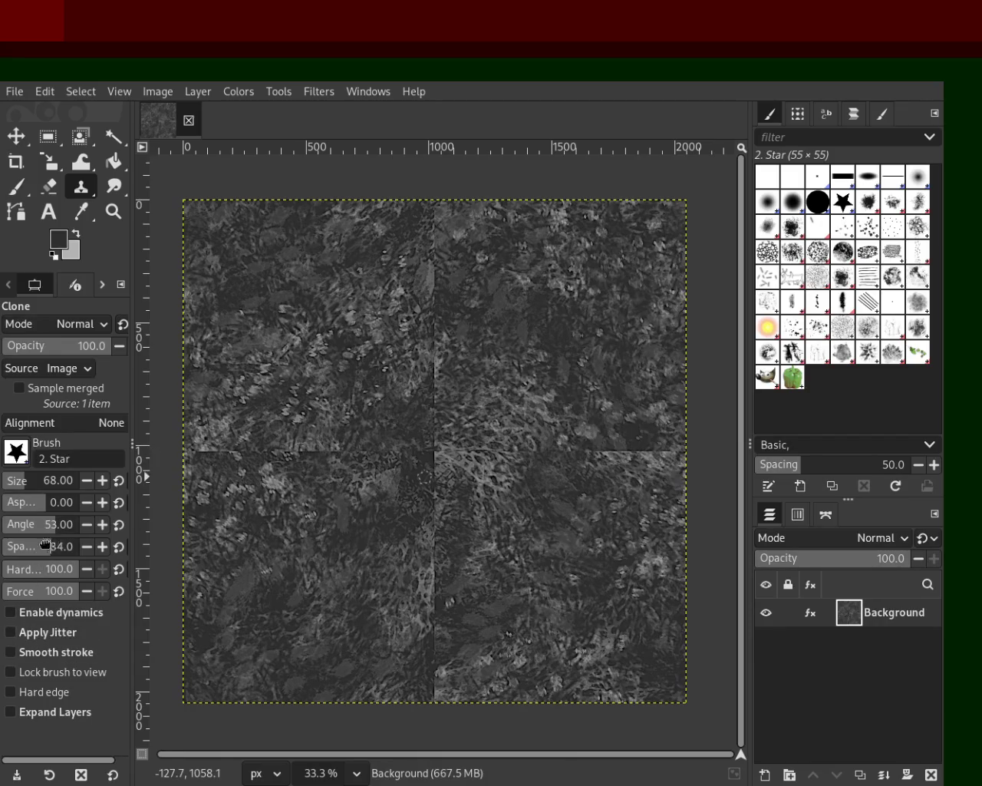
left_click_drag(47, 547, 4, 546)
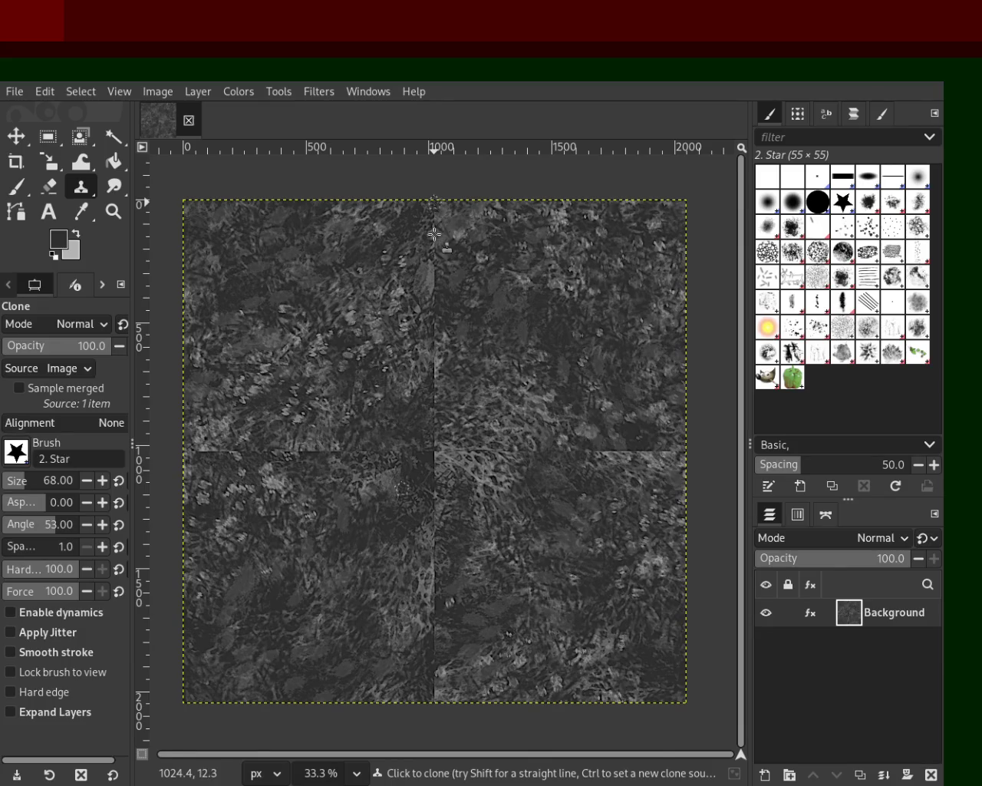
left_click(432, 451, "shift")
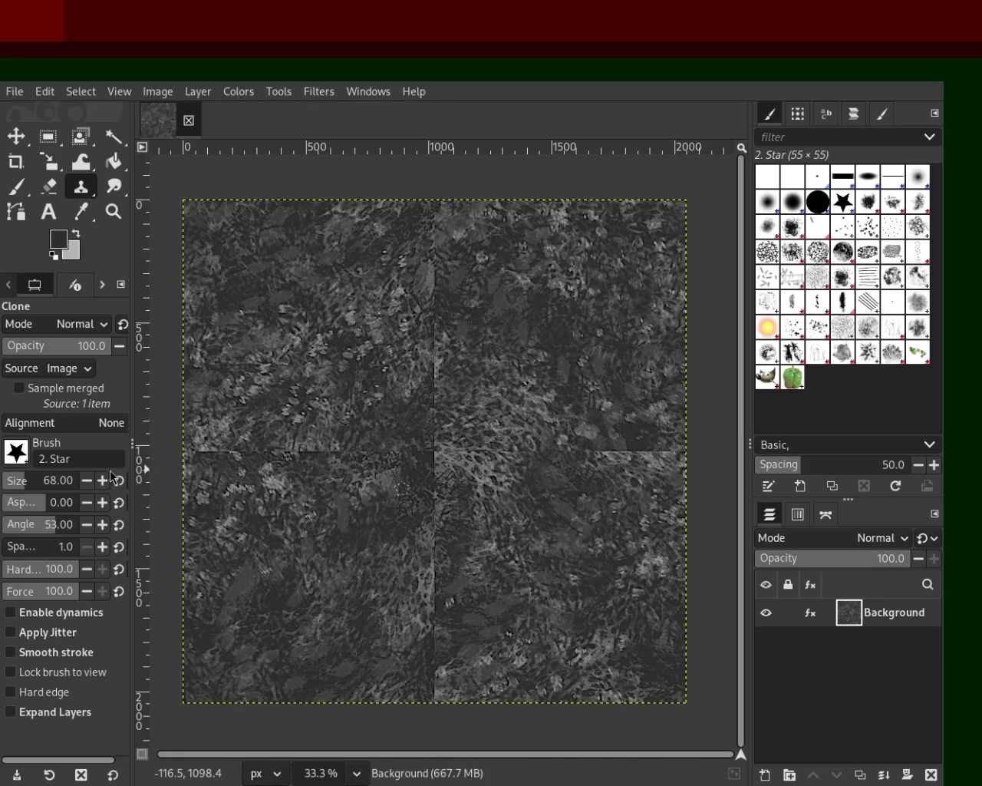
left_click_drag(34, 483, 92, 482)
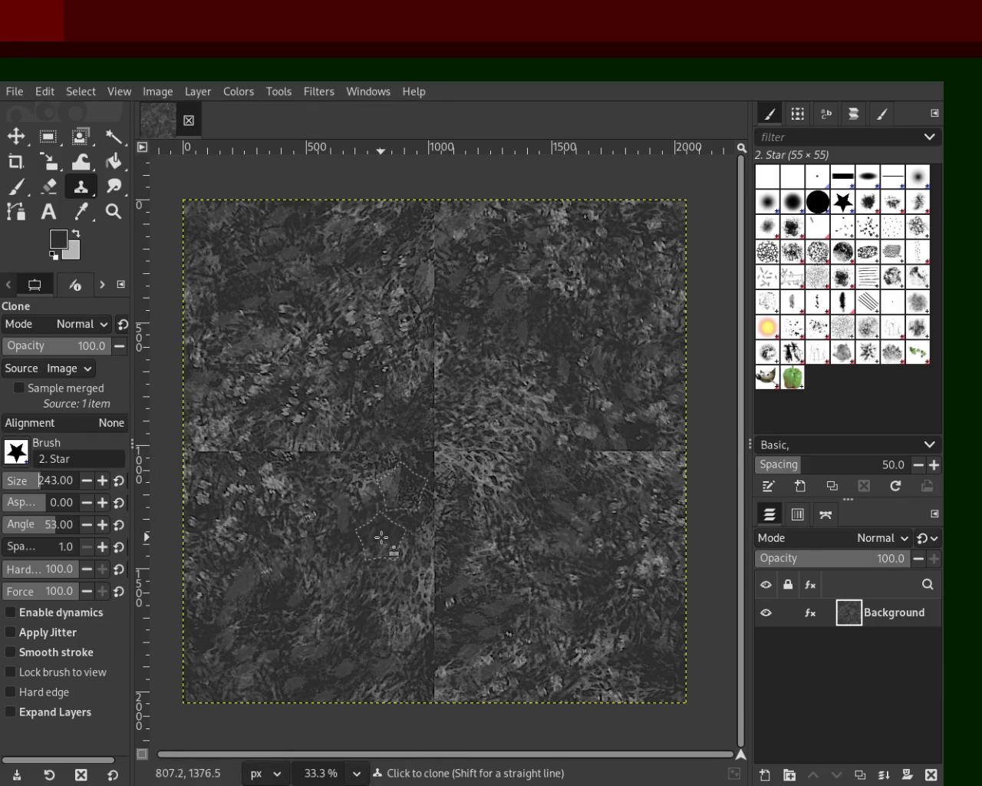
left_click(436, 202)
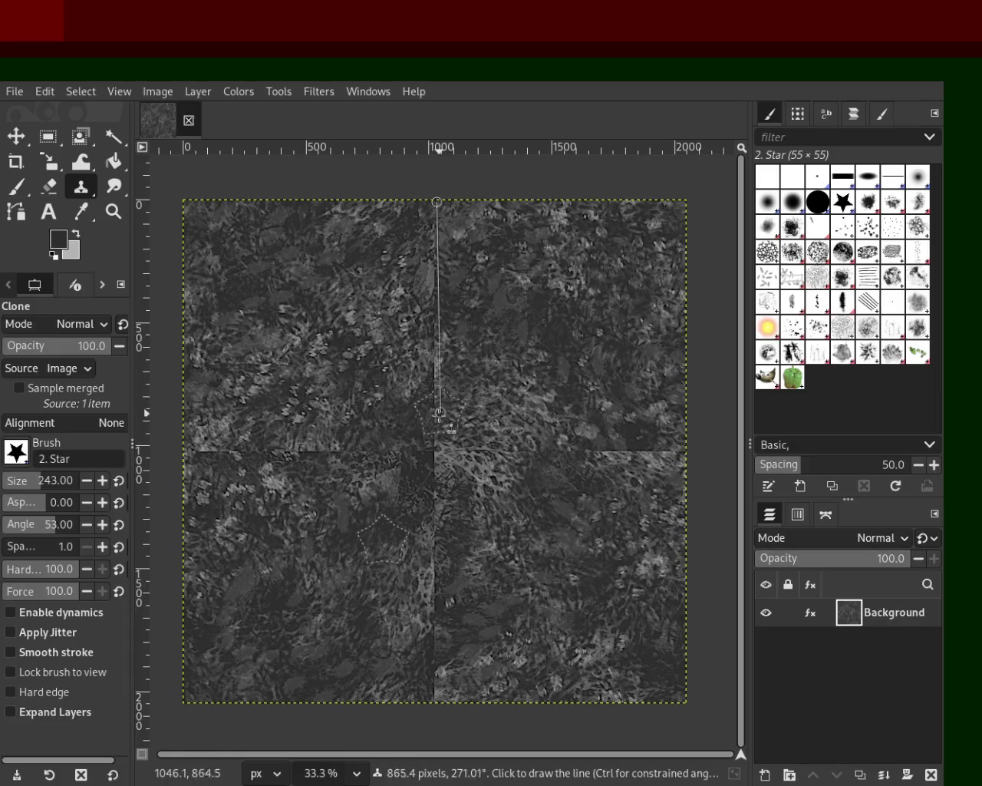
left_click(436, 429, "shift")
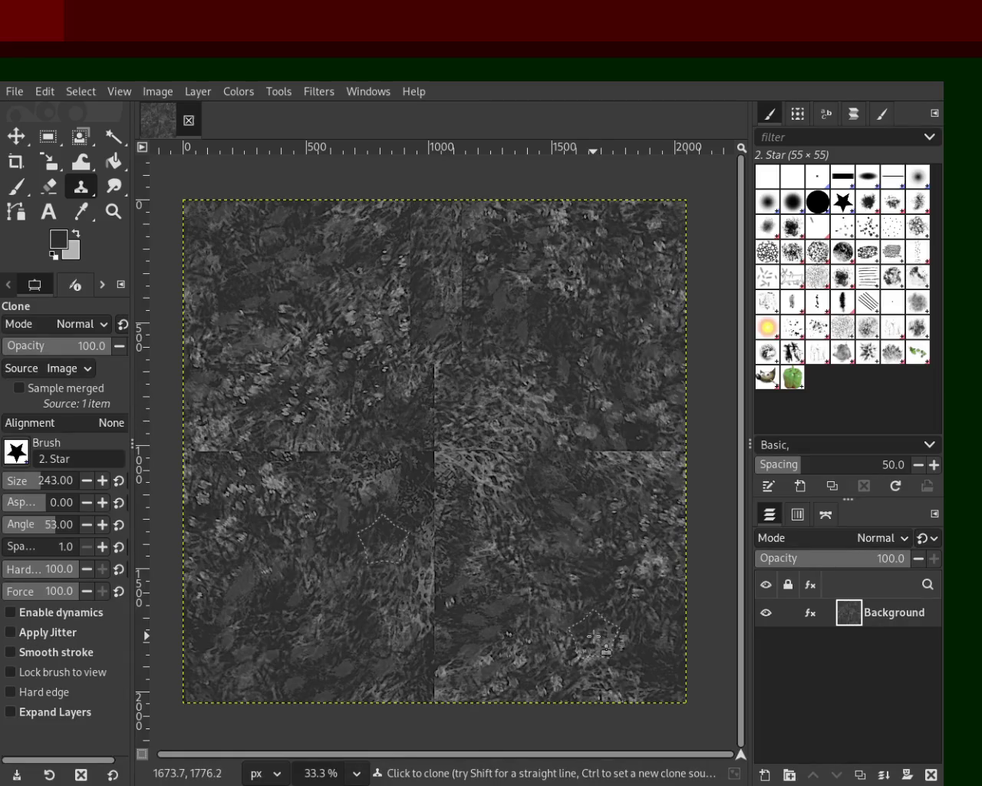
key("ctrl+z")
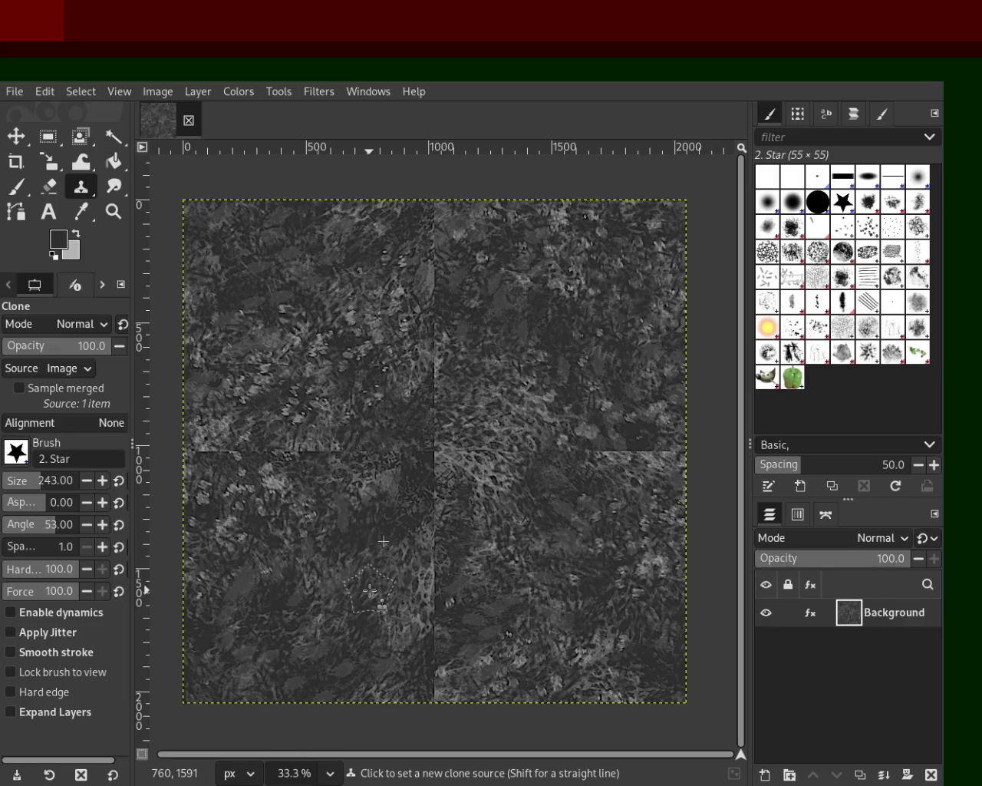
key("ctrl+z")
key("ctrl+y")
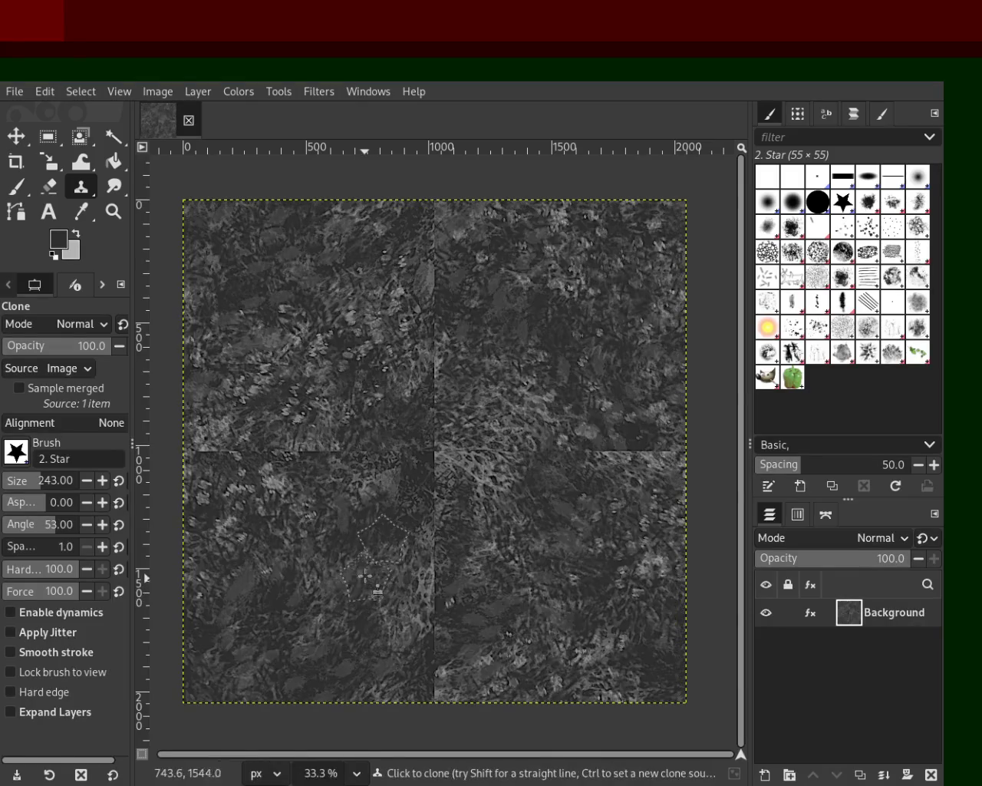
left_click(17, 479)
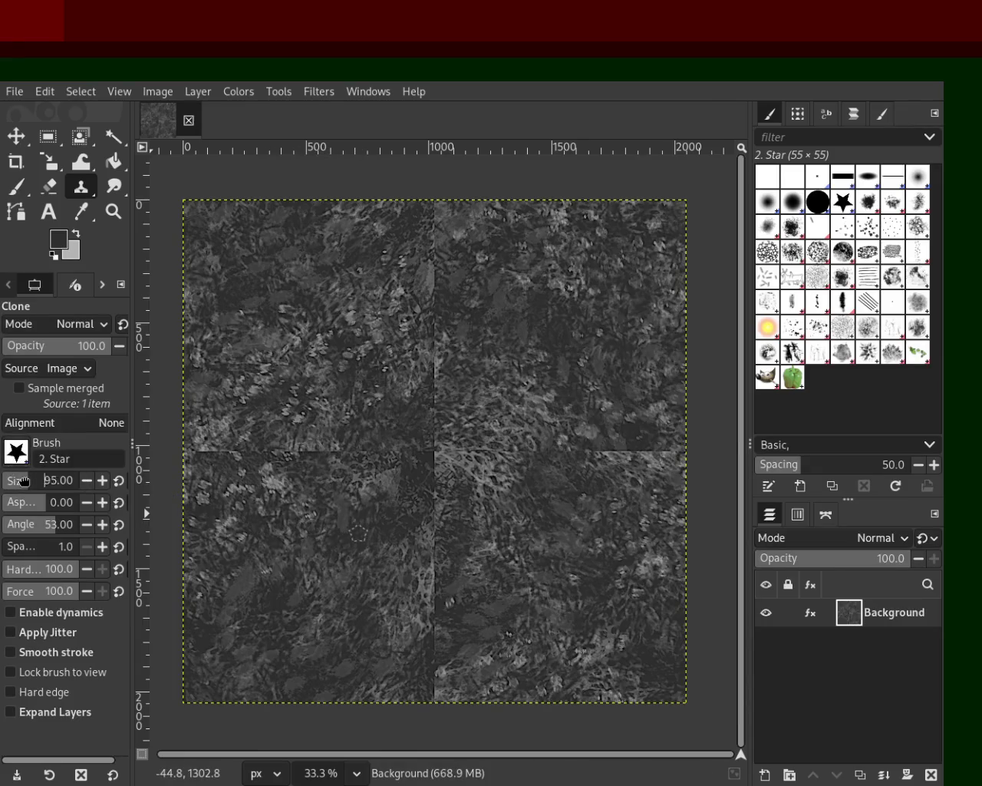
- Enlarge the clone brush to 165 and lay strips over the upper and lower vertical seam
left_click_drag(23, 481, 32, 481)
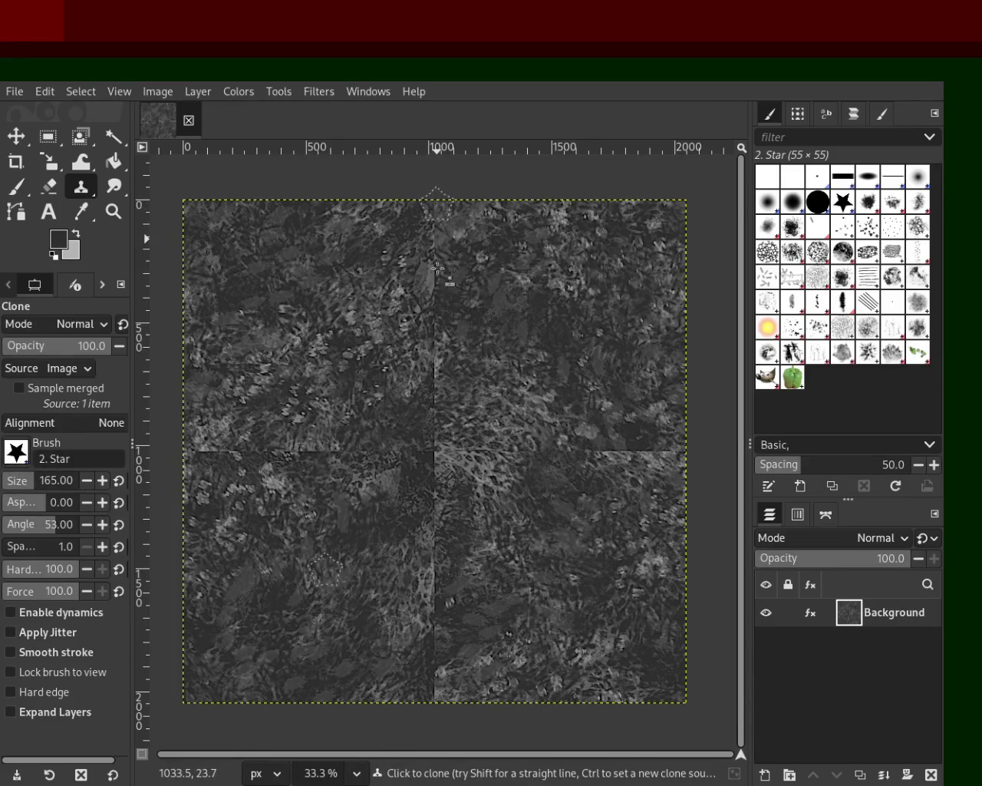
left_click(546, 337, "ctrl")
left_click(435, 201)
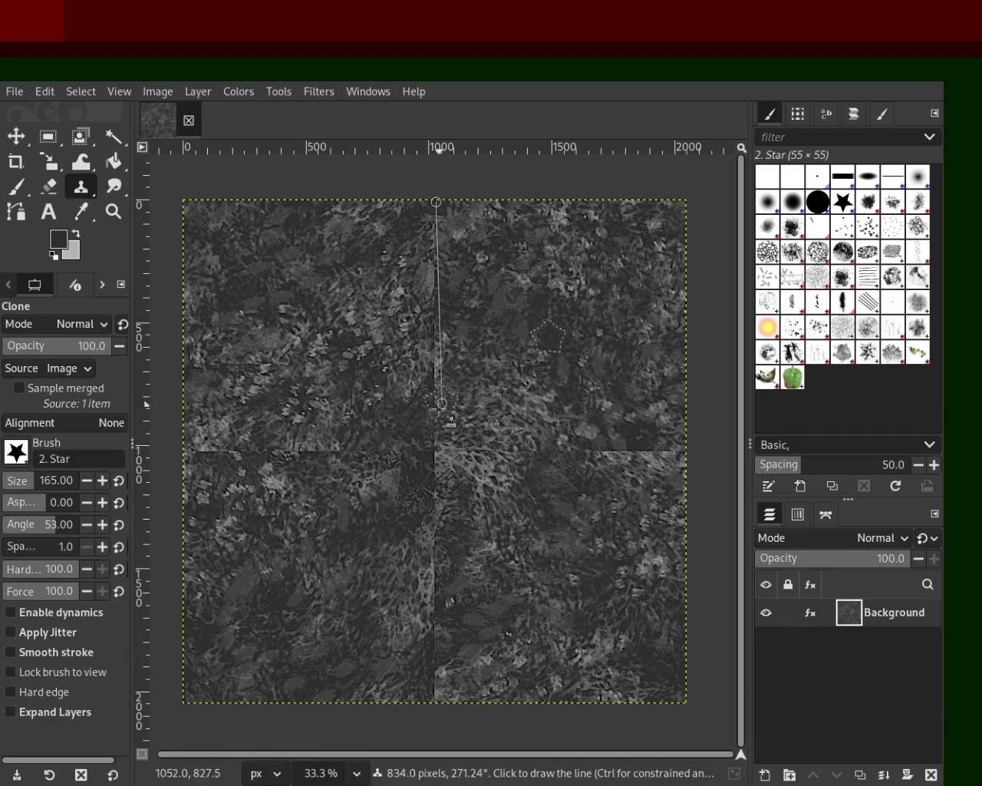
left_click(433, 439, "shift")
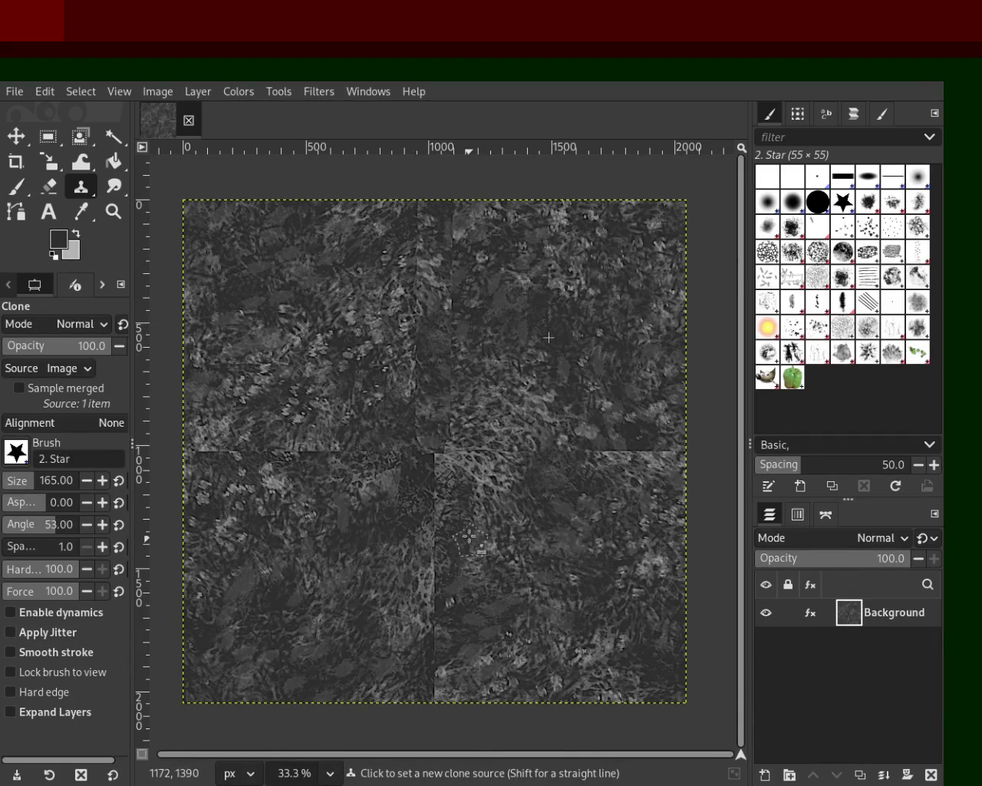
left_click(500, 462, "ctrl")
left_click(435, 536)
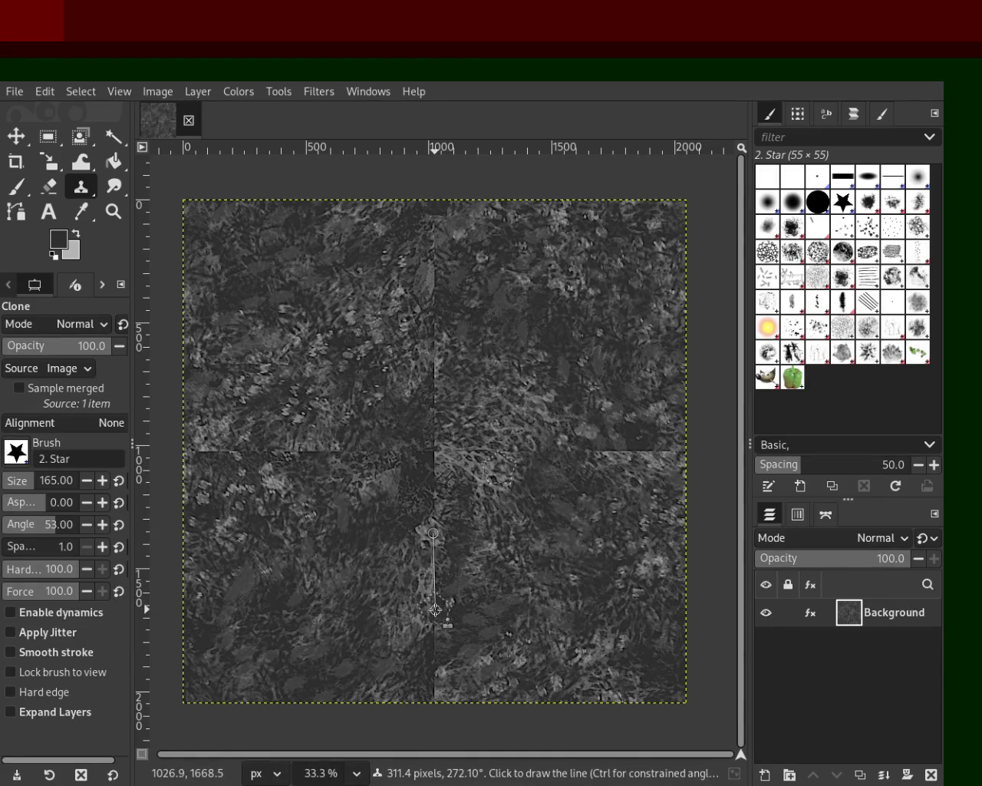
left_click(435, 613, "shift")
key("ctrl+z")
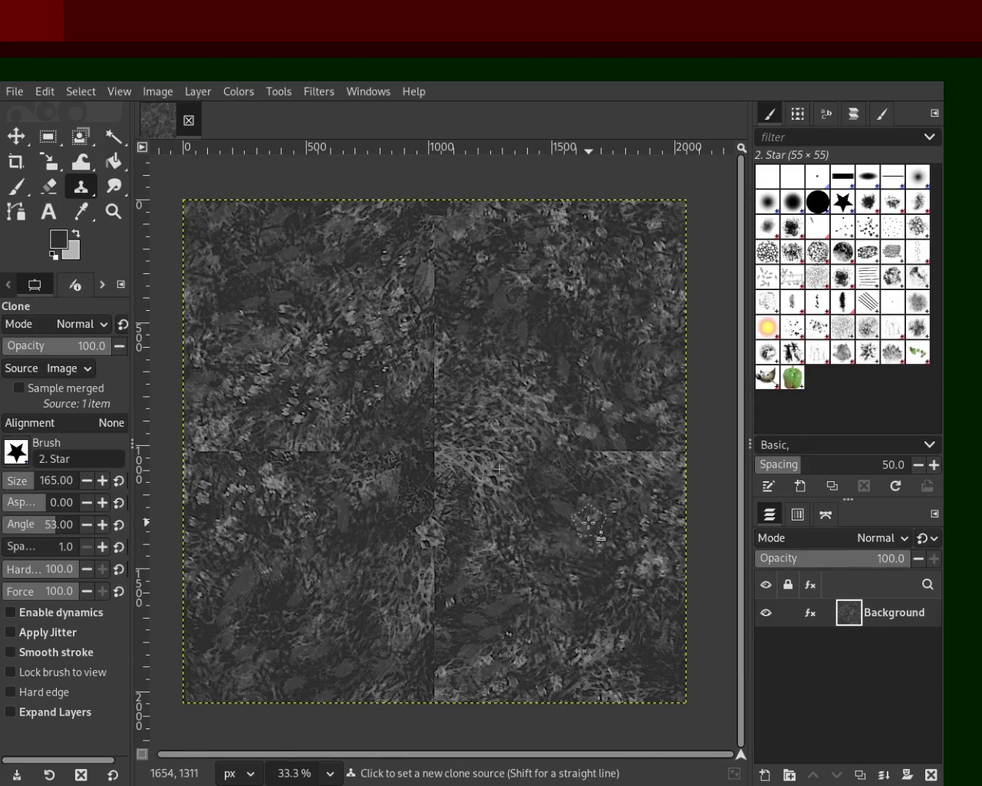
left_click(438, 539)
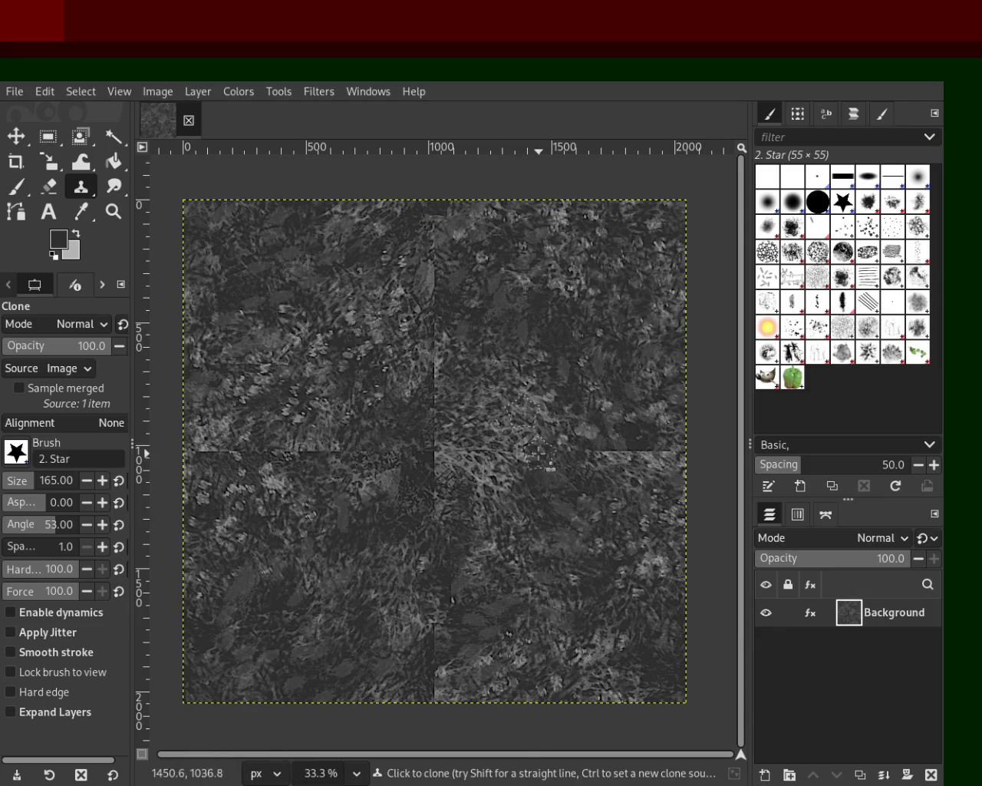
- Clone straight bands down the lower vertical seam and up the upper vertical seam
left_click(446, 442, "shift")
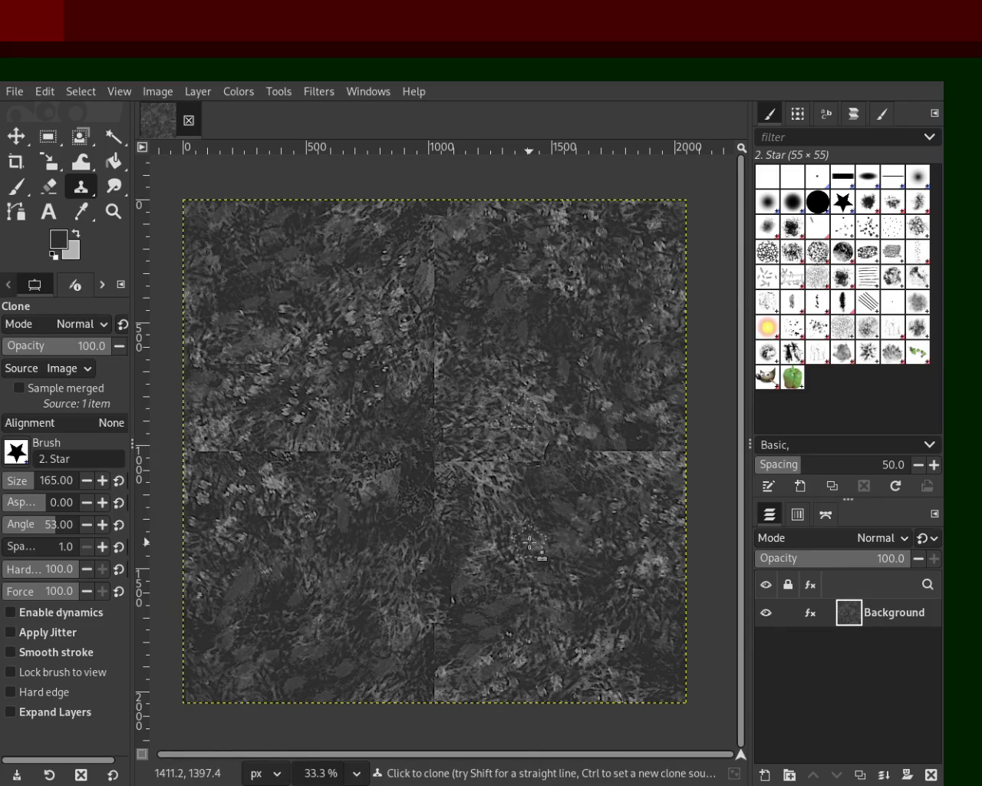
left_click(487, 618, "ctrl")
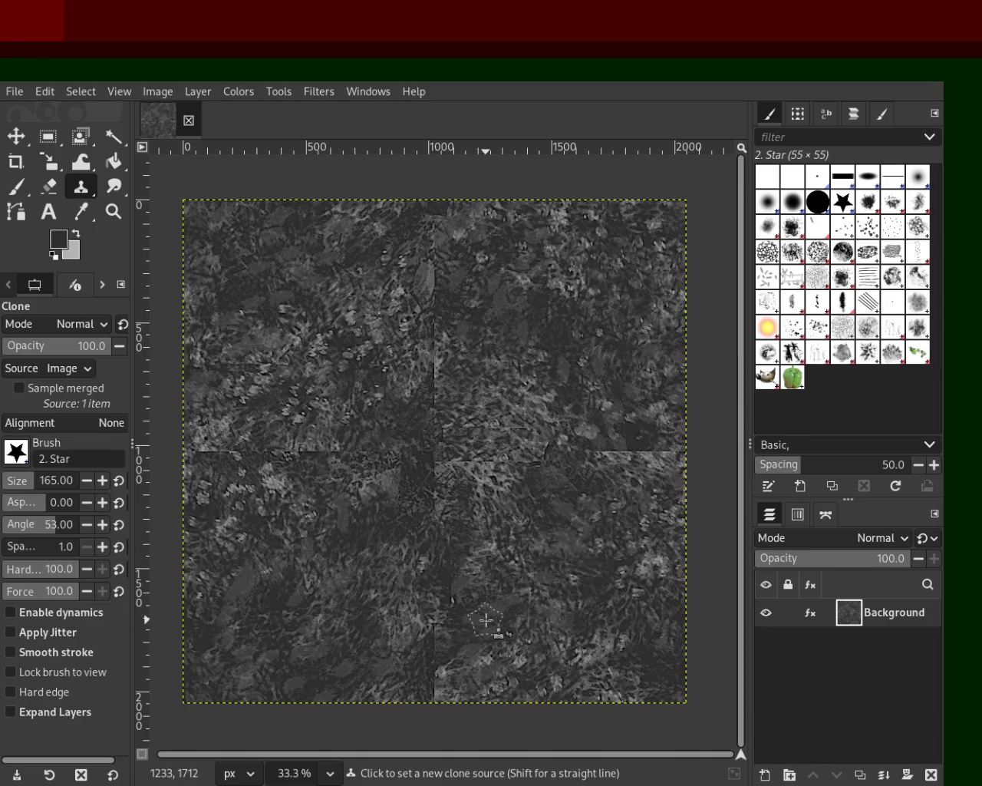
left_click(432, 641)
left_click(434, 690, "shift")
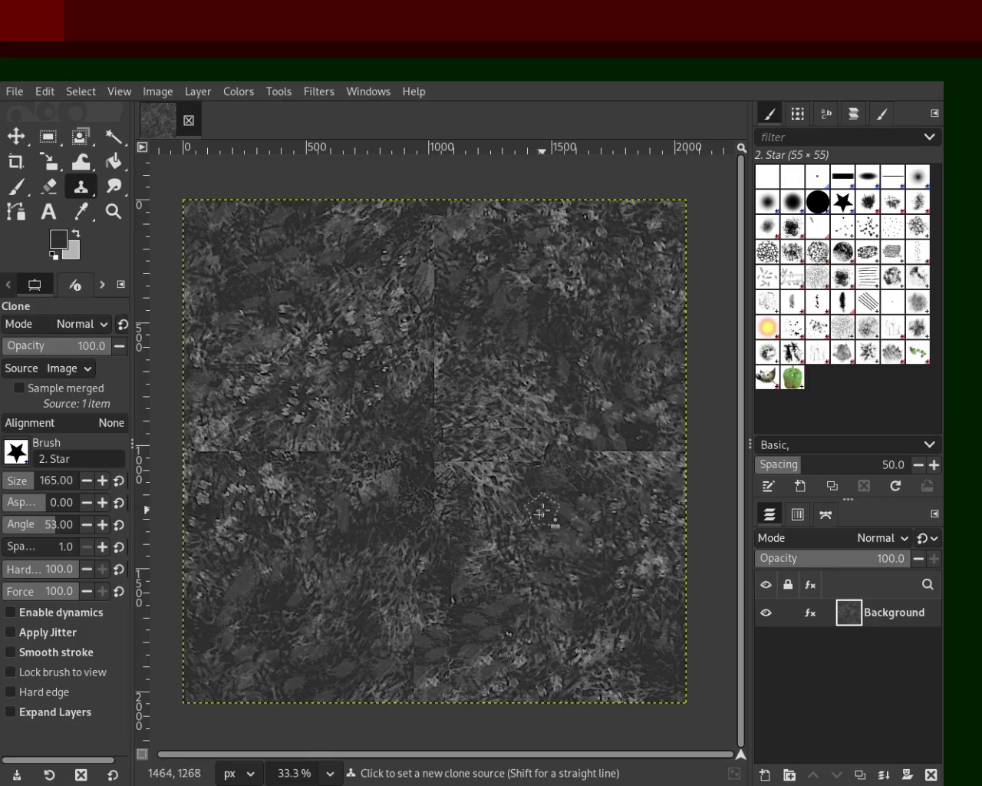
left_click(611, 393, "ctrl")
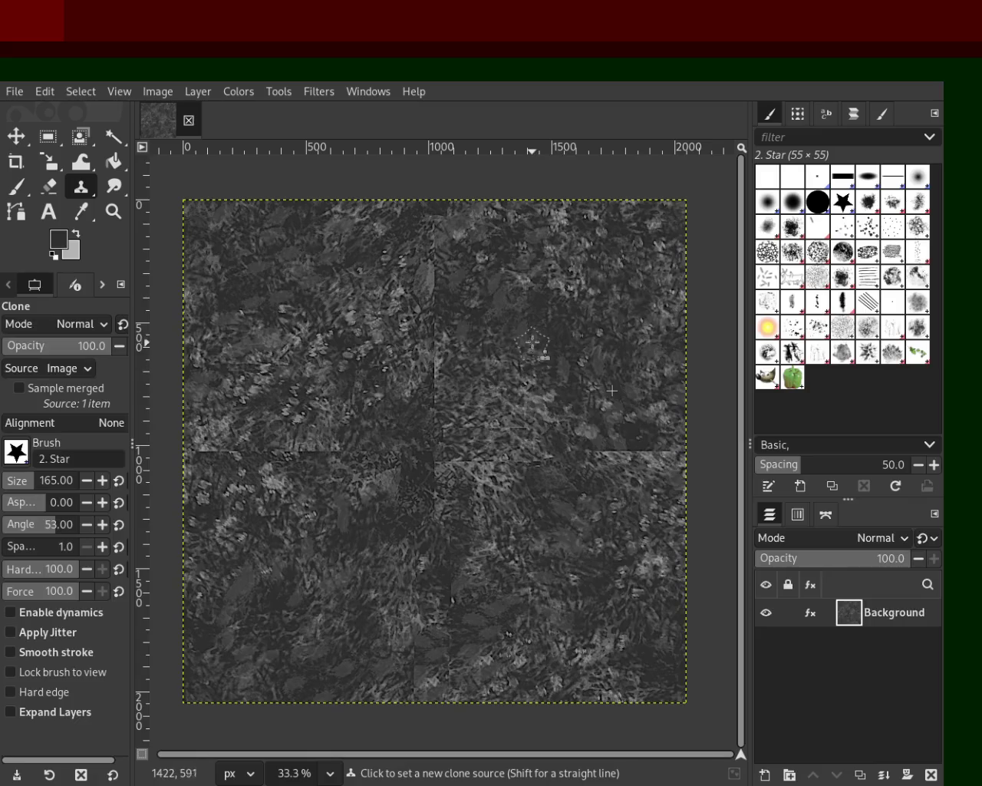
left_click(533, 337, "ctrl")
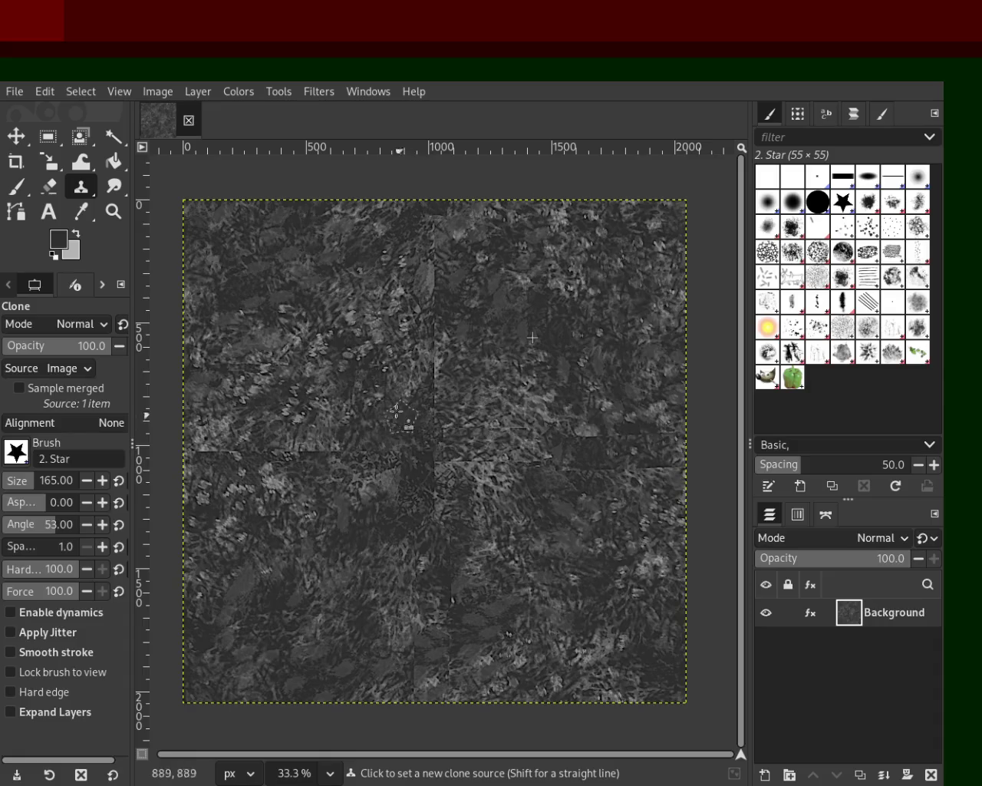
left_click(500, 394, "ctrl")
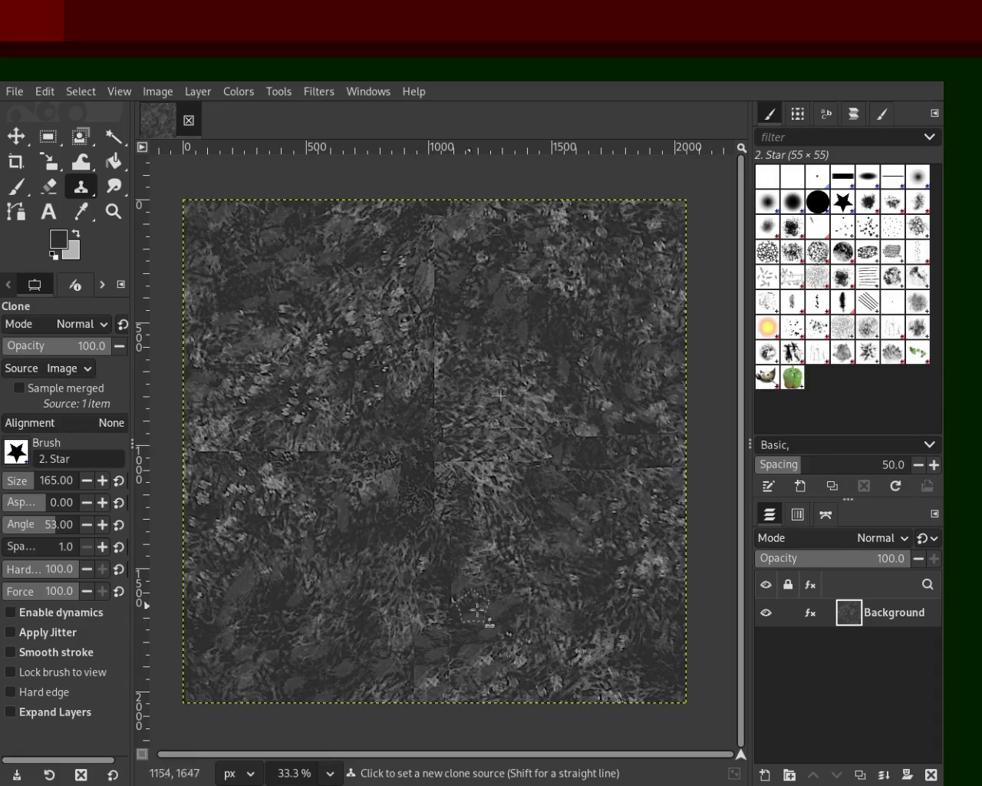
left_click(435, 403)
left_click(433, 207, "shift")
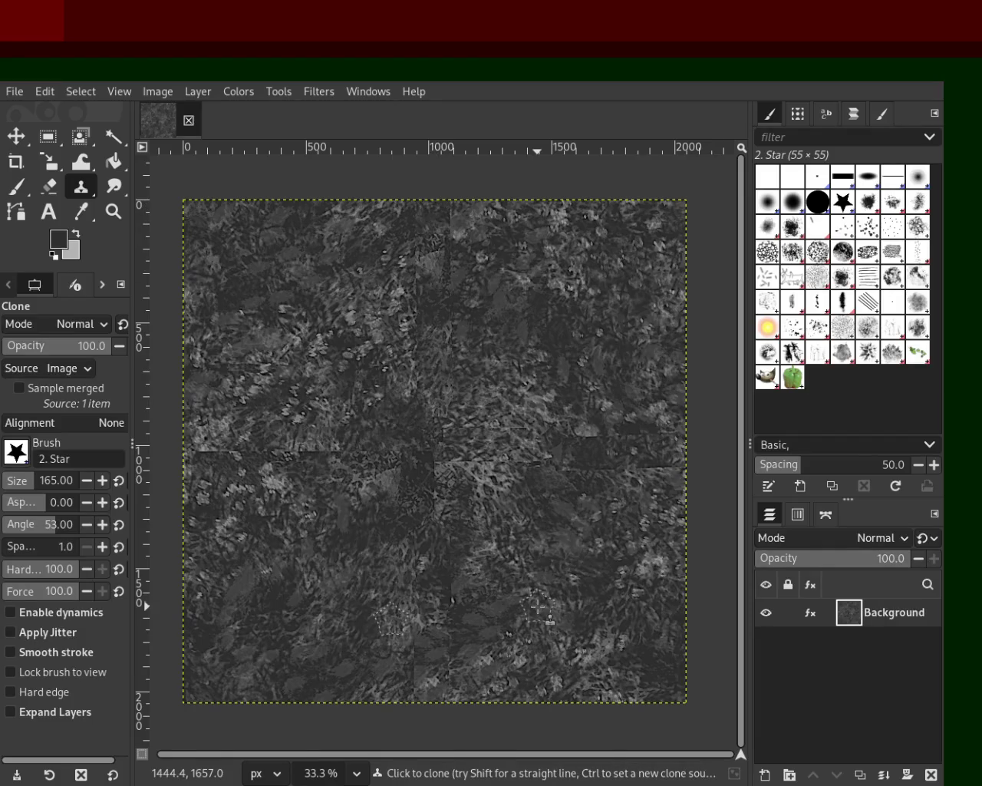
- Clone a straight band along the left horizontal seam, discarding the right-side attempt
left_click(531, 523, "ctrl")
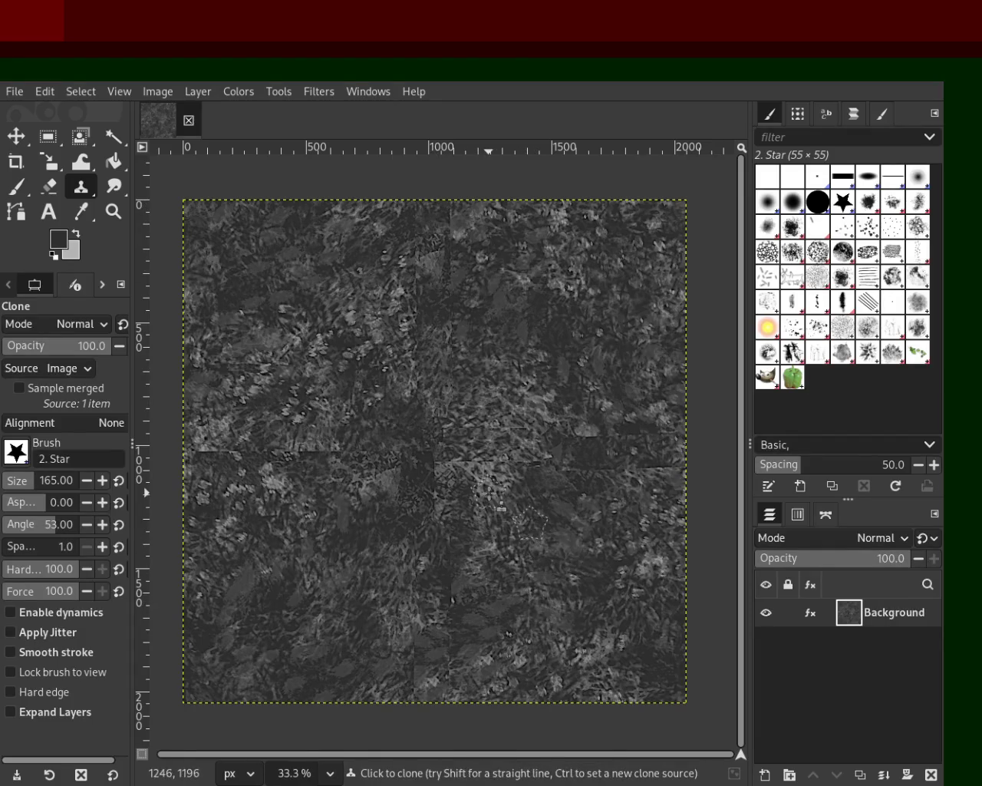
left_click(675, 465, "shift")
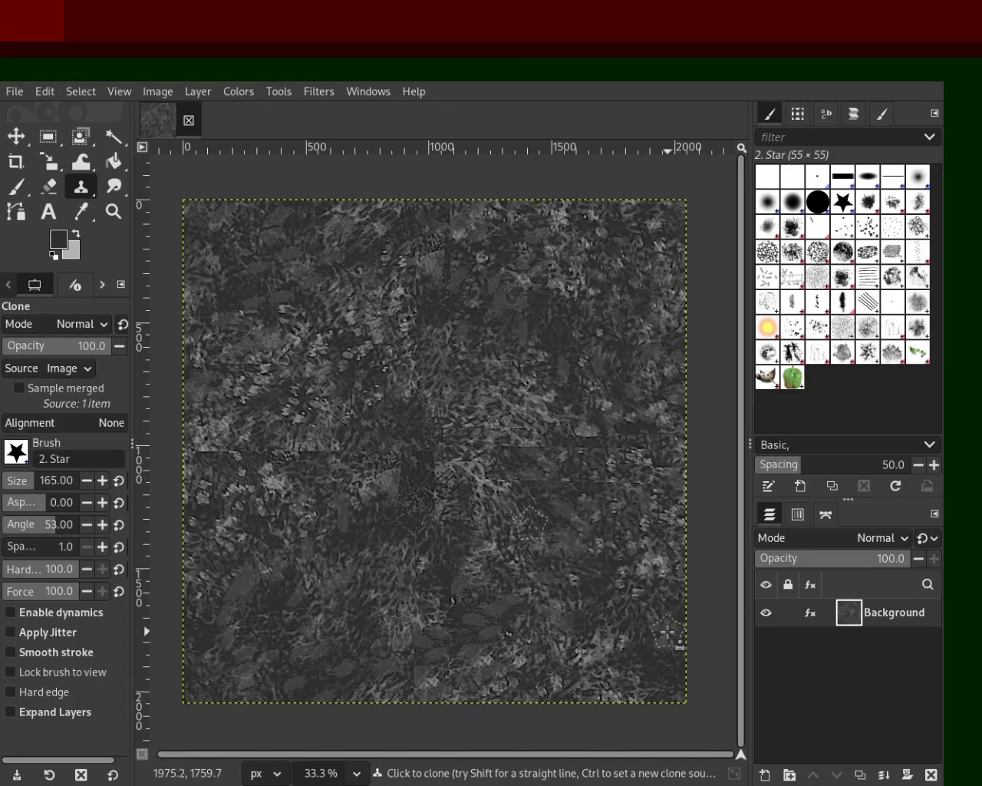
key("ctrl+z")
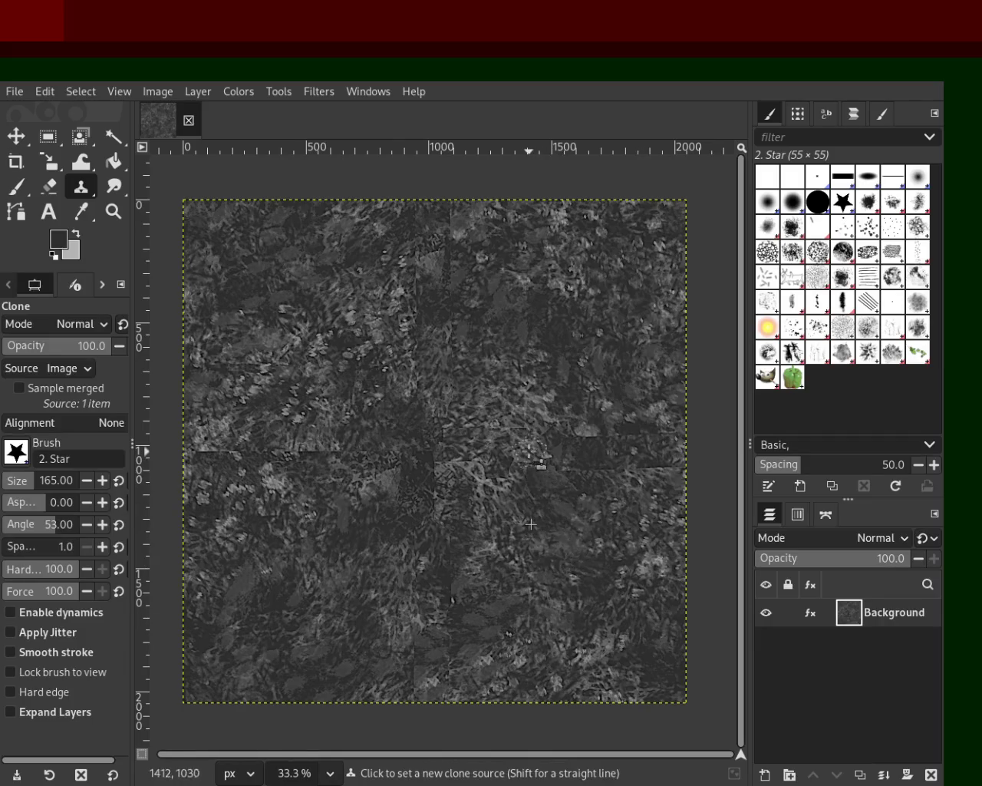
left_click(332, 432, "ctrl")
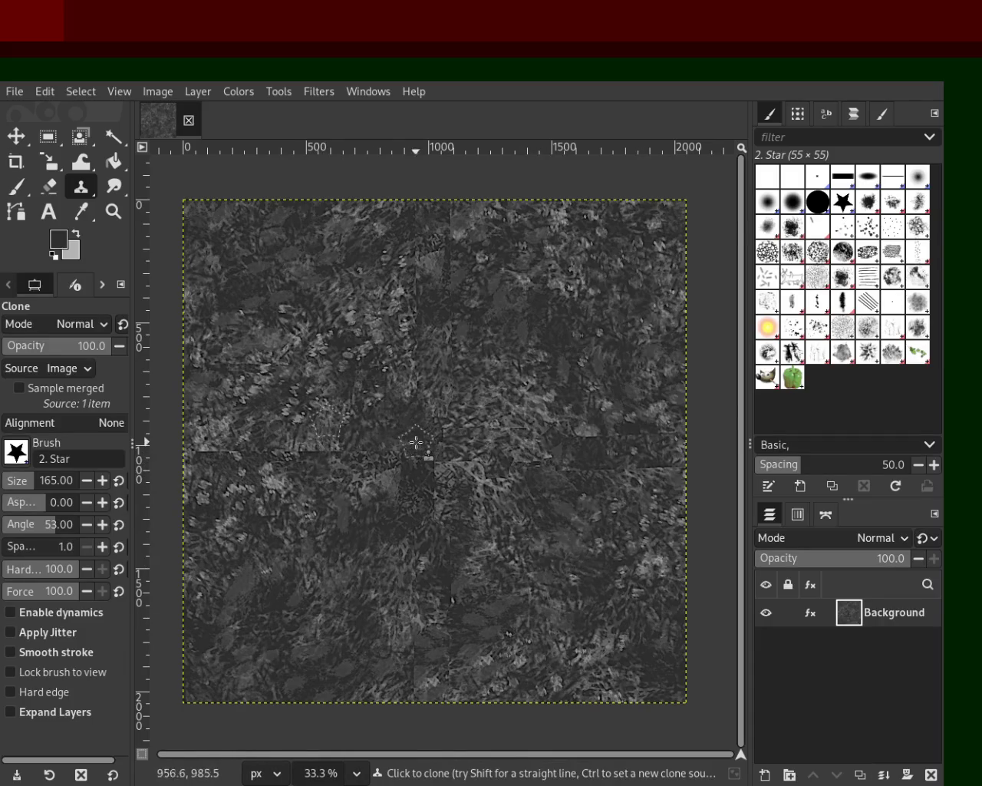
left_click(231, 445, "shift")
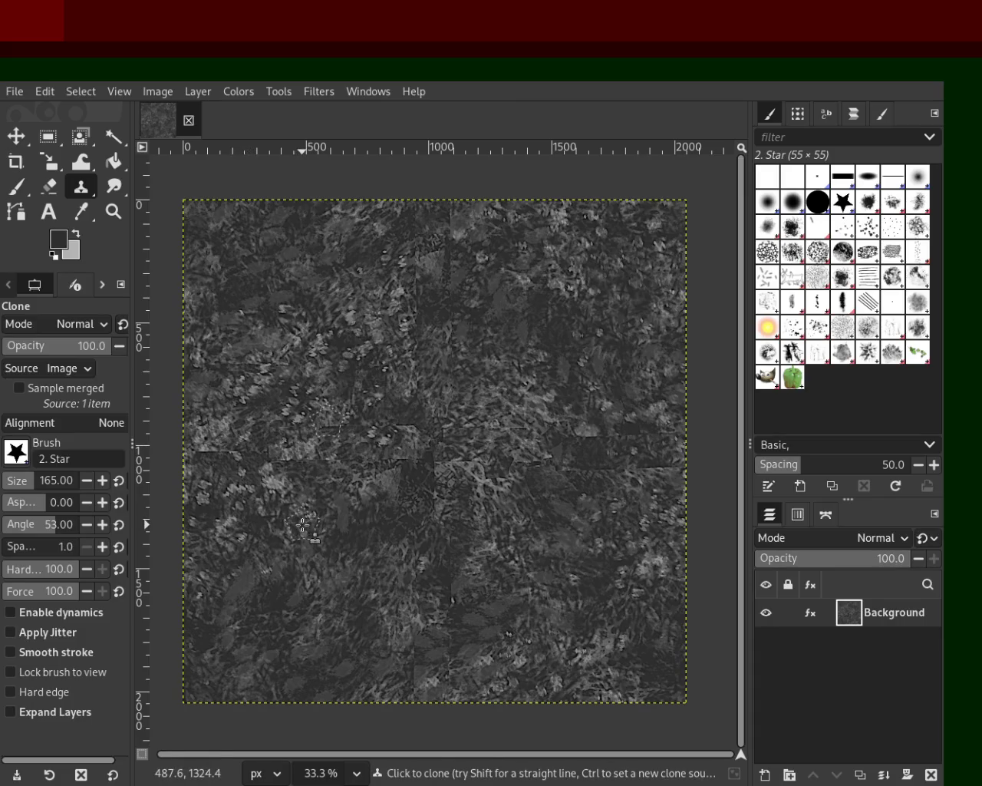
left_click(278, 447)
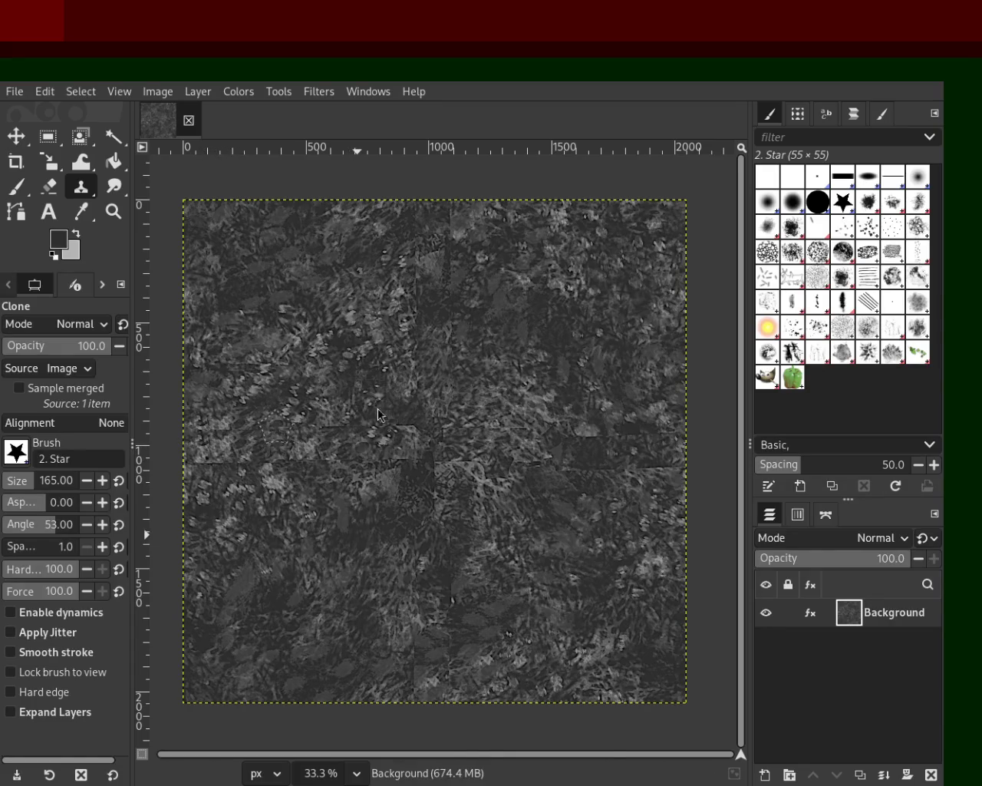
left_click(81, 188)
- Raise healing opacity to 100 and heal a straight line down the upper vertical seam
key("h")
left_click(349, 268, "ctrl")
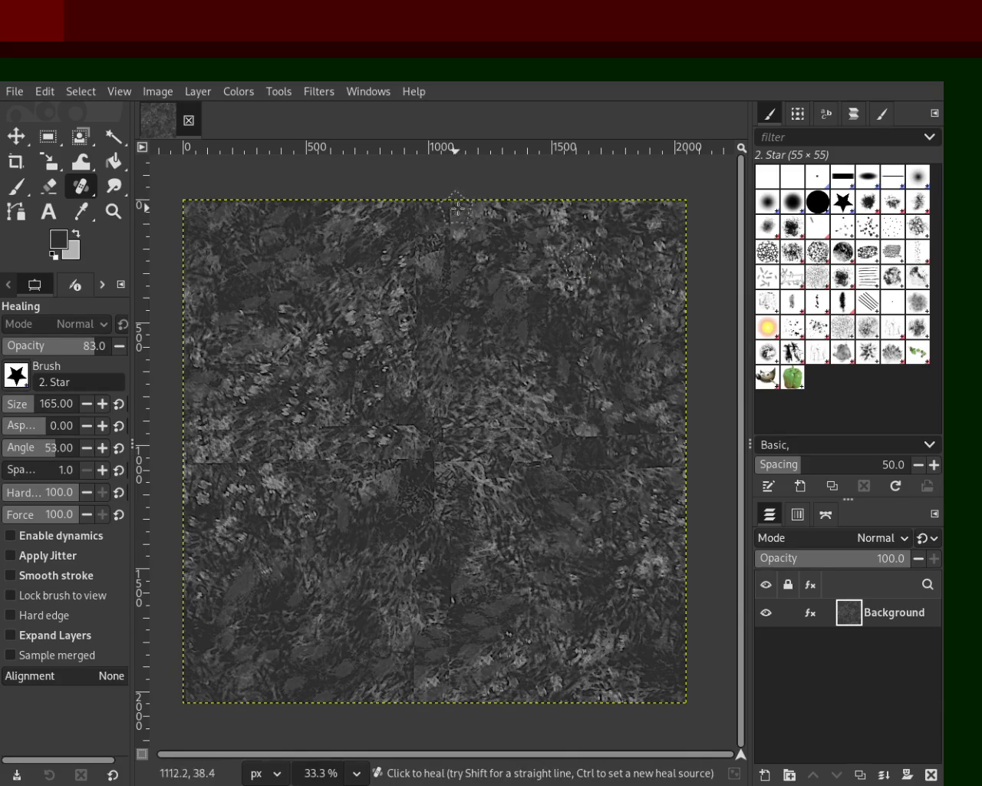
left_click(263, 239, "ctrl")
left_click(450, 198)
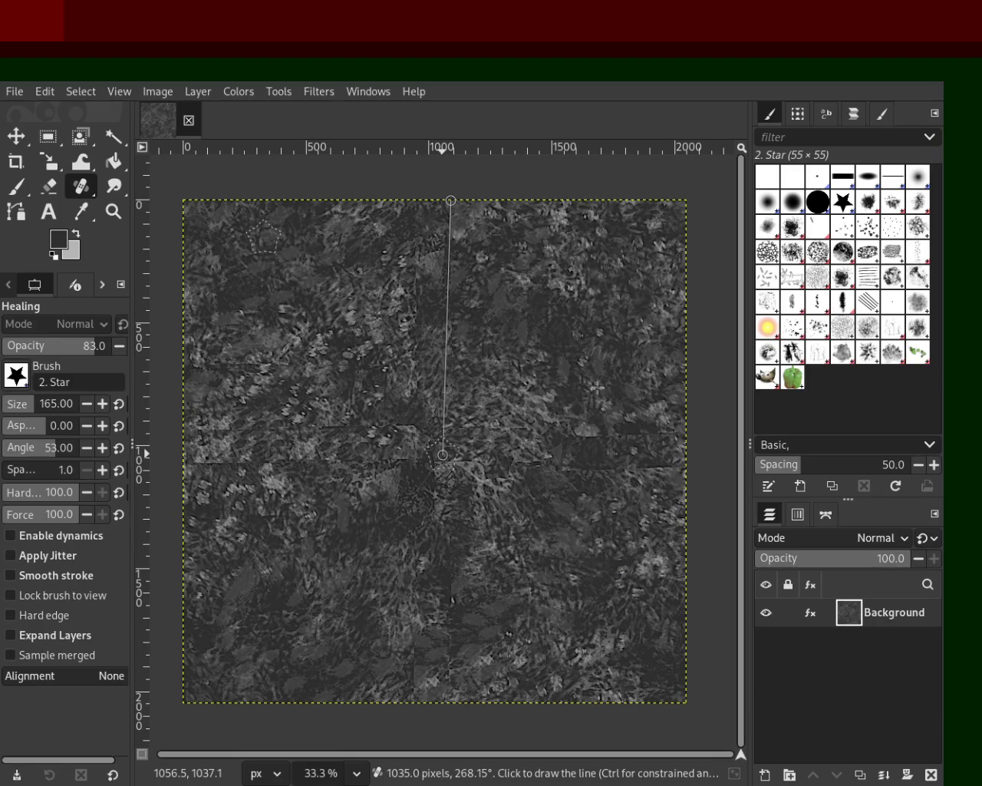
left_click(443, 455, "shift")
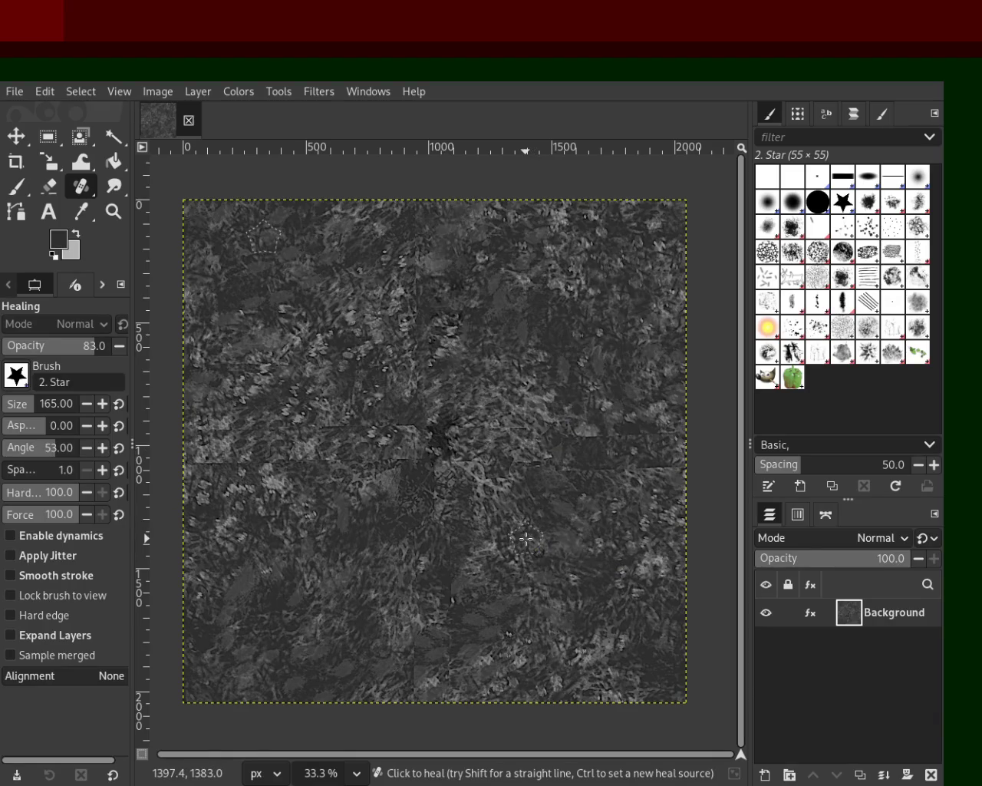
key("ctrl+z")
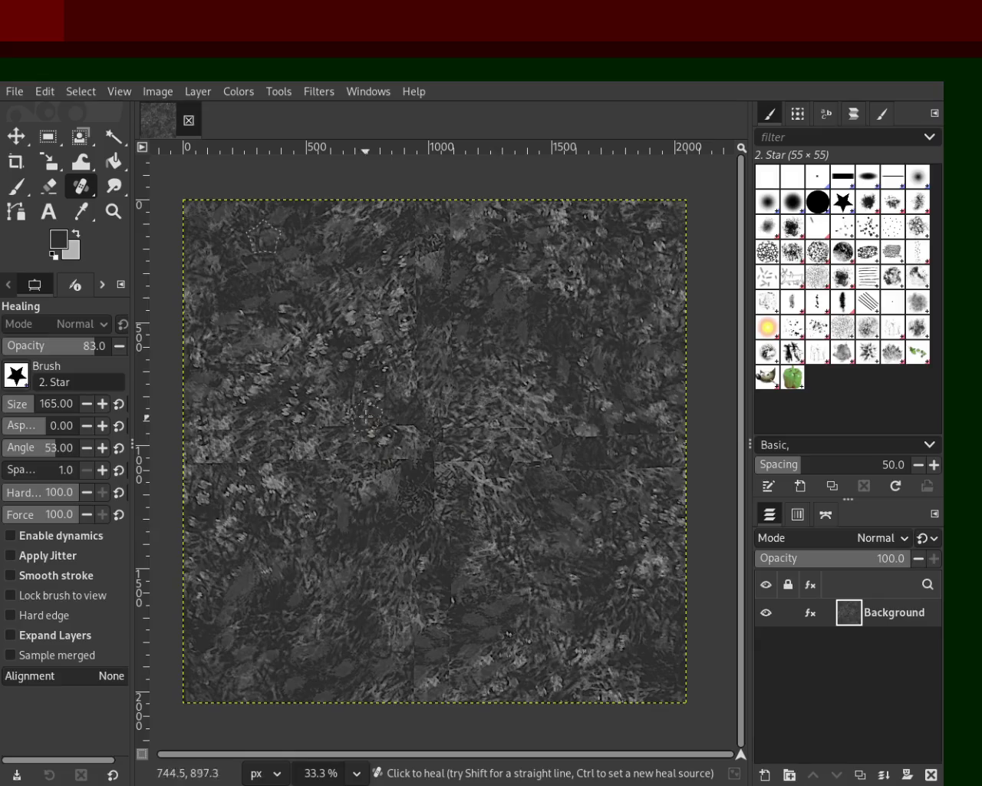
left_click_drag(73, 345, 112, 345)
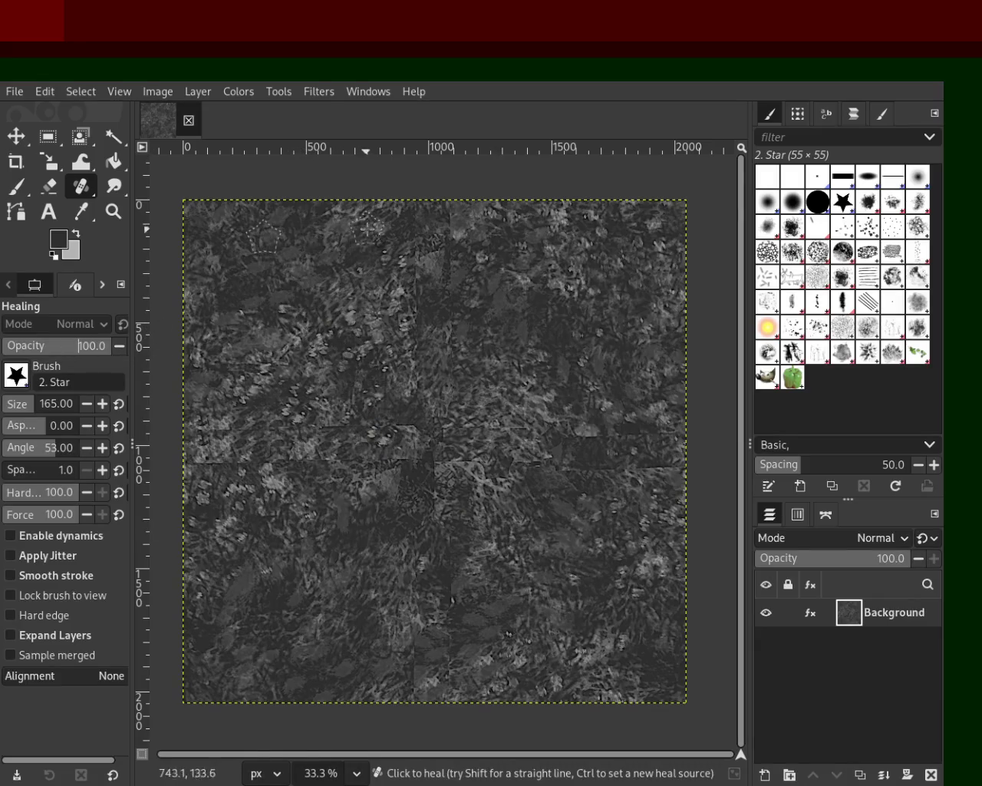
left_click(452, 205)
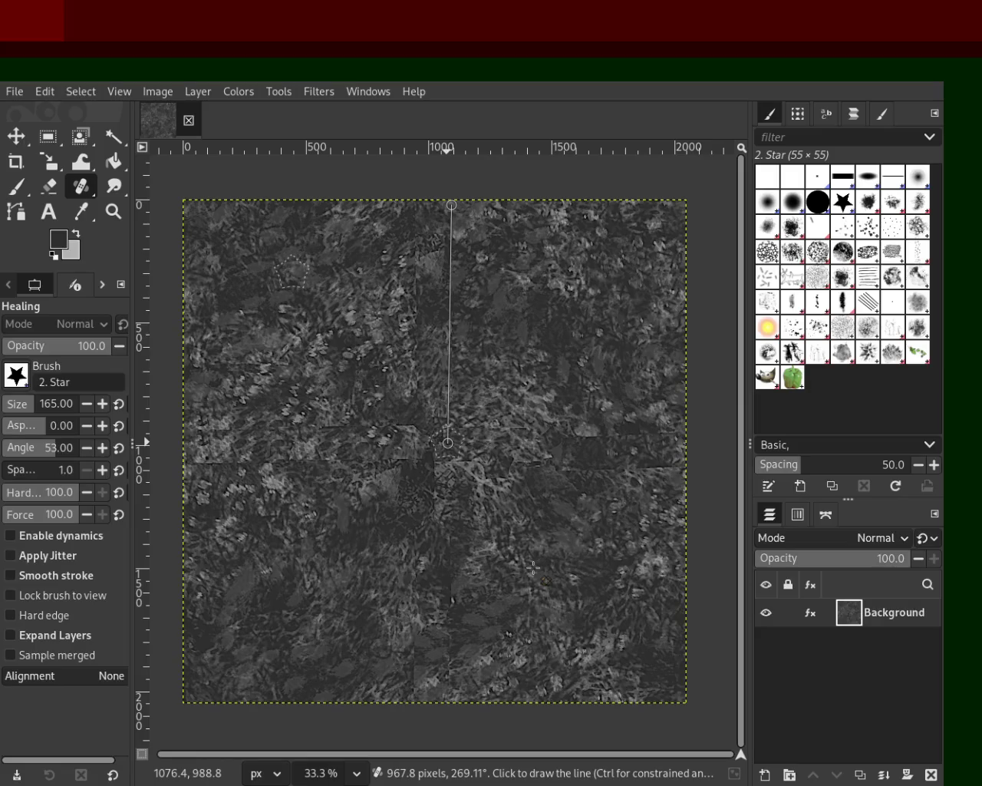
left_click(448, 442, "shift")
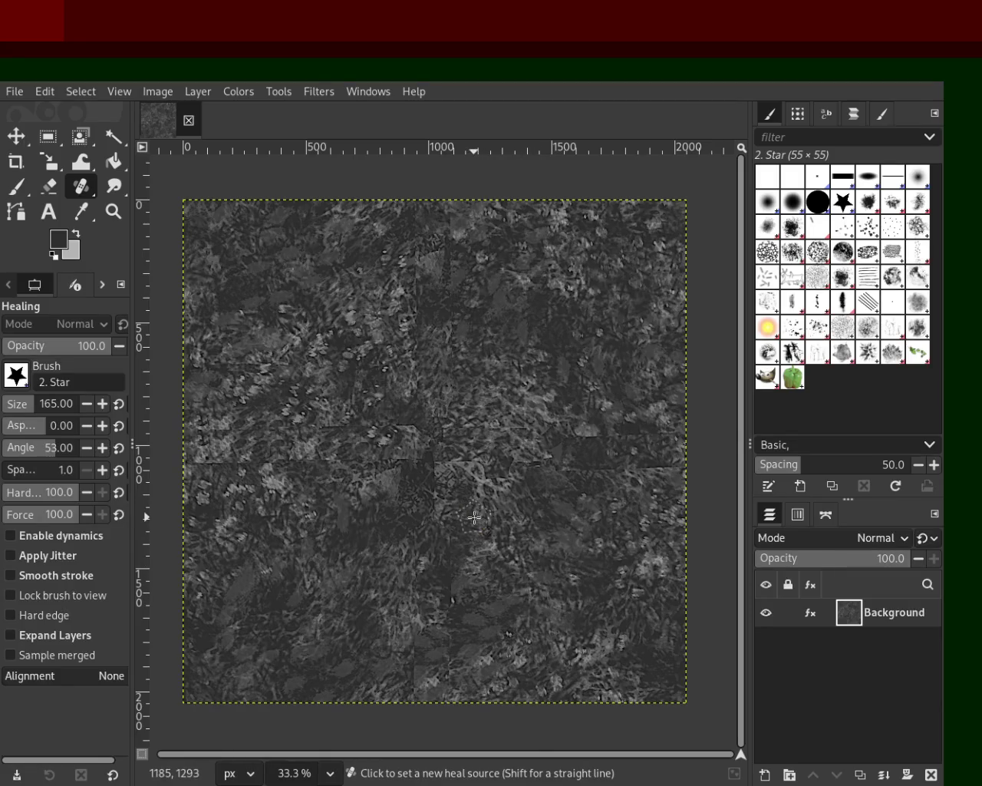
left_click(445, 465, "ctrl")
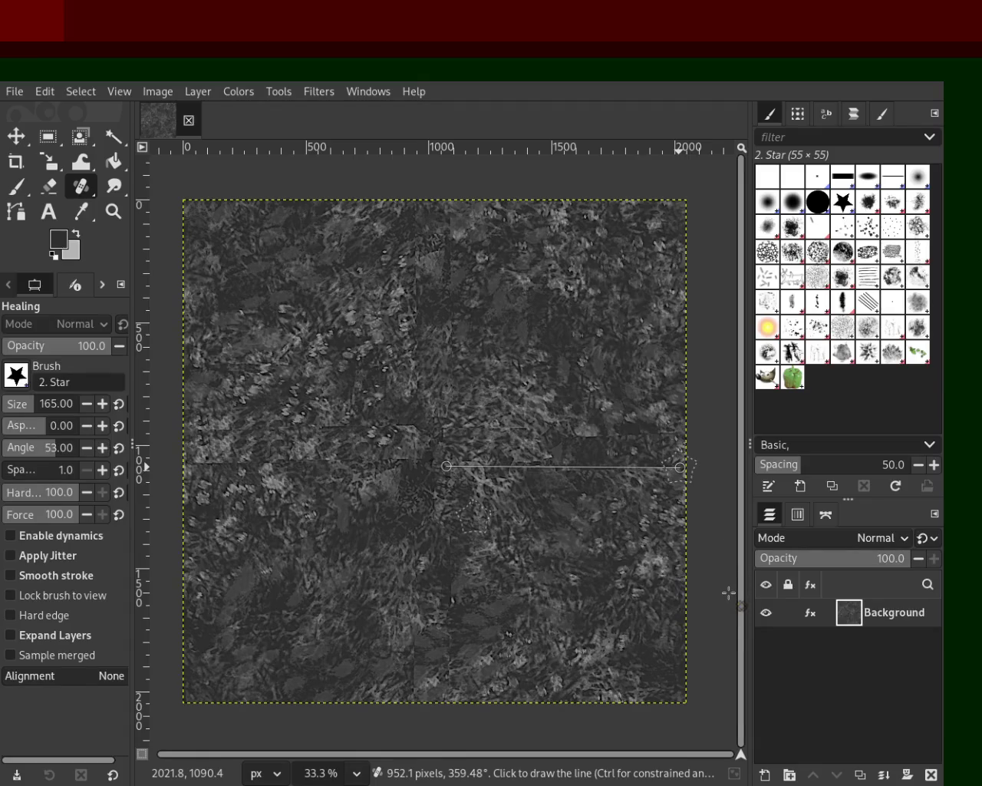
- Heal straight lines along the right horizontal seam out to the right edge
left_click(679, 466, "shift")
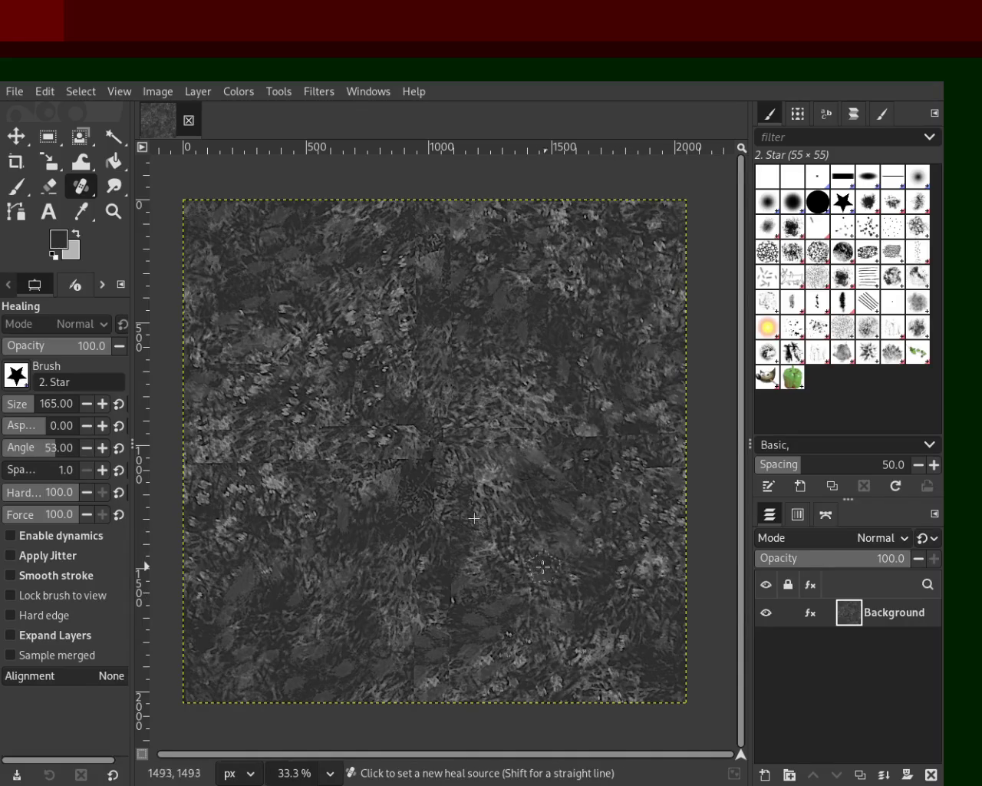
key("ctrl+z")
left_click(268, 527, "ctrl")
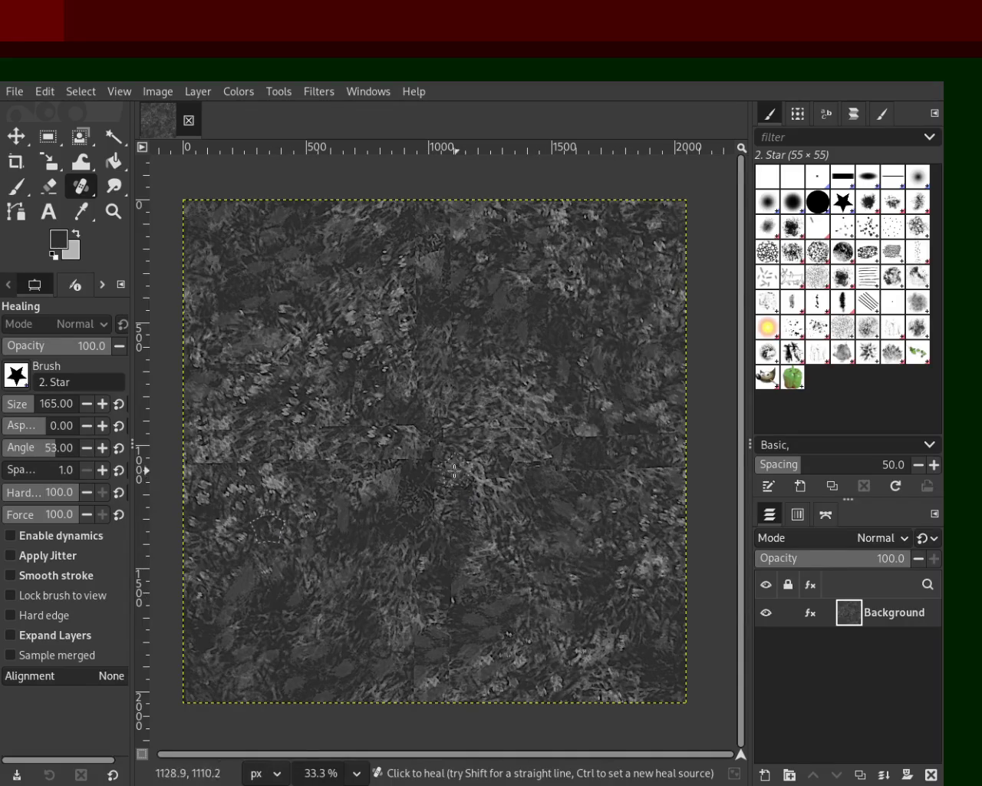
left_click(437, 462)
left_click(682, 465, "shift")
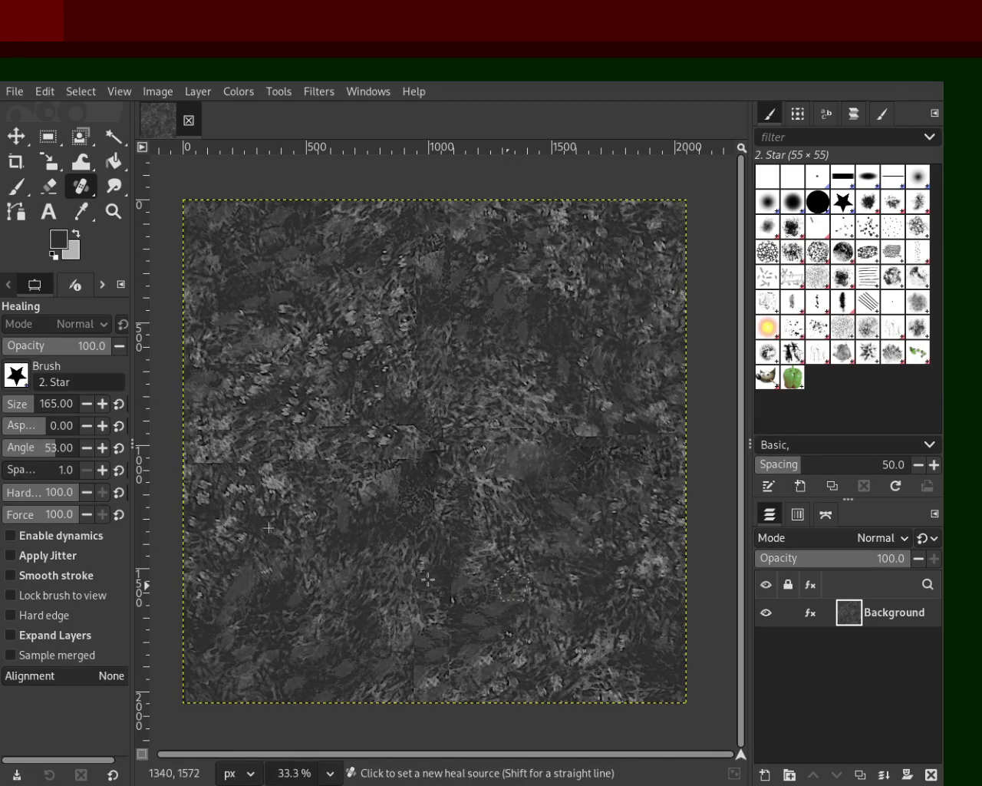
key("ctrl+z")
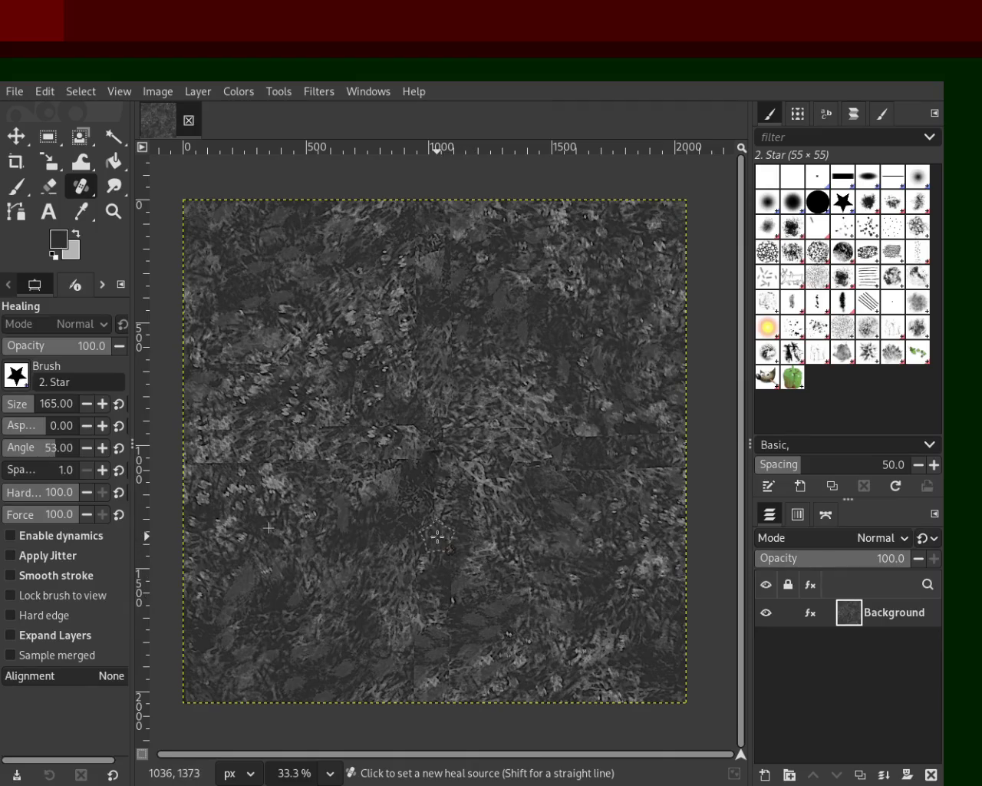
left_click(475, 528, "ctrl")
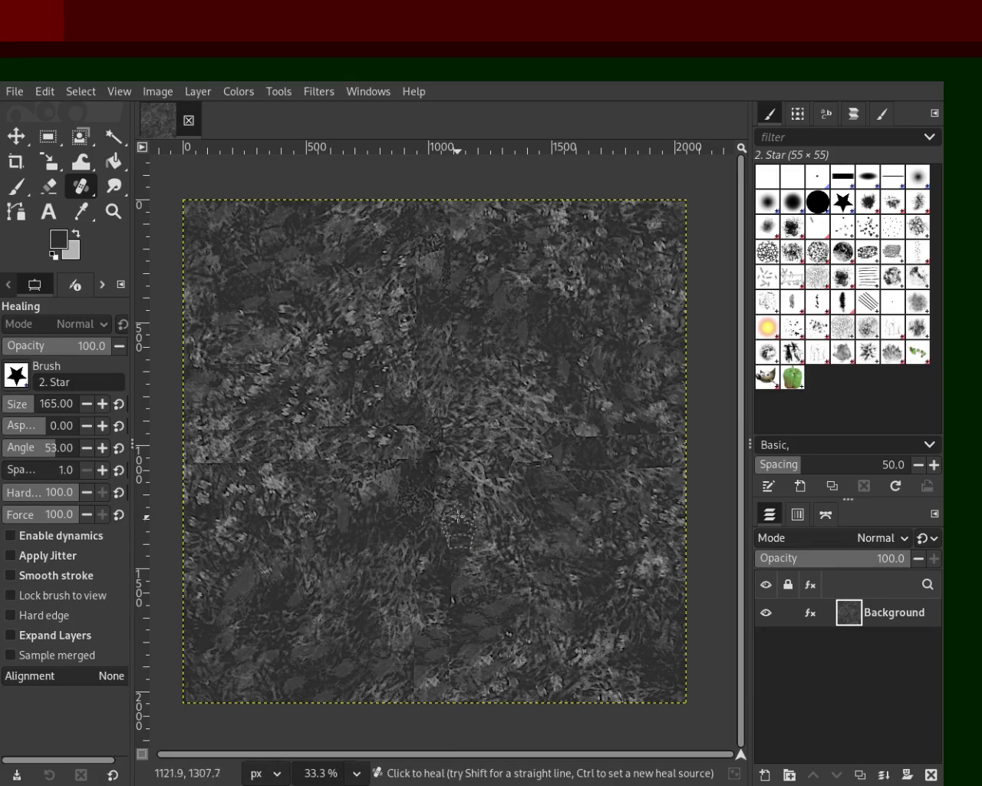
left_click(458, 461)
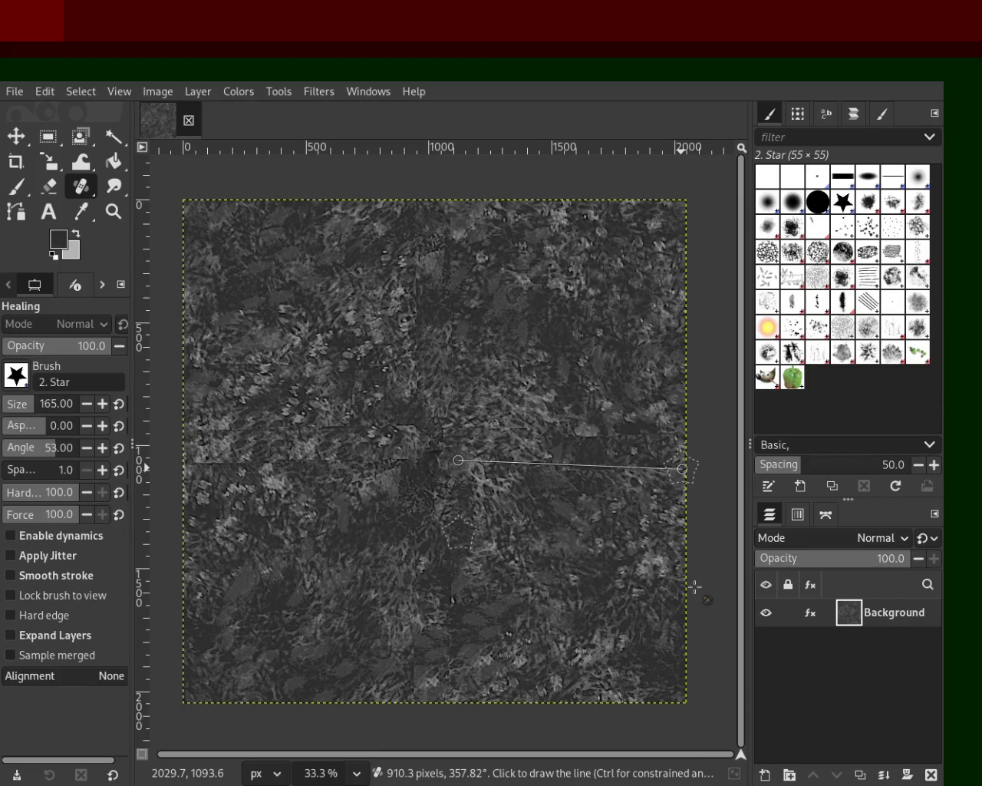
left_click(682, 468, "shift")
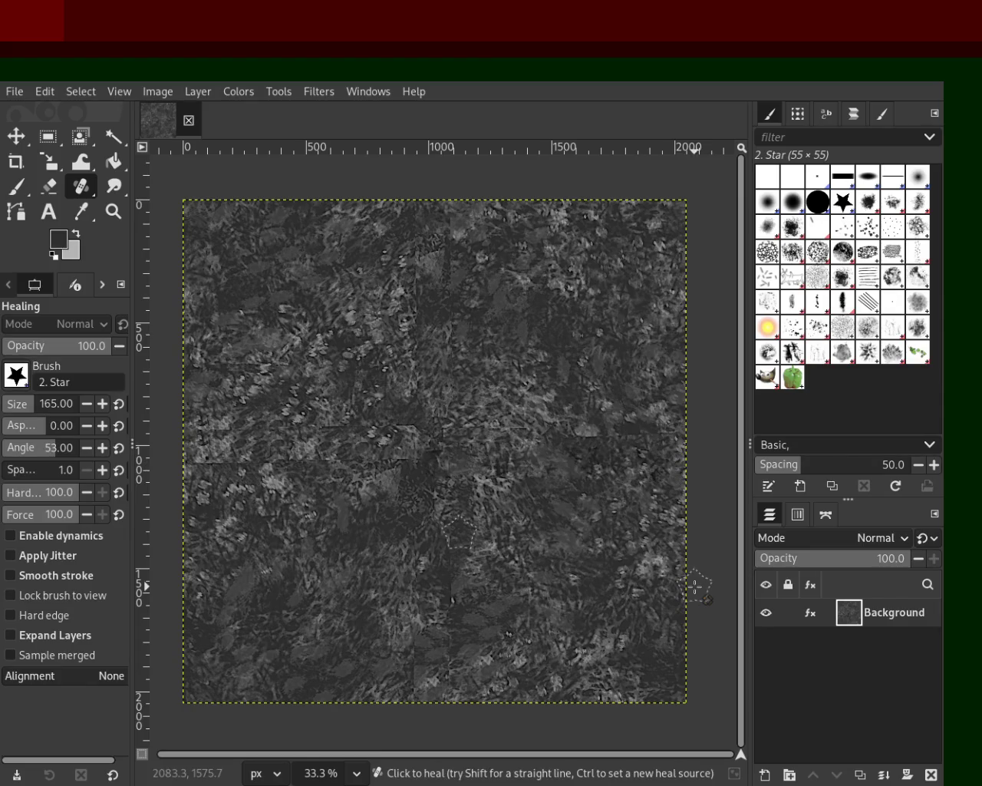
left_click(498, 368, "ctrl")
left_click(456, 423)
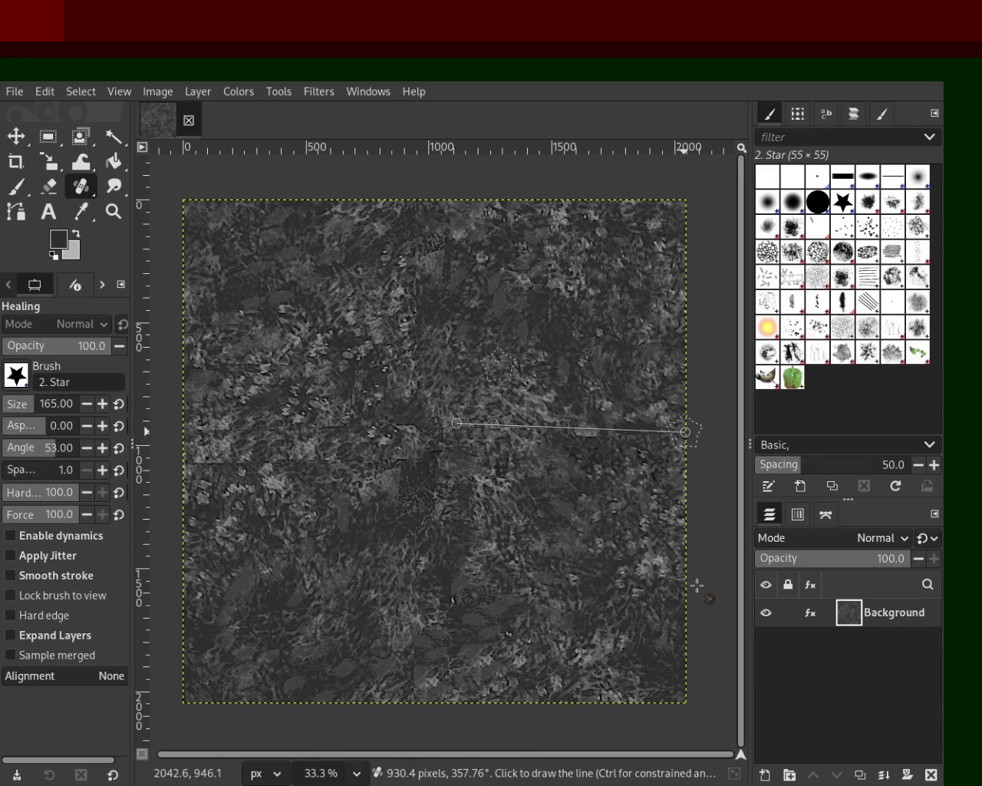
left_click(685, 431, "shift")
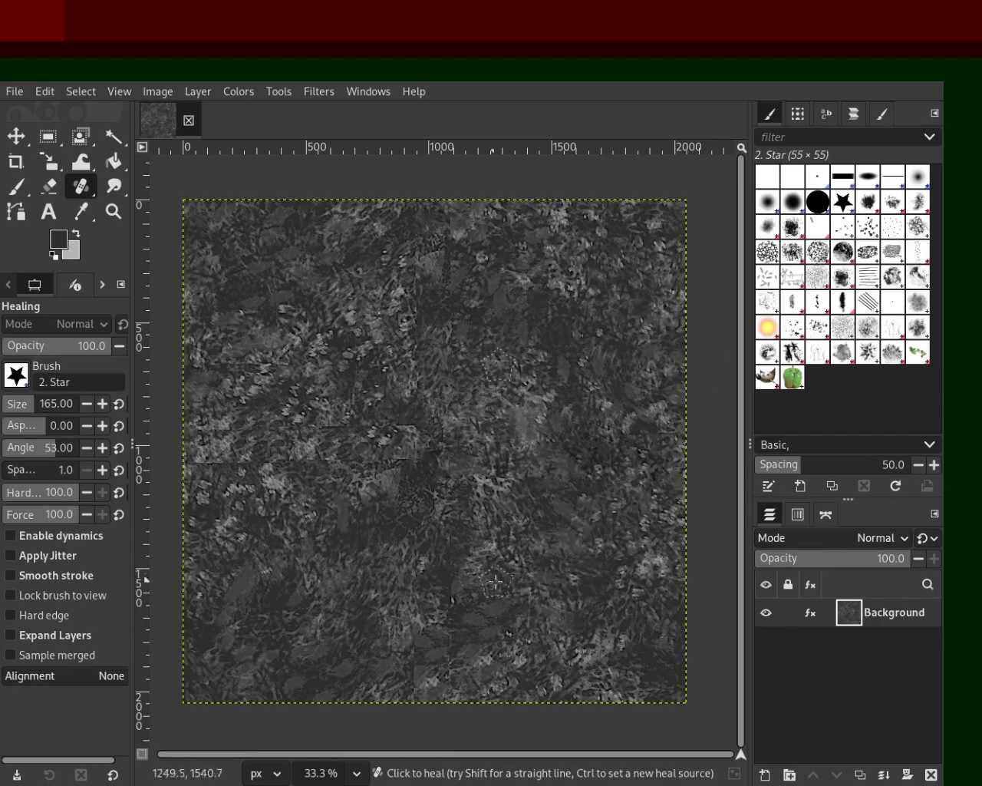
- Sample fresh heal sources and dab the seam crossing around the canvas centre
left_click(421, 554, "ctrl")
left_click(437, 461)
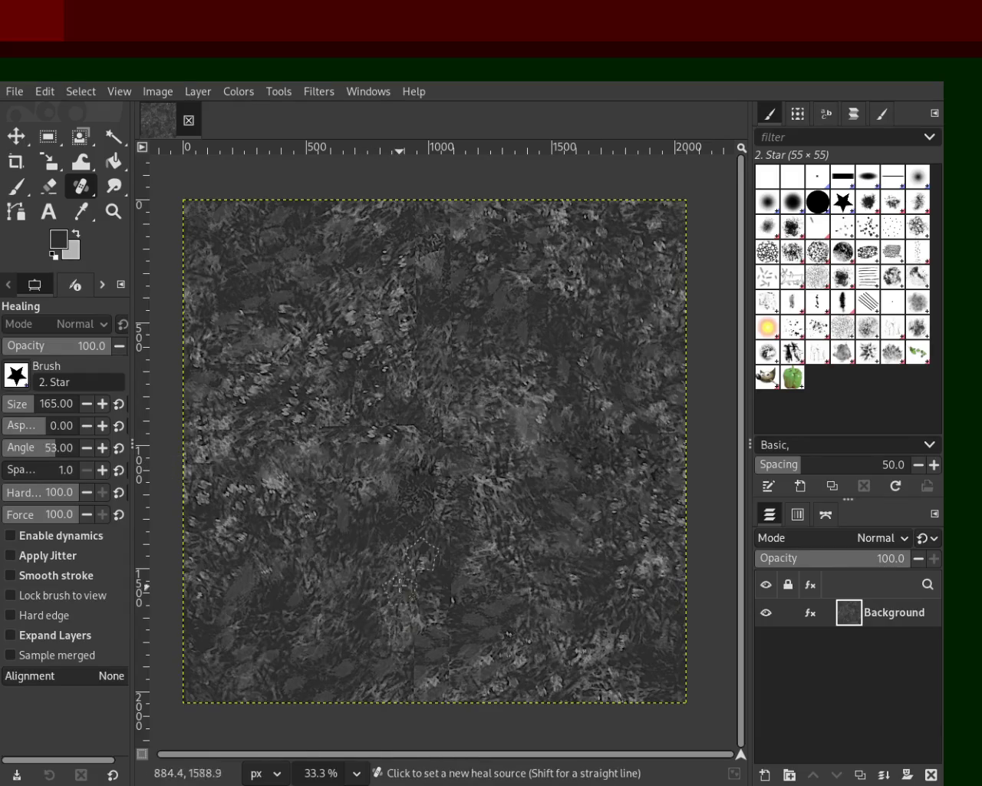
left_click(371, 377, "ctrl")
left_click(422, 428)
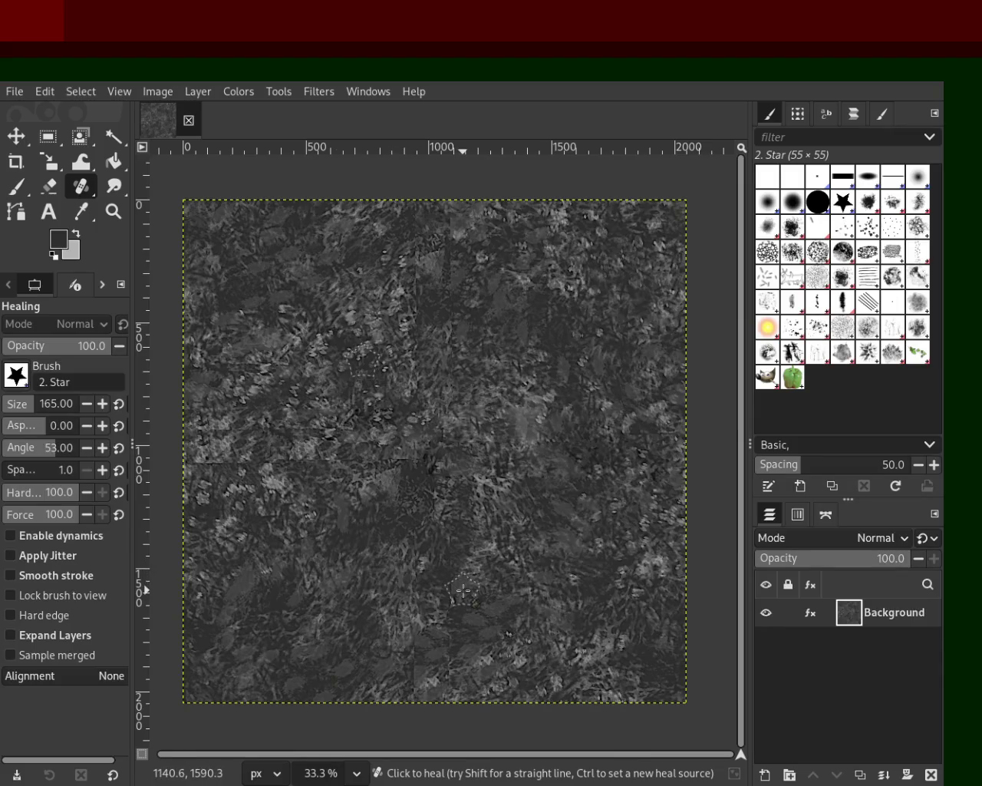
left_click(420, 499, "ctrl")
left_click(422, 459)
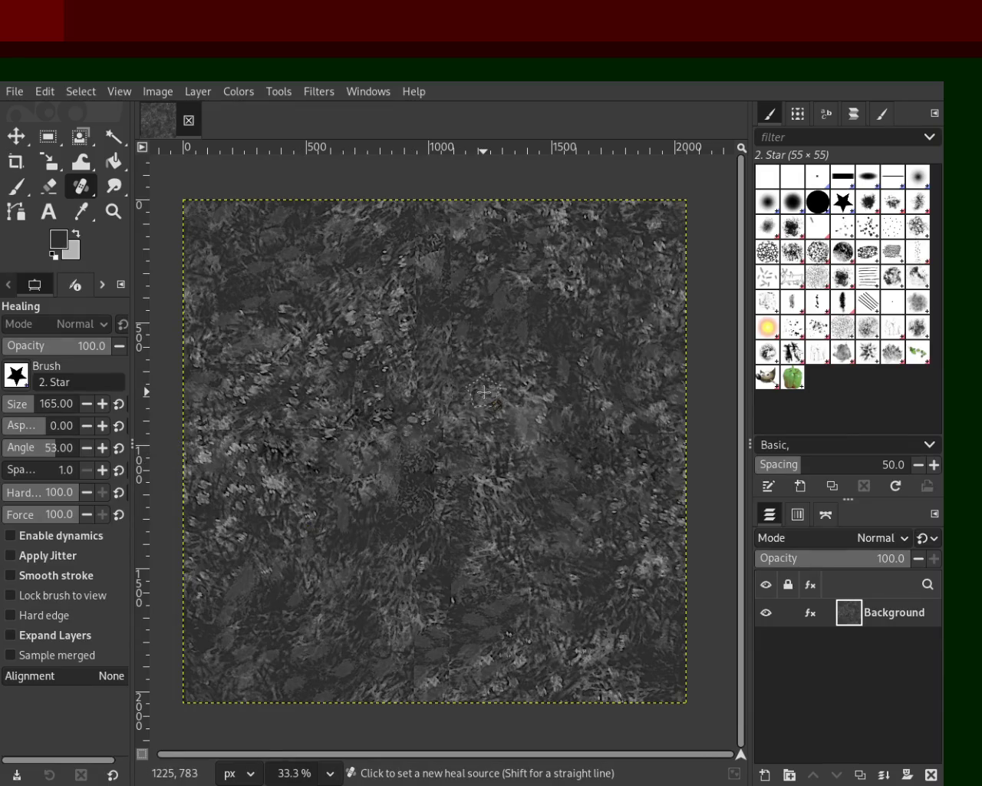
- Heal the left horizontal seam out to the left edge and save as 7.xcf
left_click(377, 426)
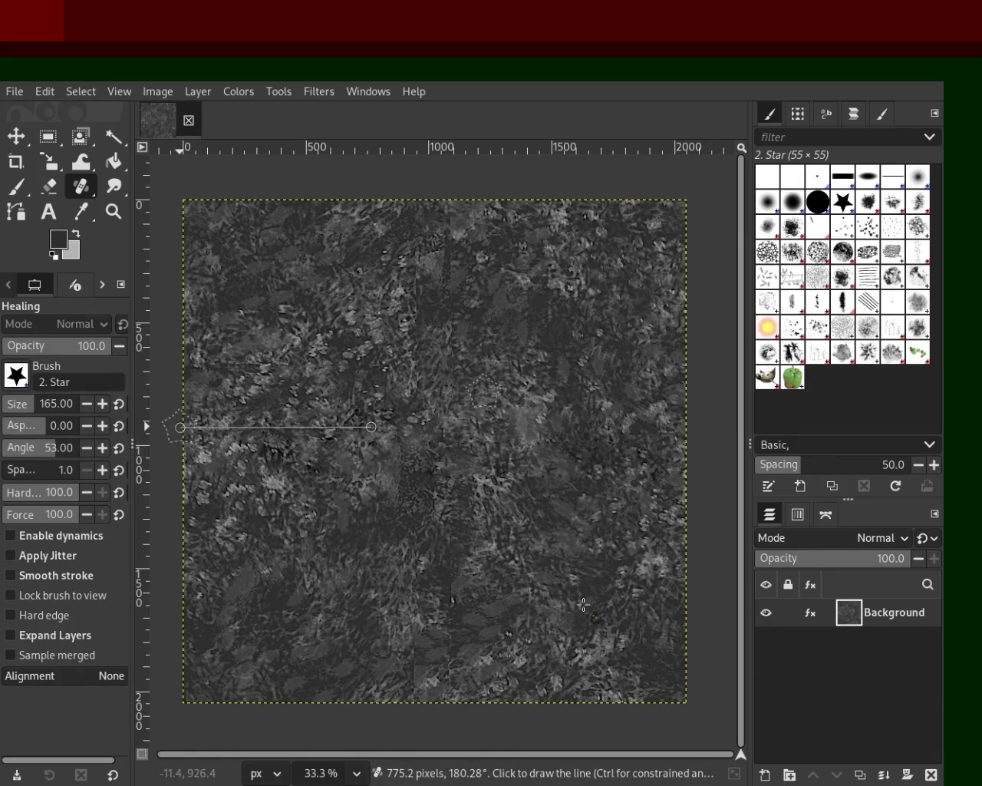
left_click(180, 426, "shift")
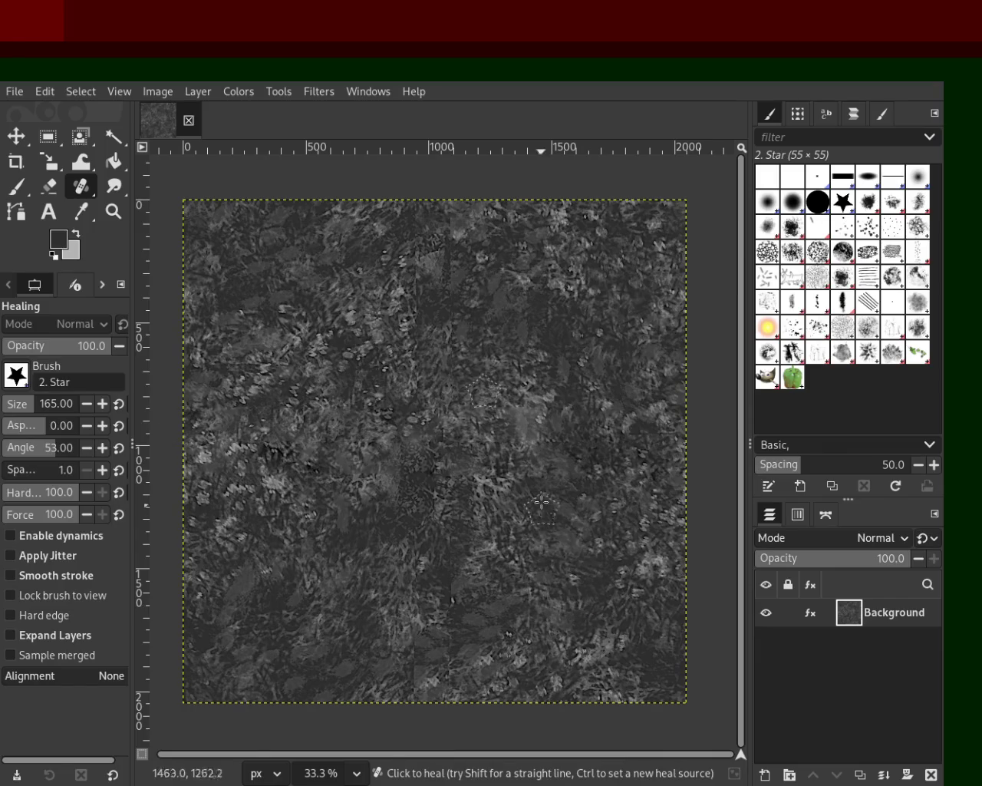
left_click(397, 377, "ctrl")
left_click(408, 400)
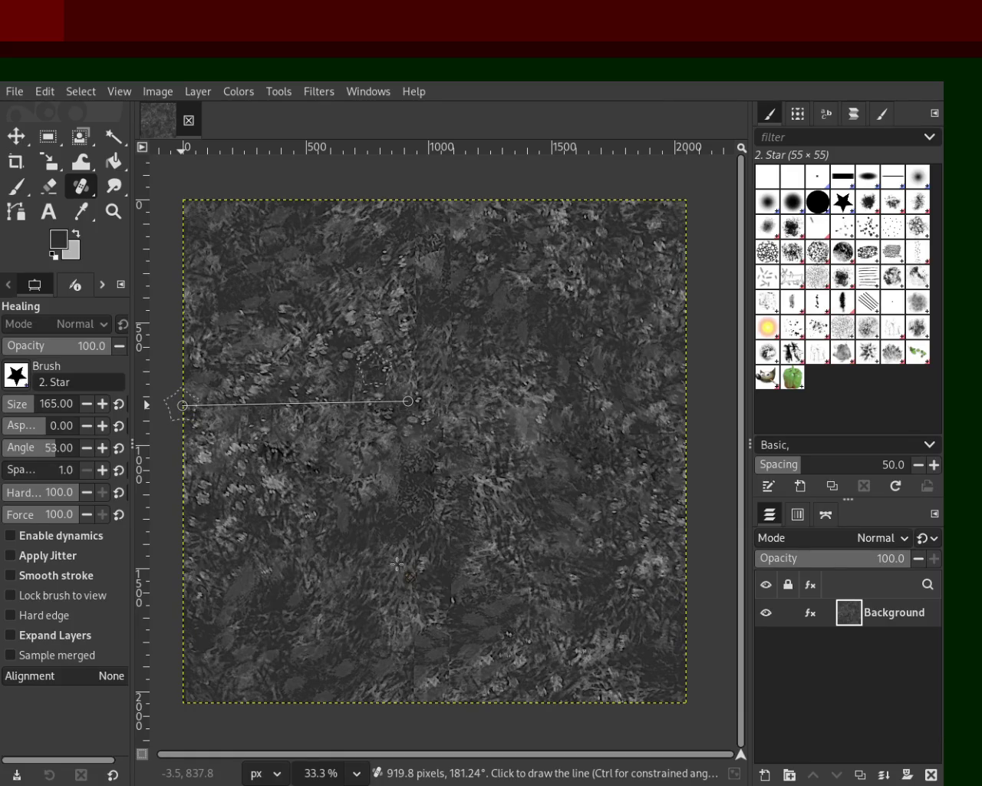
left_click(181, 405, "shift")
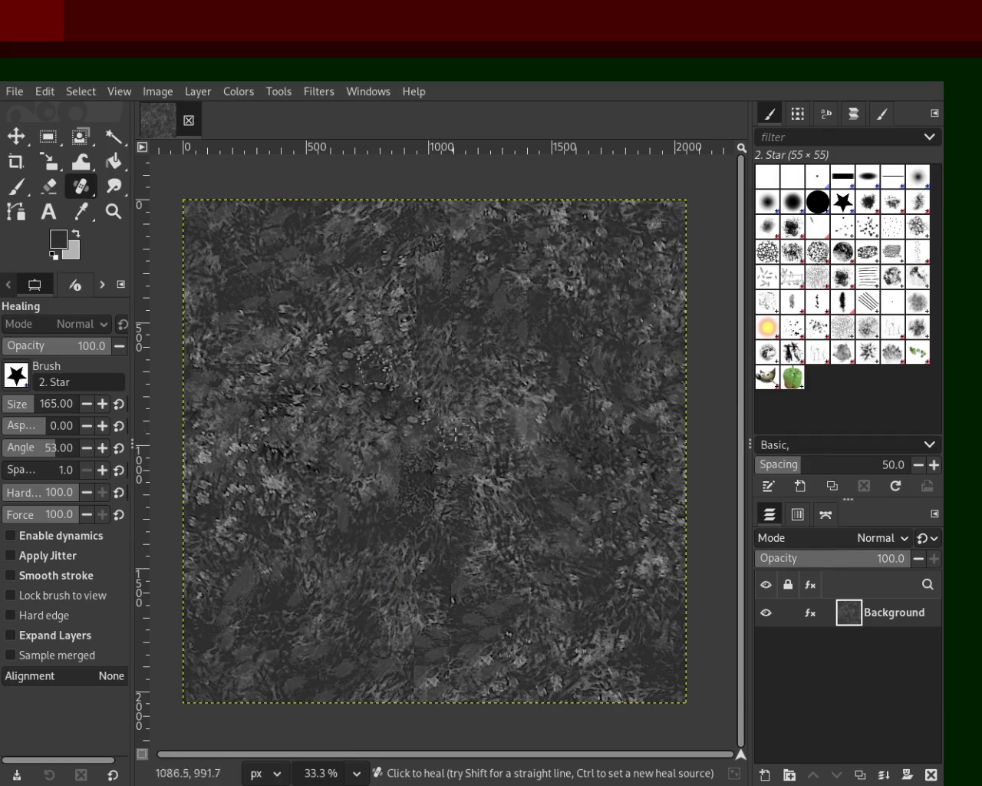
left_click(340, 361)
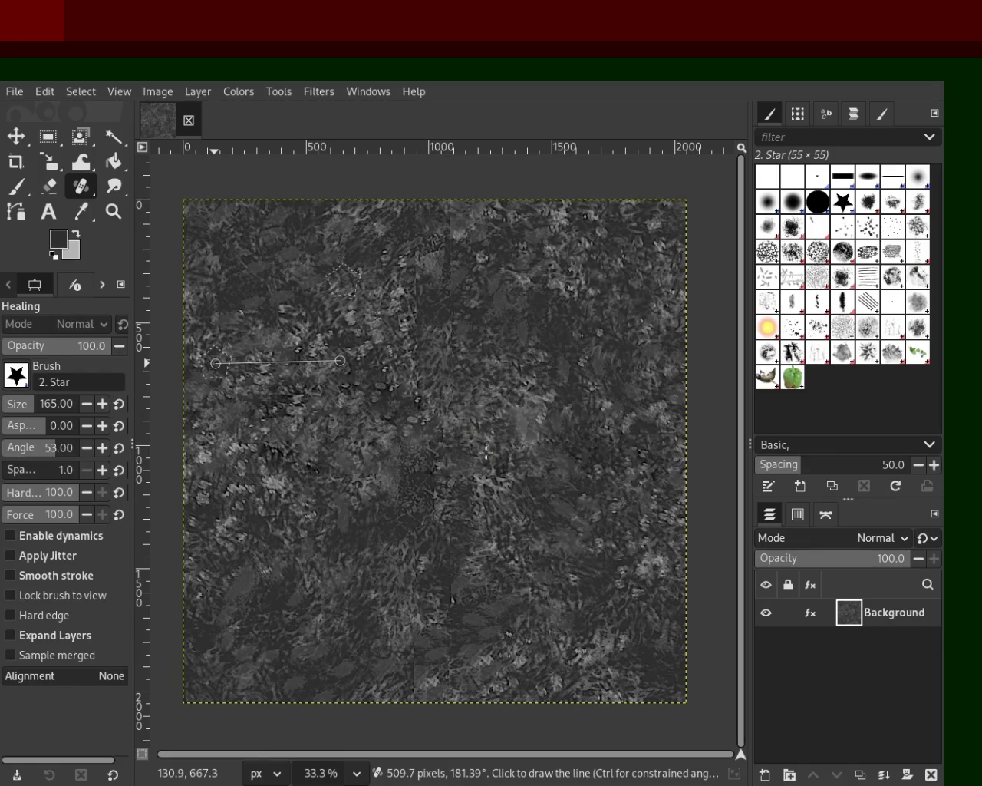
left_click(216, 363, "shift")
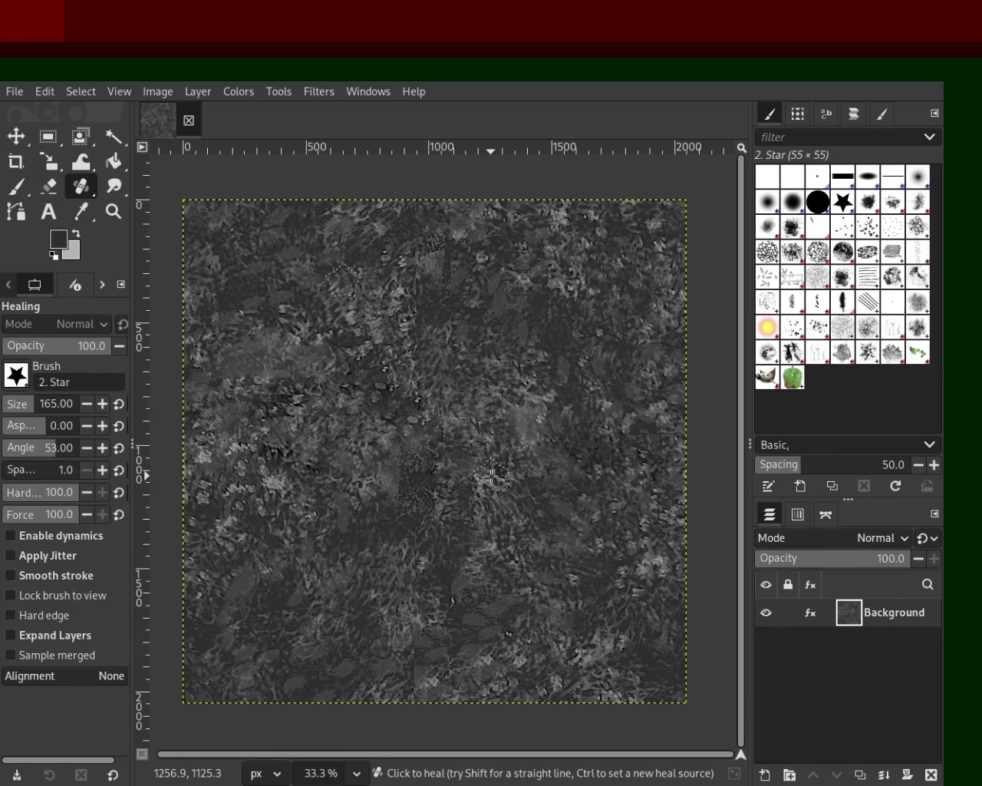
left_click(345, 270, "ctrl")
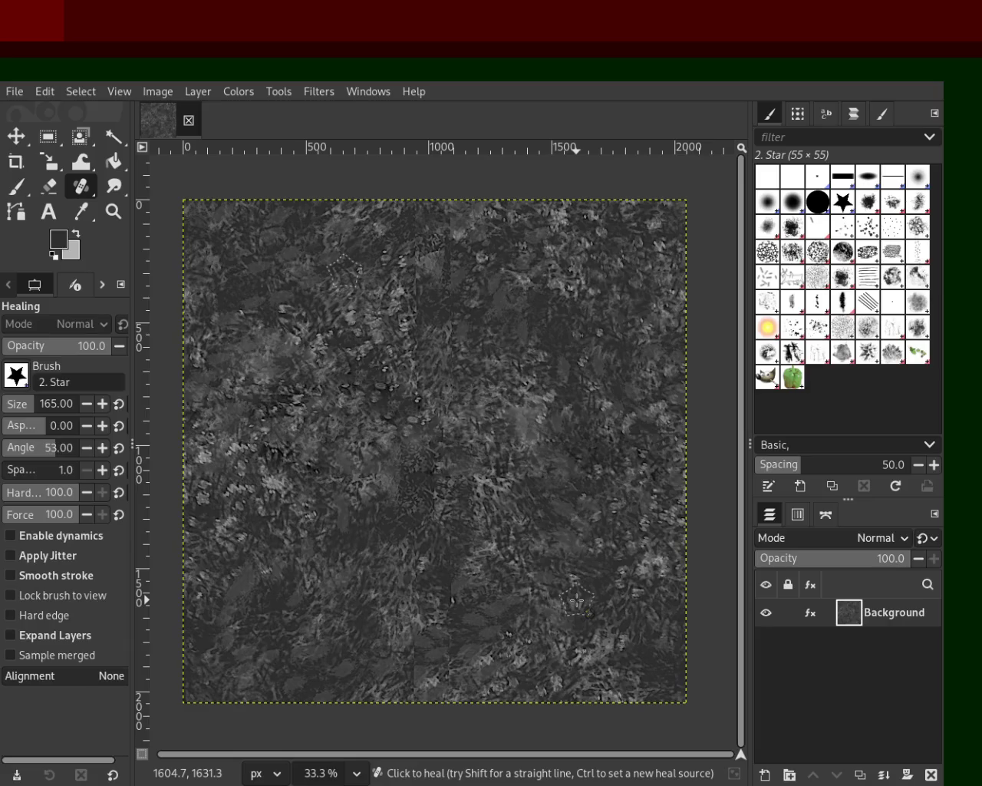
key("ctrl+s")
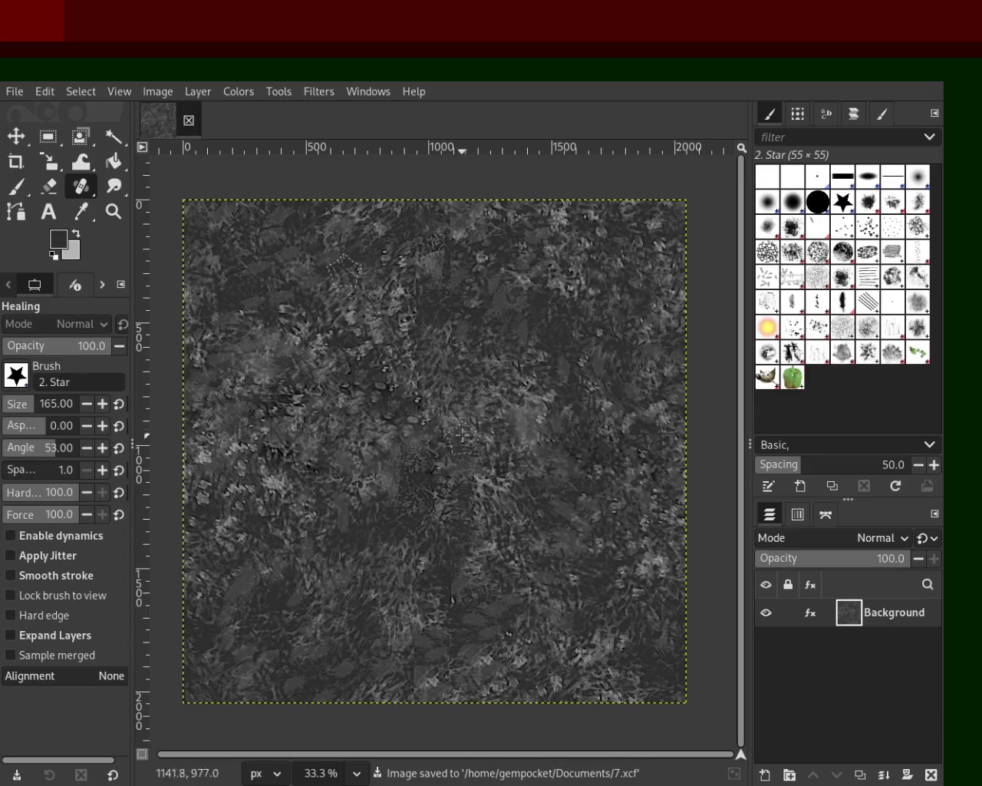
- Heal the leftover seam patches in the lower texture from freshly sampled sources
left_click(377, 277, "ctrl")
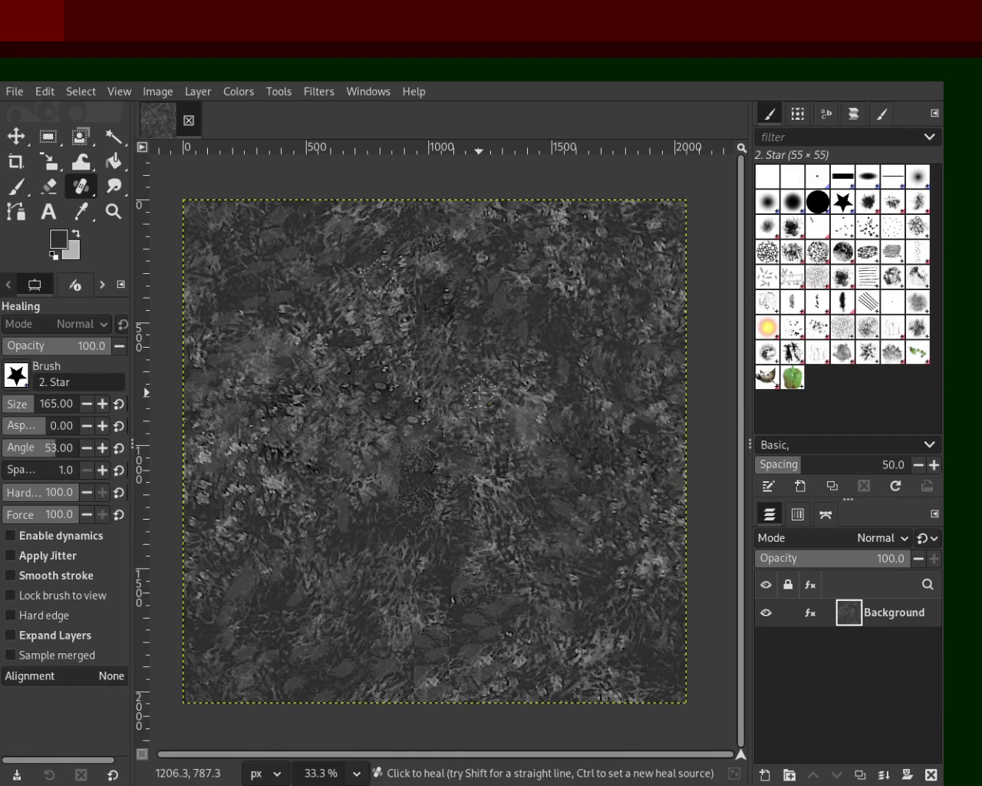
left_click(569, 525, "ctrl")
left_click(448, 622)
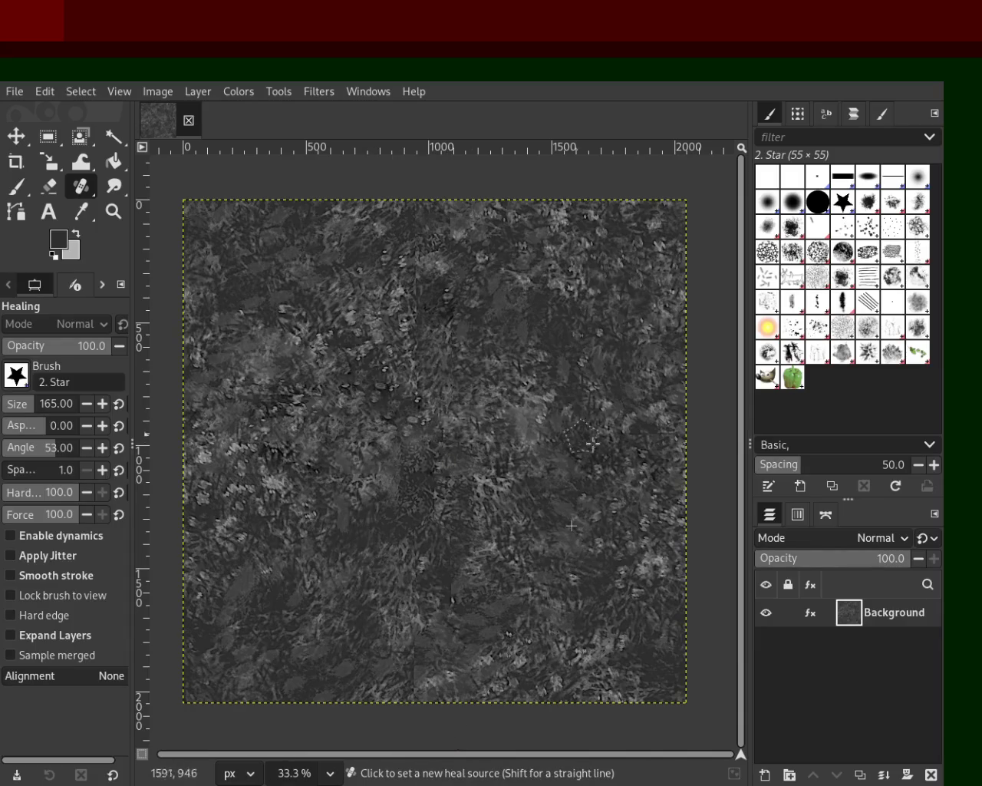
left_click(443, 417)
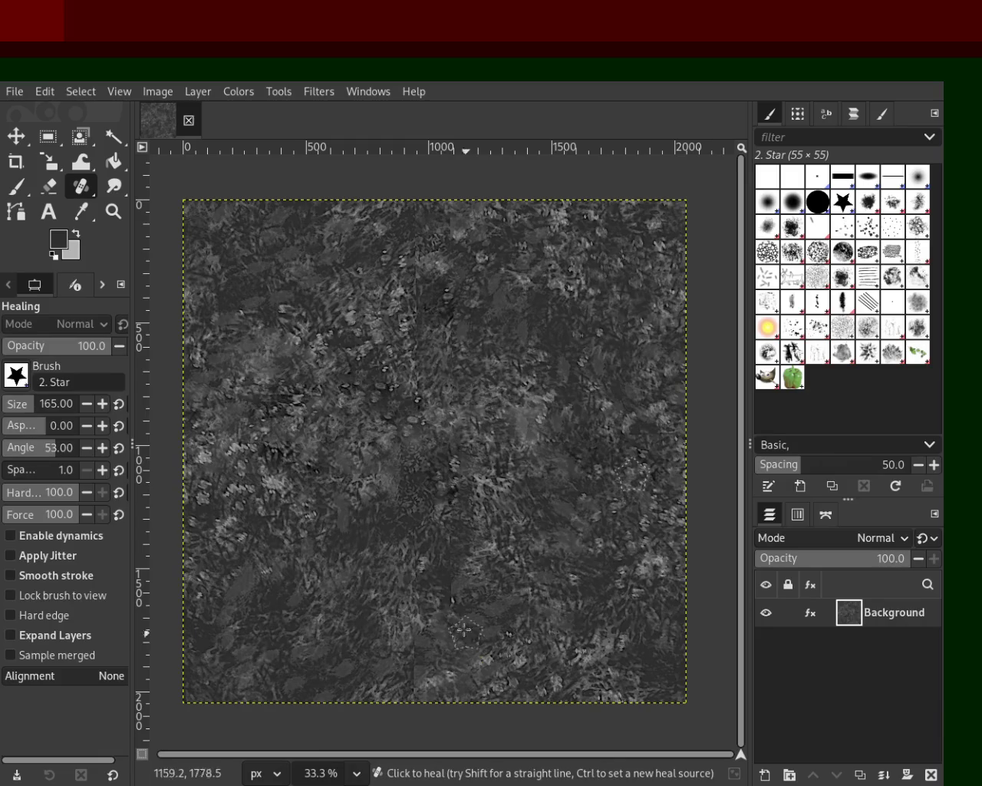
left_click(323, 394)
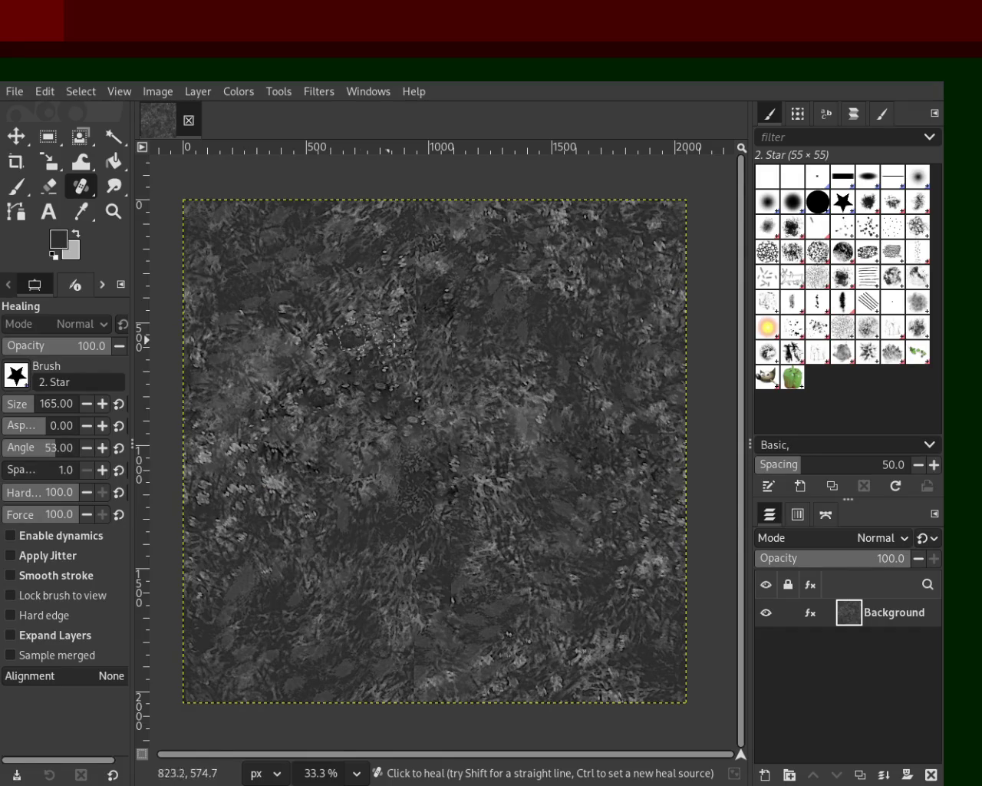
- Heal the vertical seam above the centre up to the top edge, then the horizontal seam's right end
left_click(546, 326, "ctrl")
left_click(417, 395)
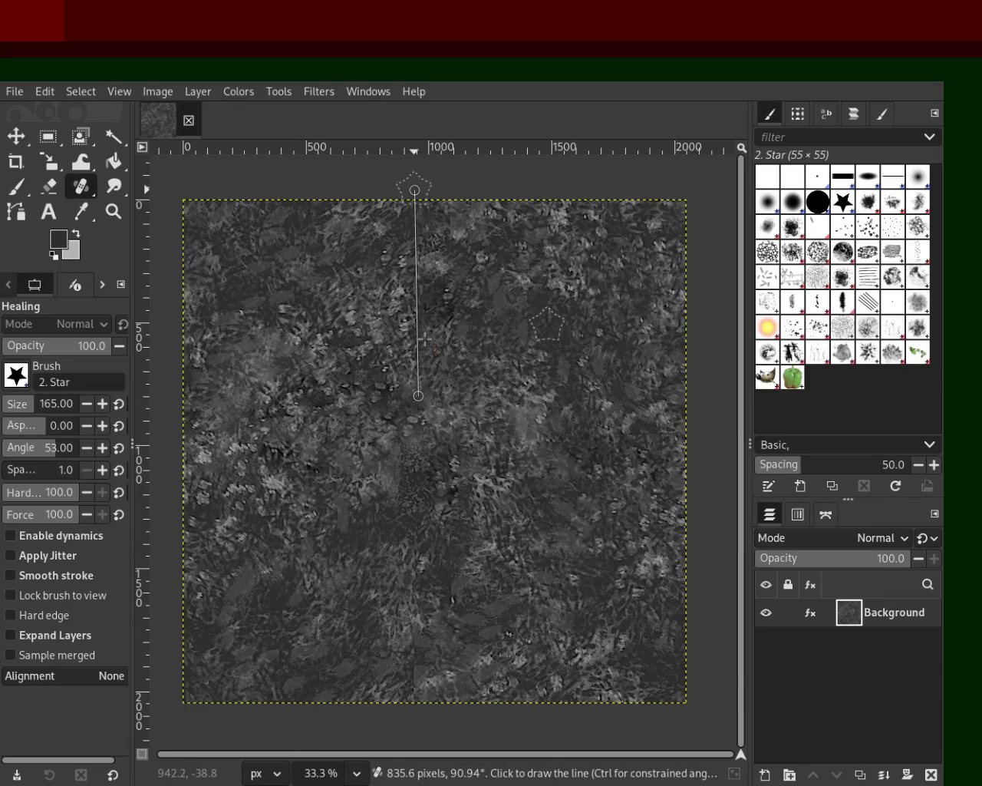
left_click(414, 189, "shift")
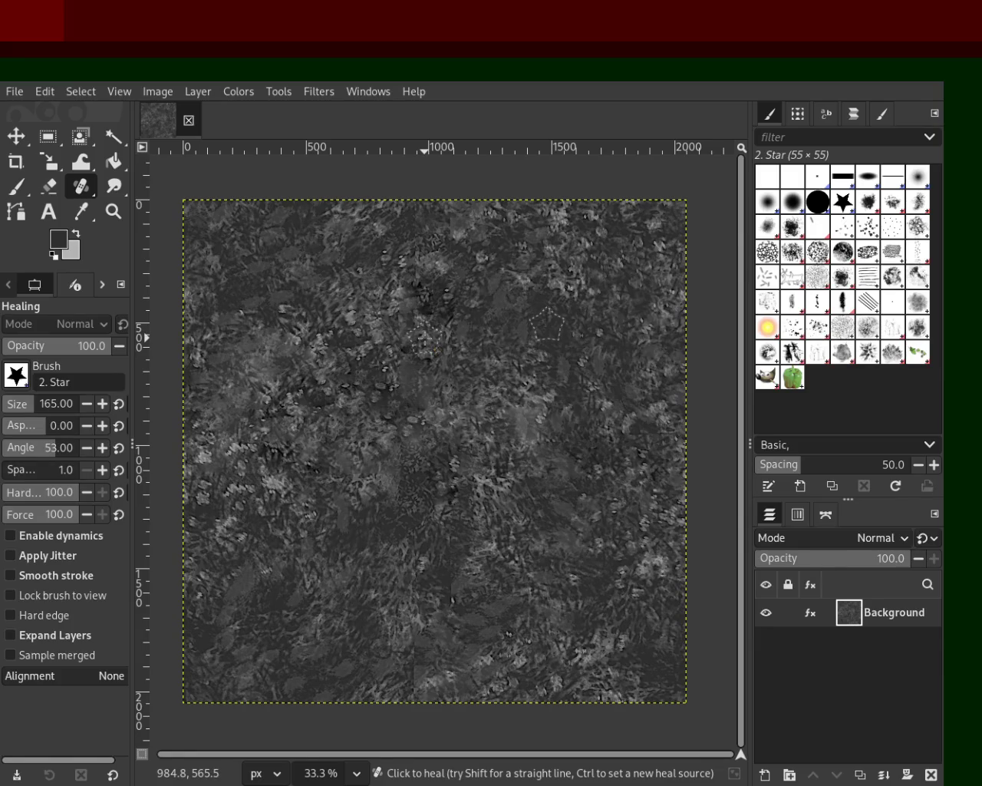
left_click(547, 516, "ctrl")
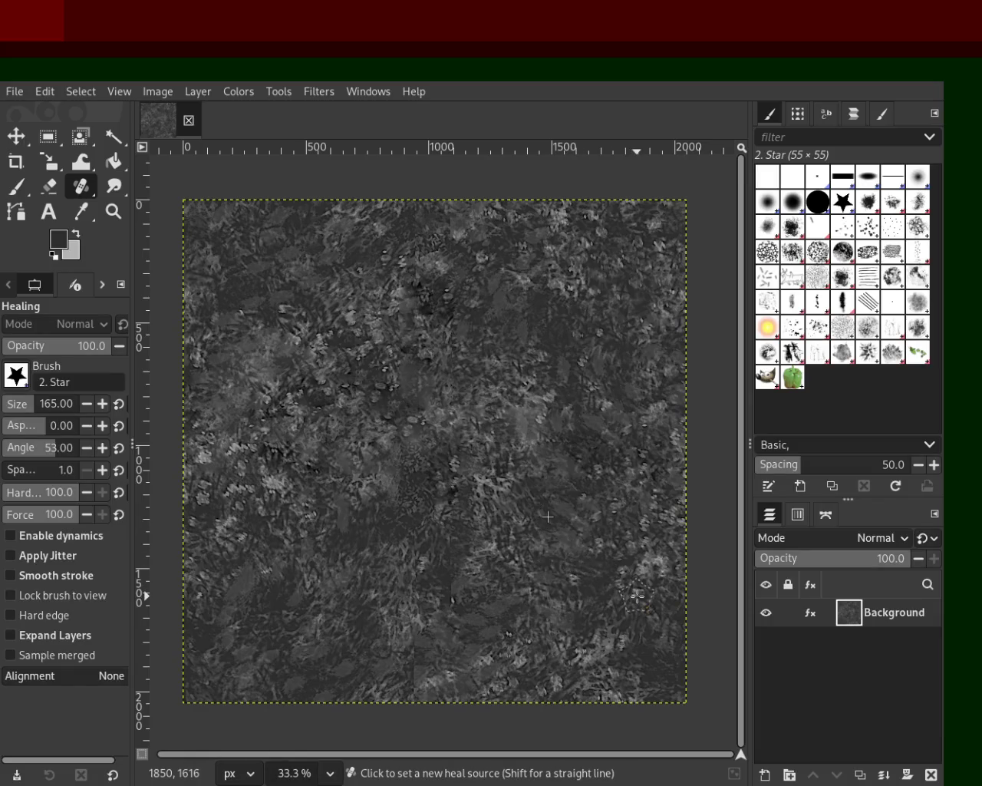
- Undo and redo to compare versions, ending on the offset texture with its seams
key("ctrl+z")
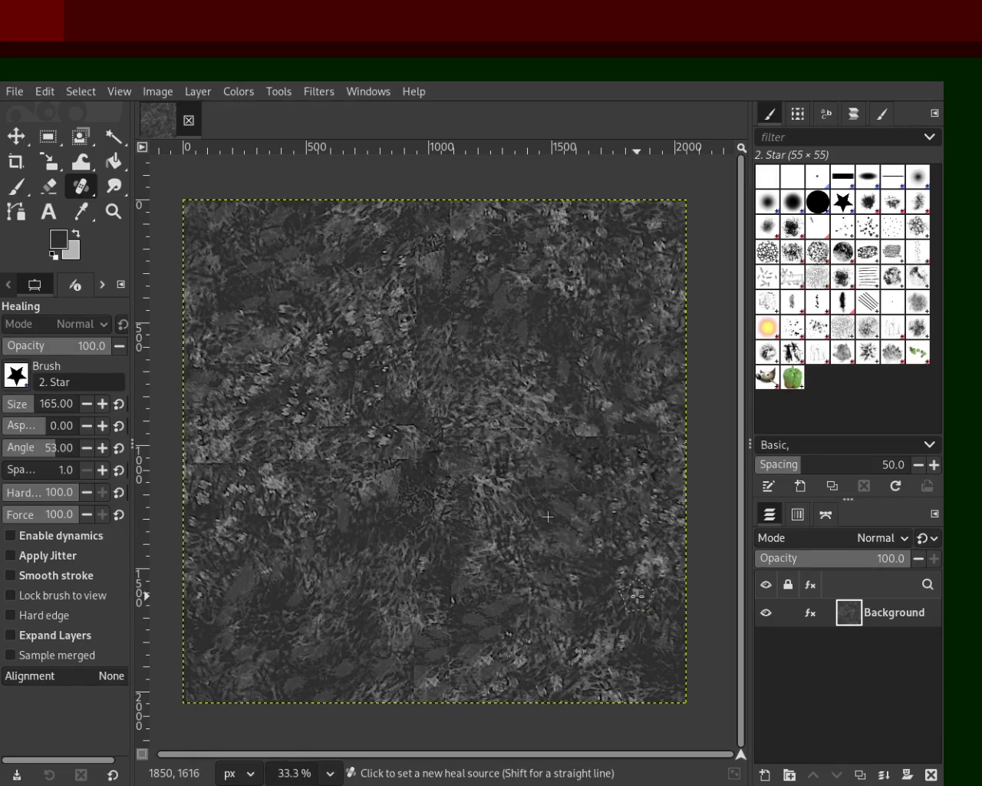
key("ctrl+y")
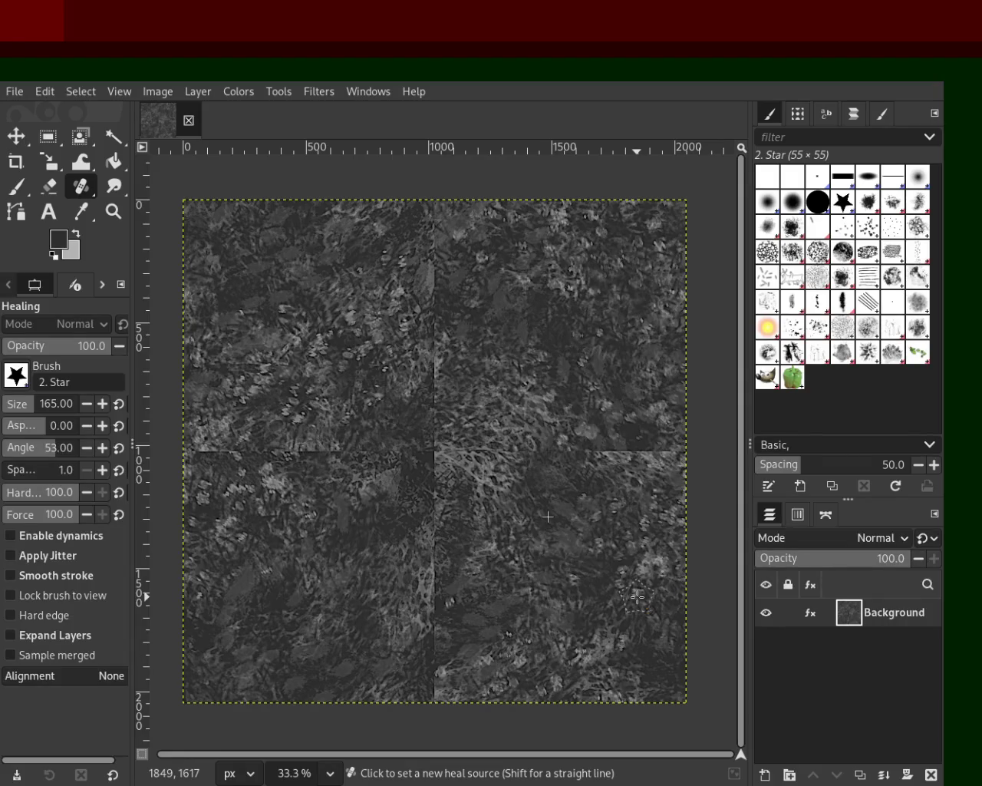
key("ctrl+z")
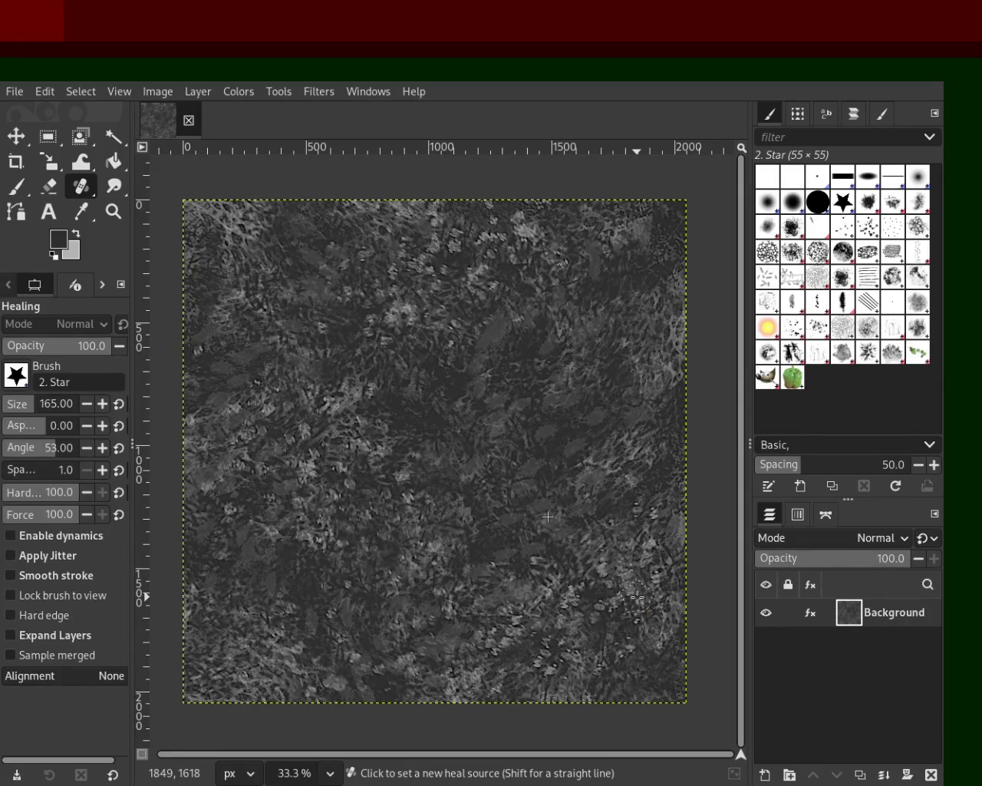
key("ctrl+y")
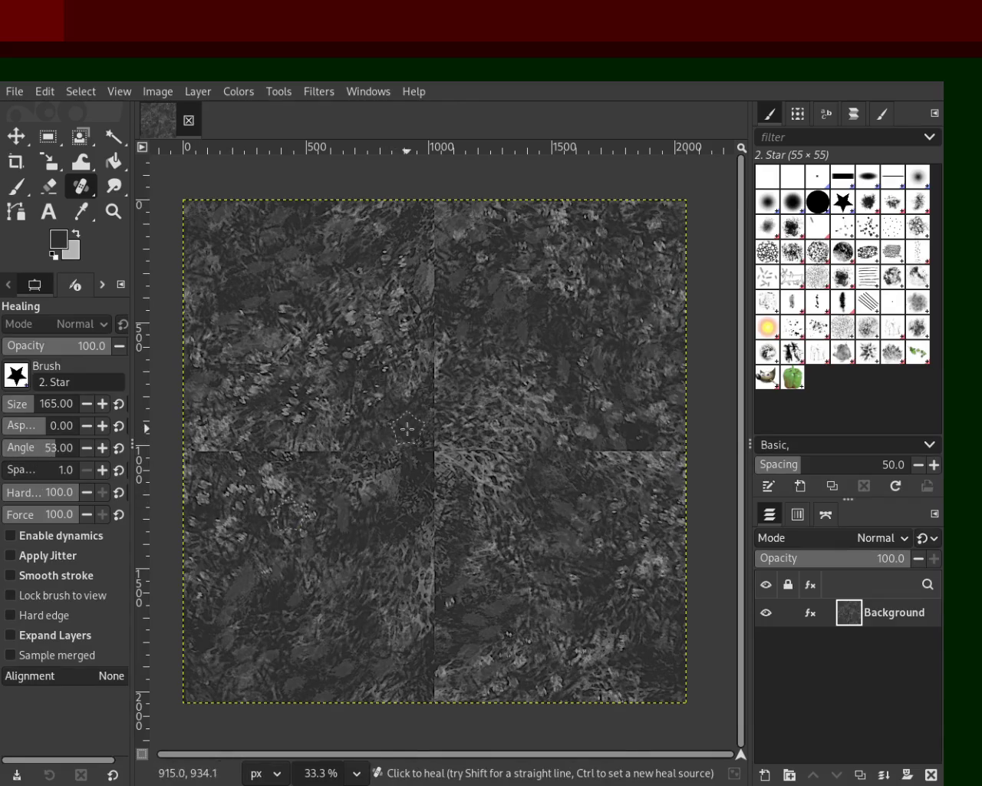
- Heal the vertical seam from the centre to the top edge and sample a lower source
left_click(432, 439)
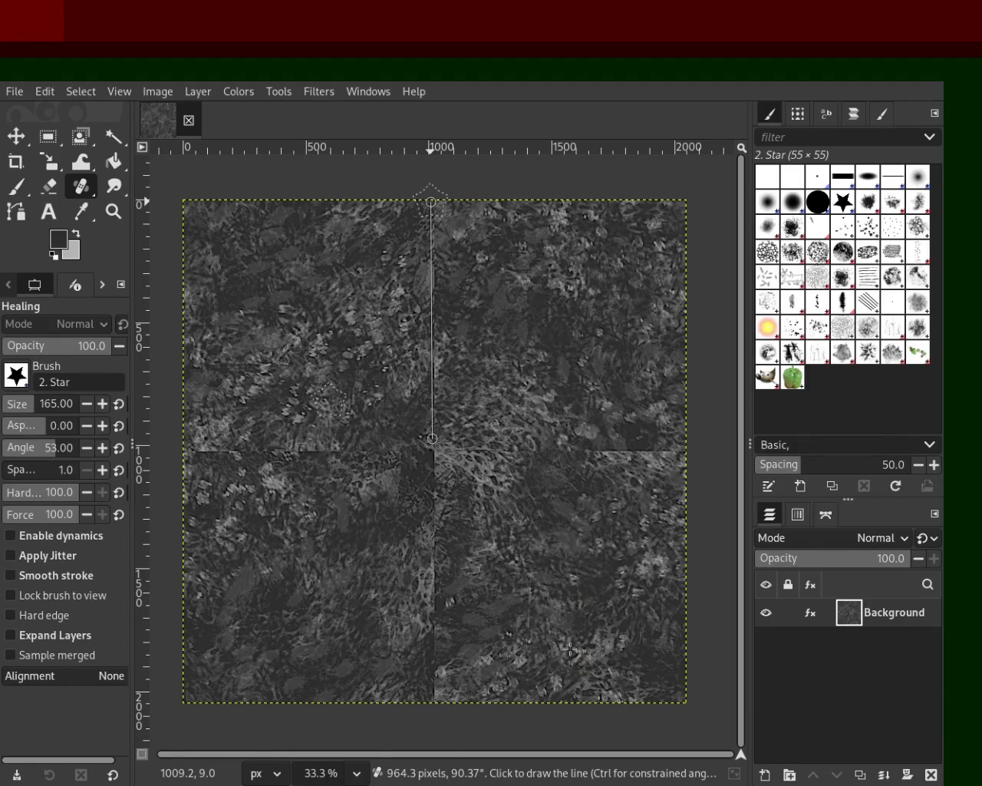
left_click(432, 202, "shift")
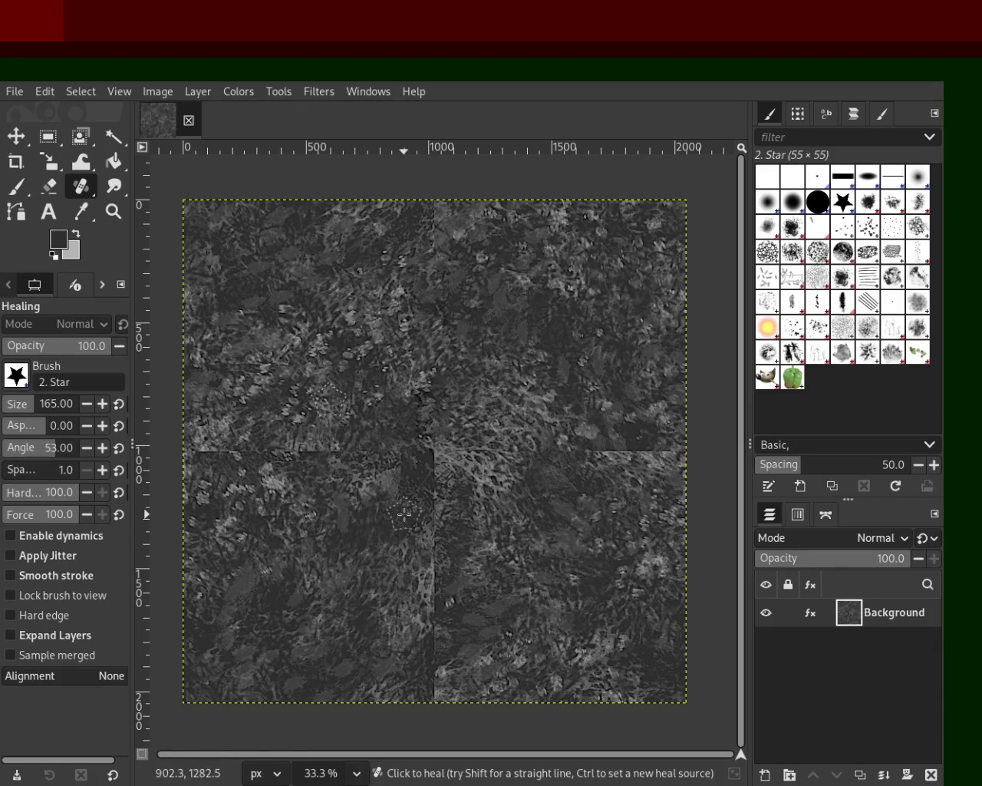
left_click(331, 512, "ctrl")
left_click(463, 517, "ctrl")
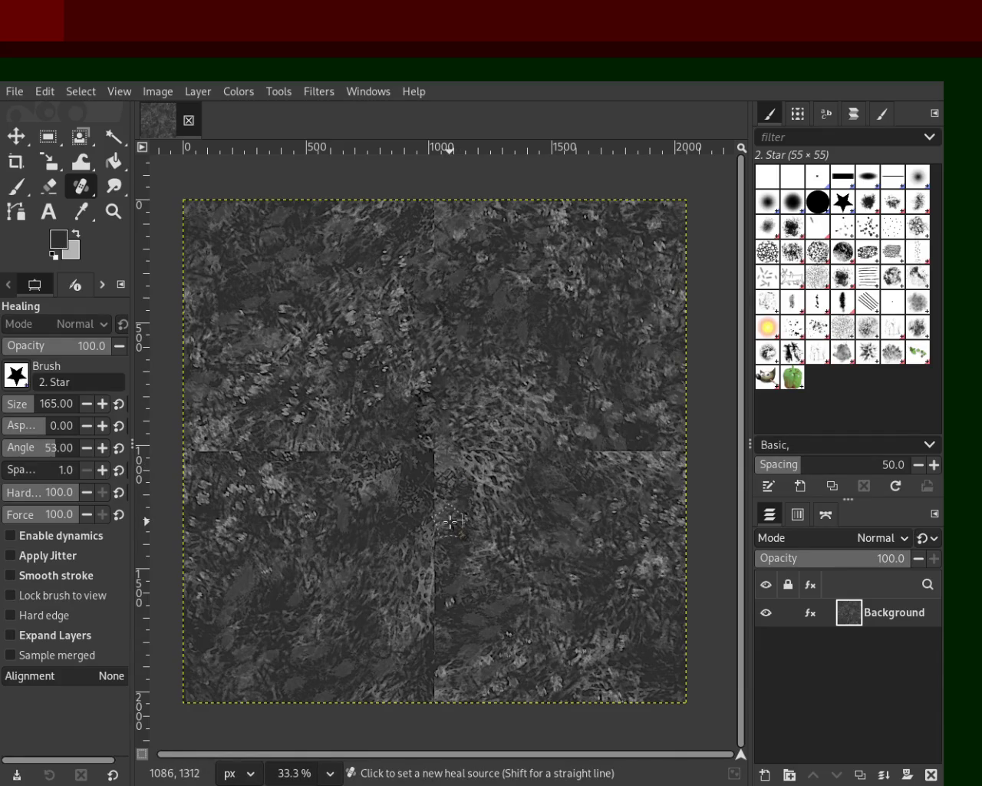
- Heal the right half of the horizontal seam, then undo and redo it from a new source
left_click(454, 520, "ctrl")
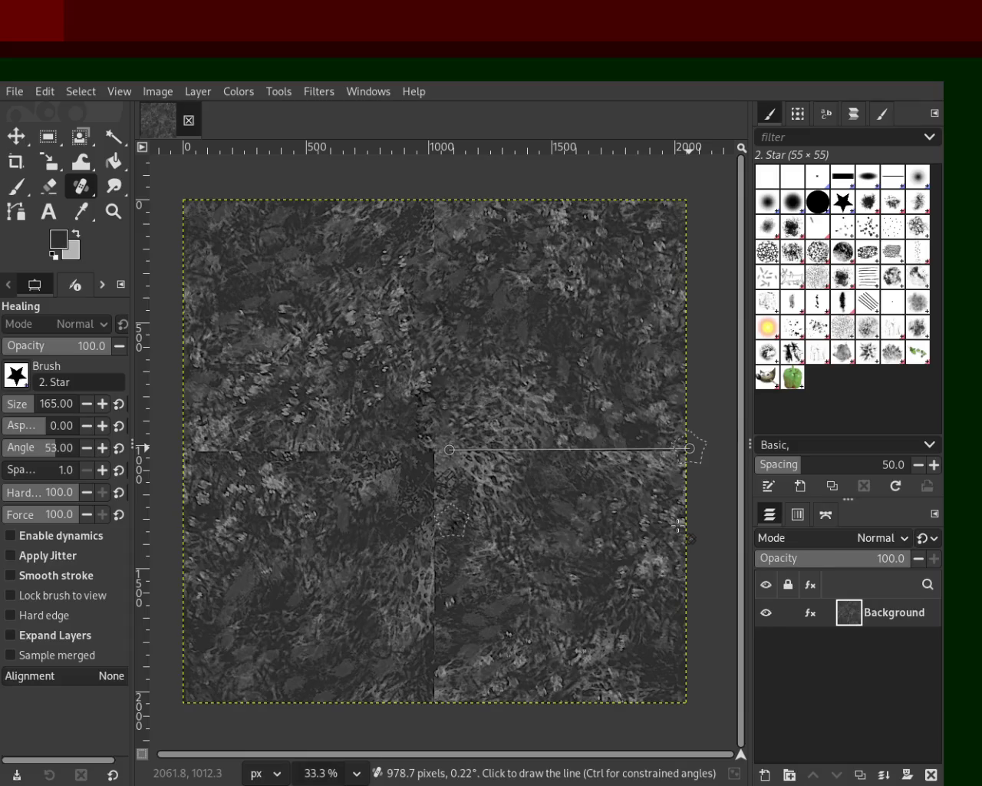
left_click(690, 448, "shift")
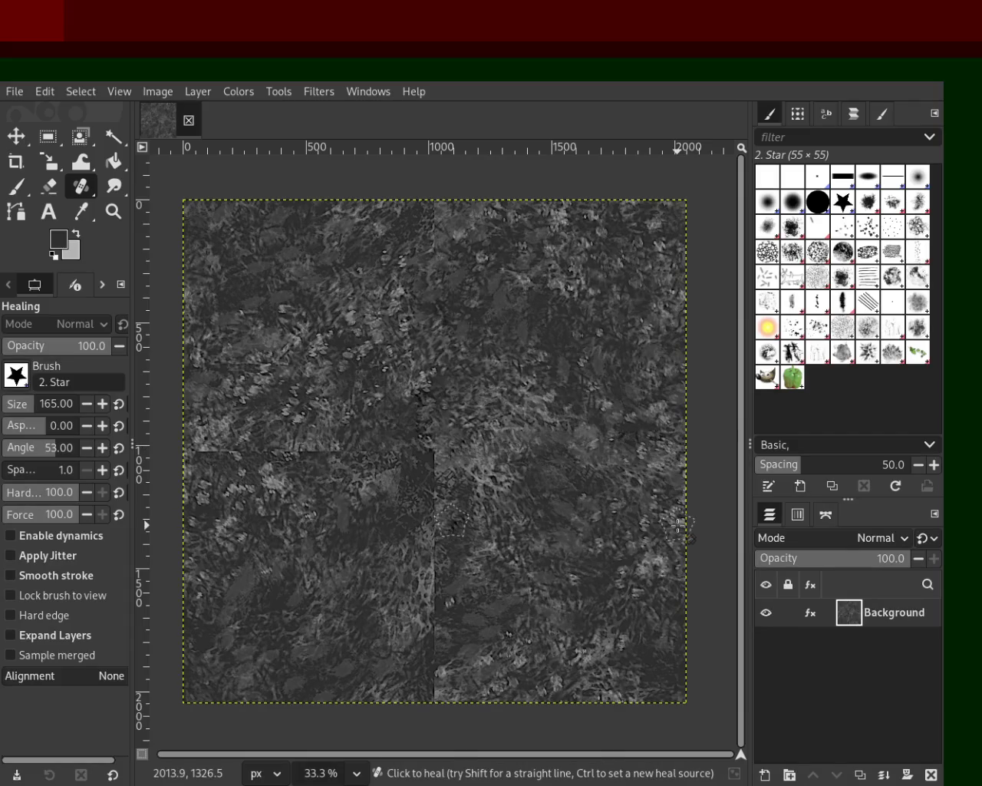
key("ctrl+z")
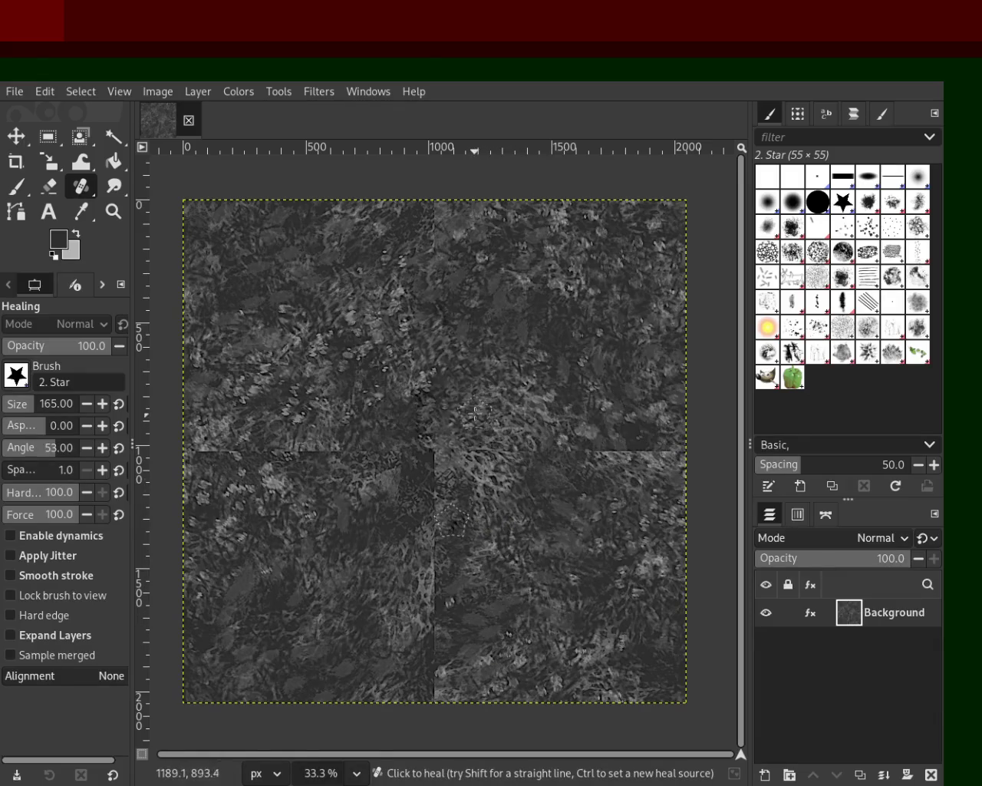
key("ctrl")
left_click(459, 404, "ctrl")
key("shift")
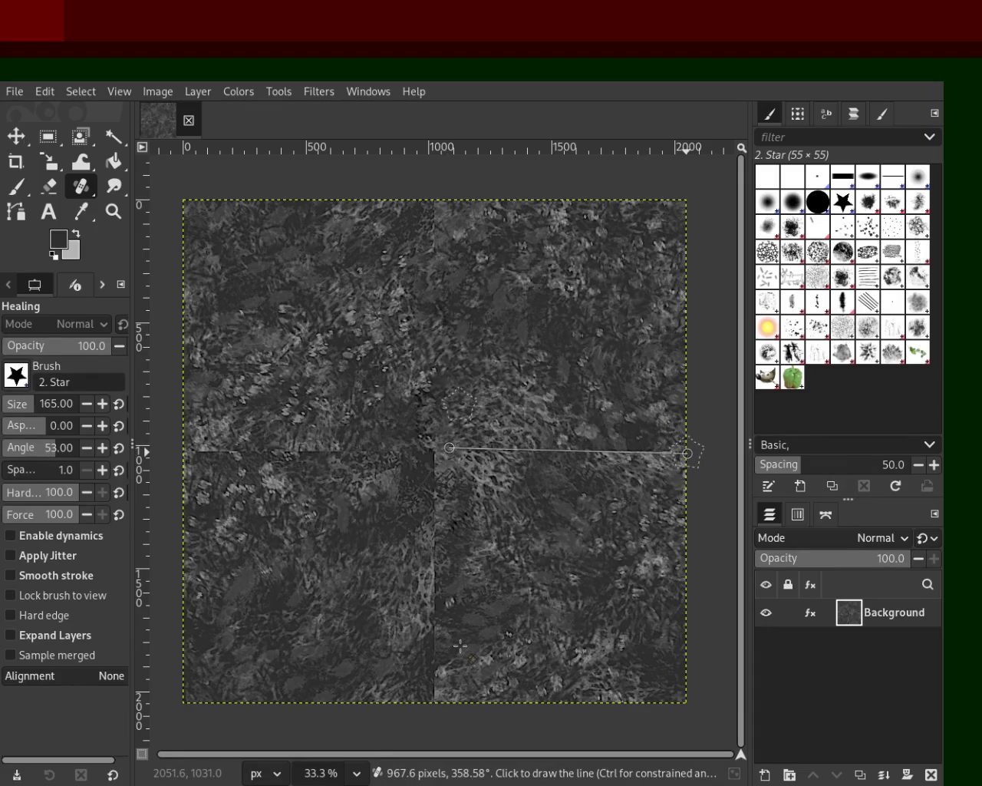
left_click(688, 453, "shift")
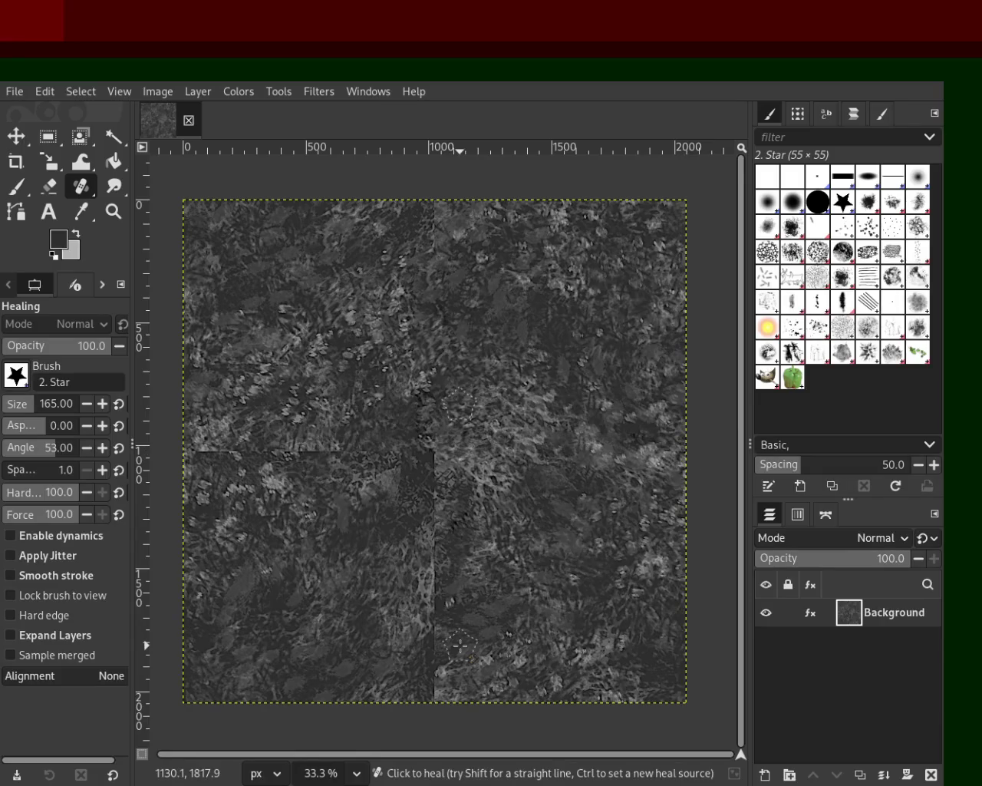
- Retry the right horizontal seam heal from a source above, discarding a small vertical-seam patch
left_click_drag(414, 573, 425, 606)
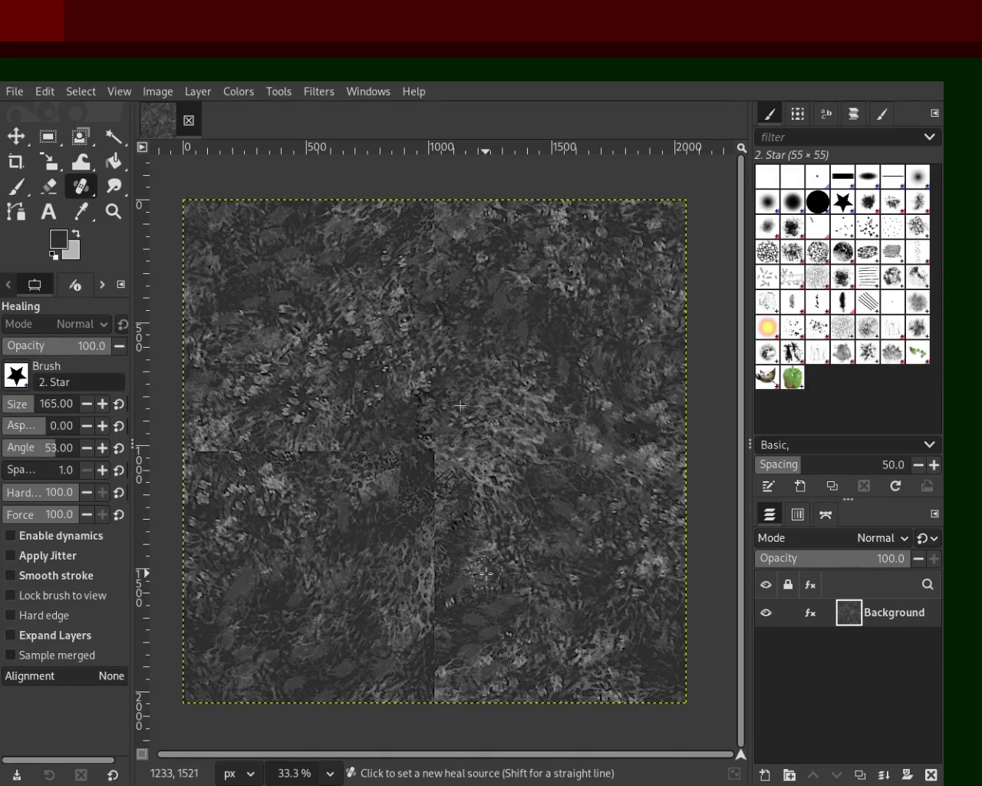
key("ctrl+z")
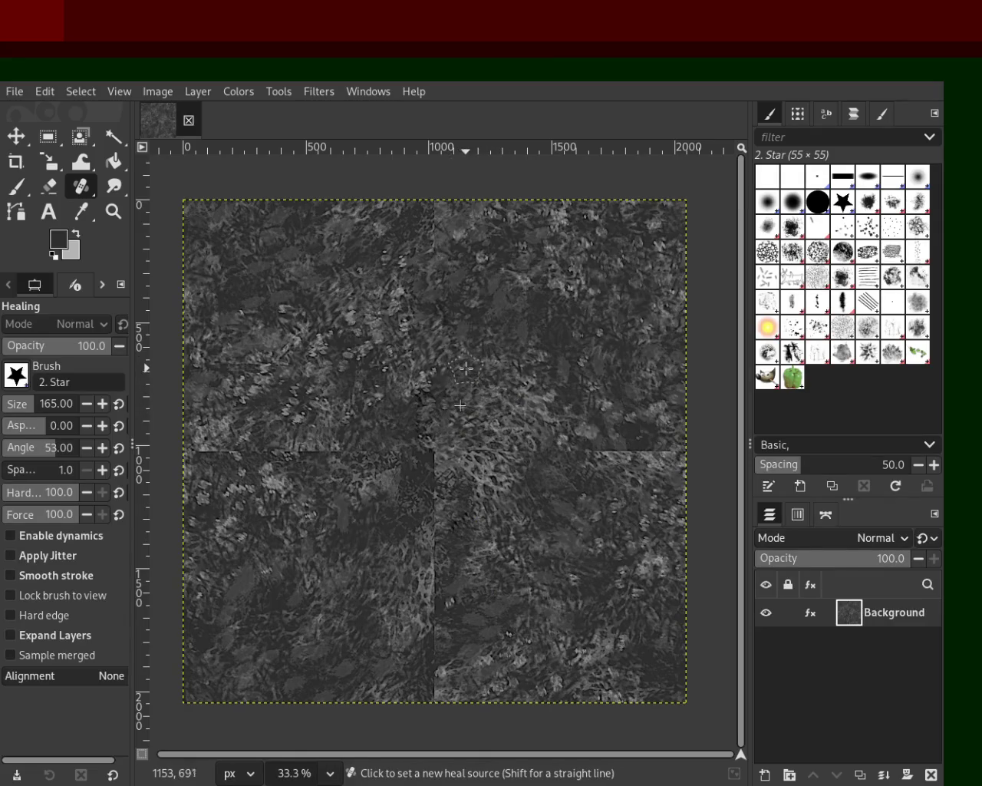
left_click(459, 354, "ctrl")
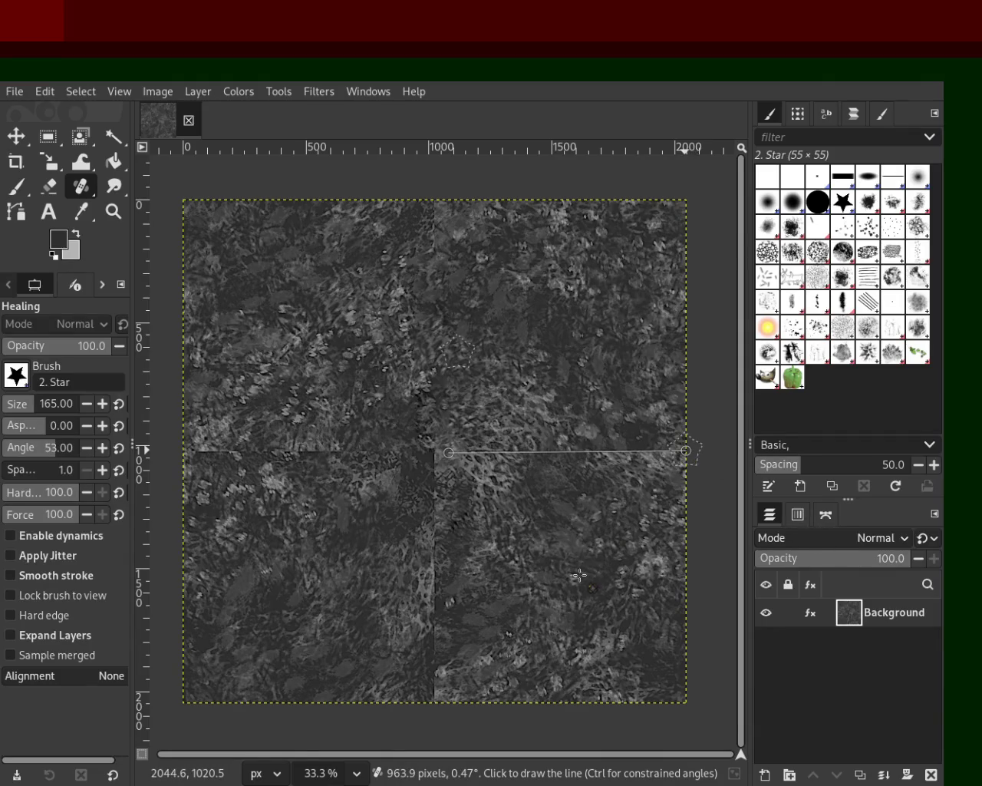
left_click(685, 451, "shift")
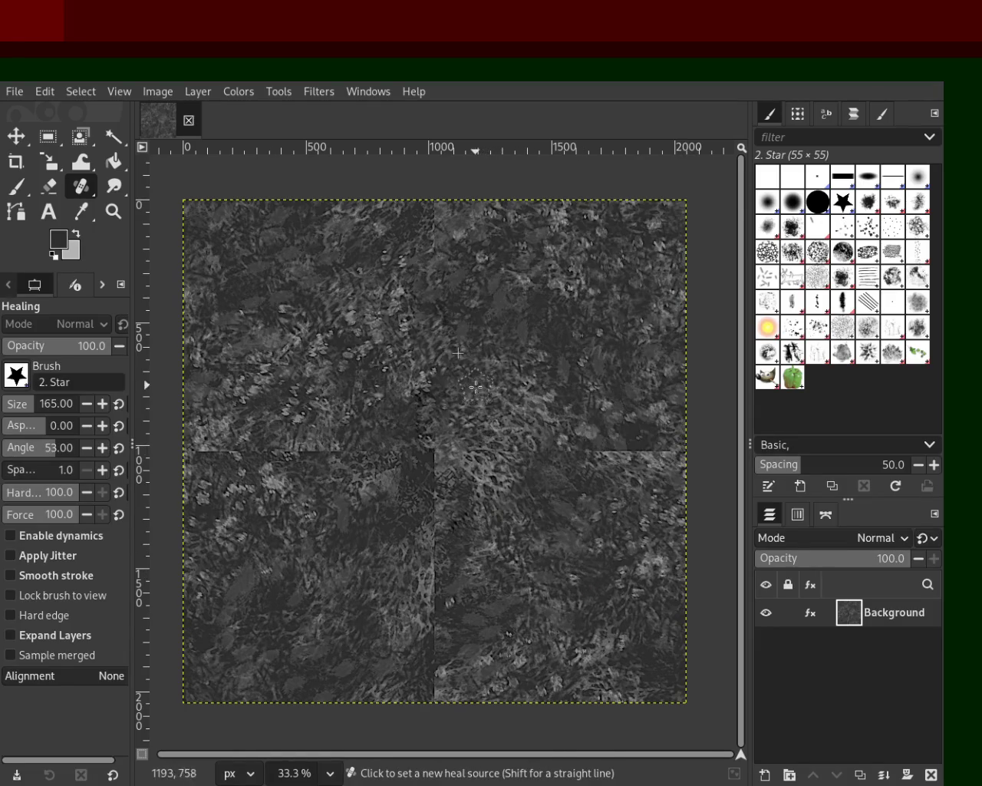
left_click(470, 521, "ctrl")
left_click(454, 450)
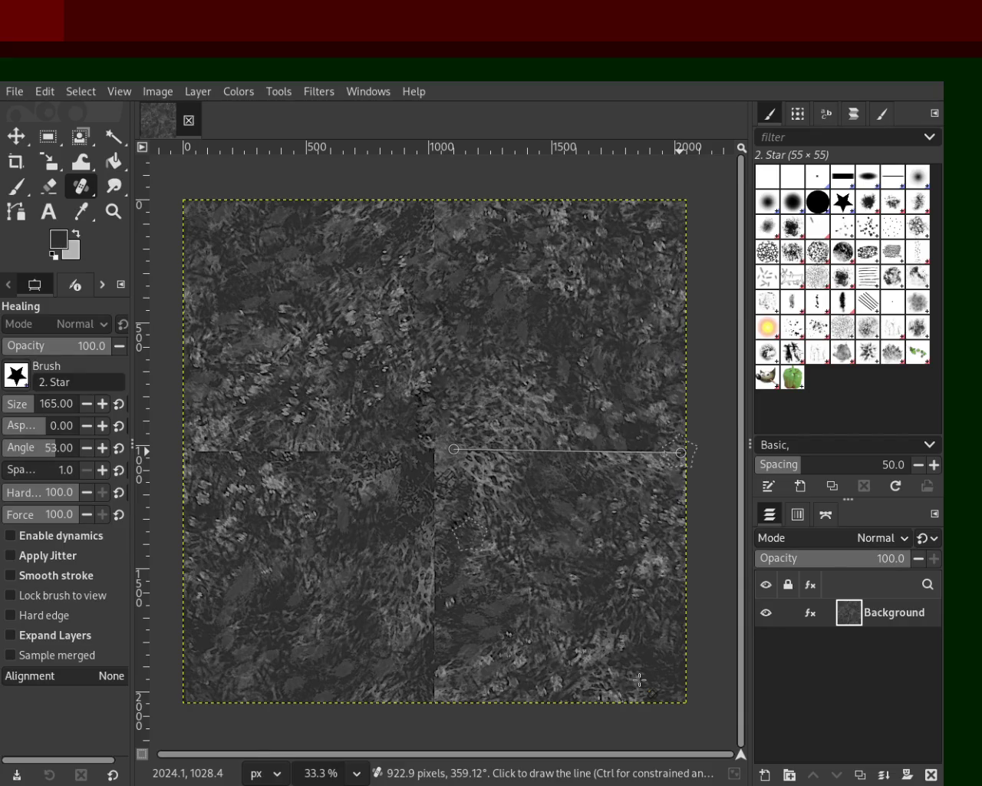
- Discard the last horizontal heal and heal the lower vertical seam down from the centre
left_click(680, 453, "shift")
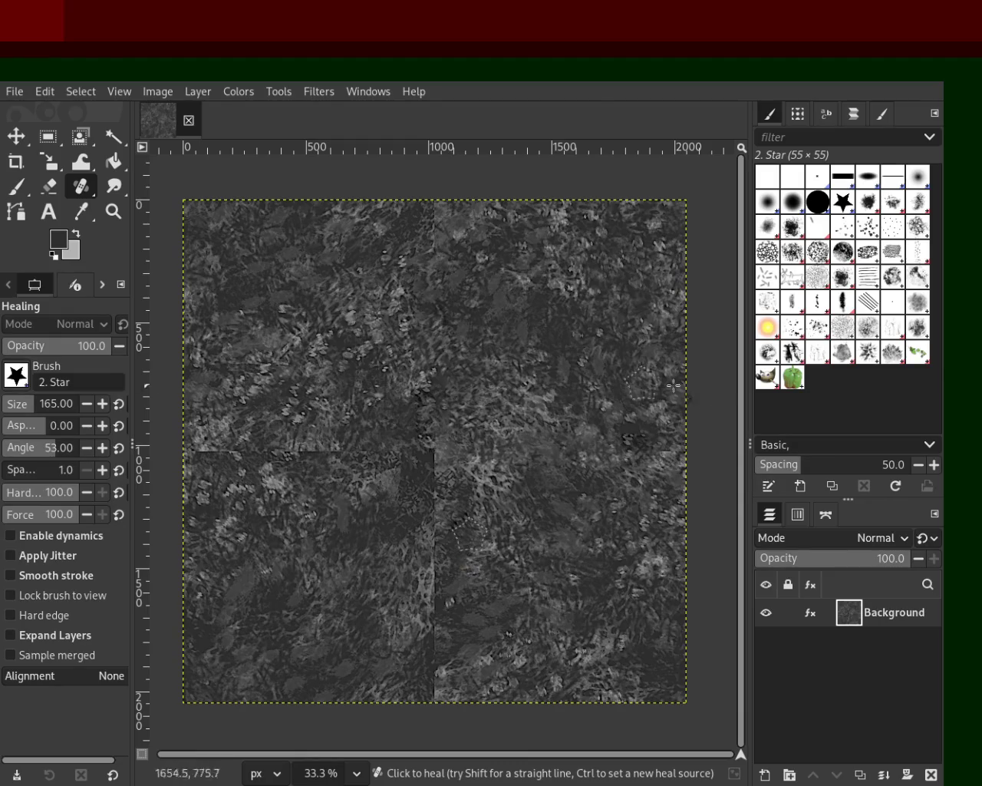
key("ctrl+z")
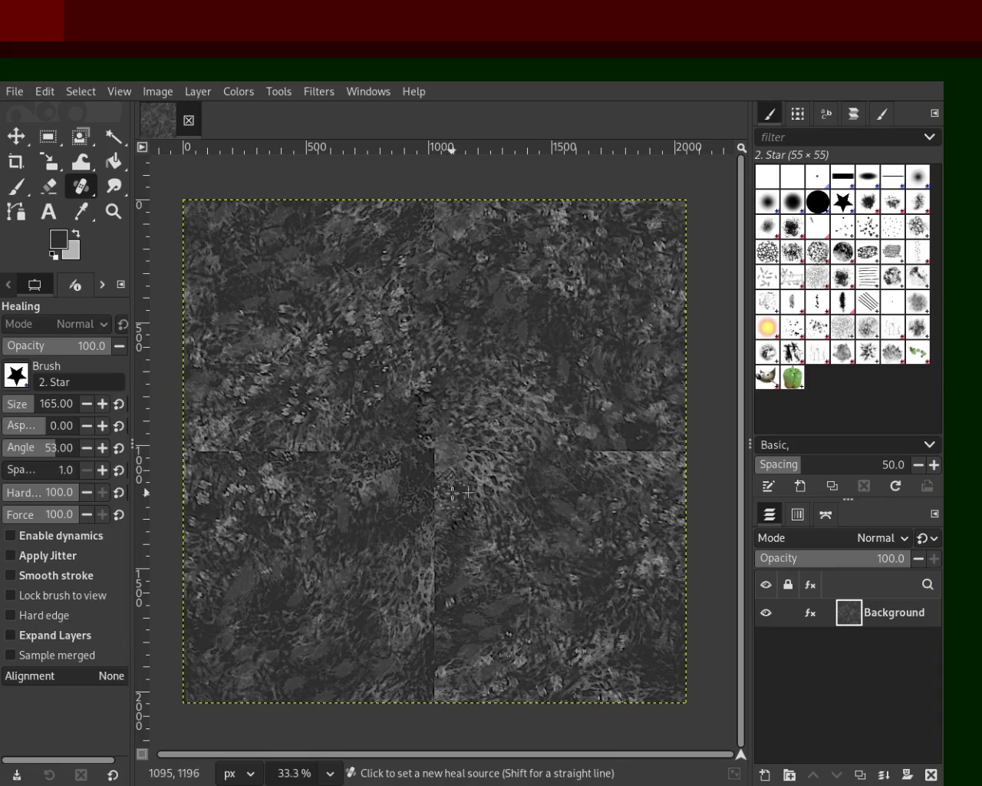
left_click(461, 528, "ctrl")
left_click(449, 446)
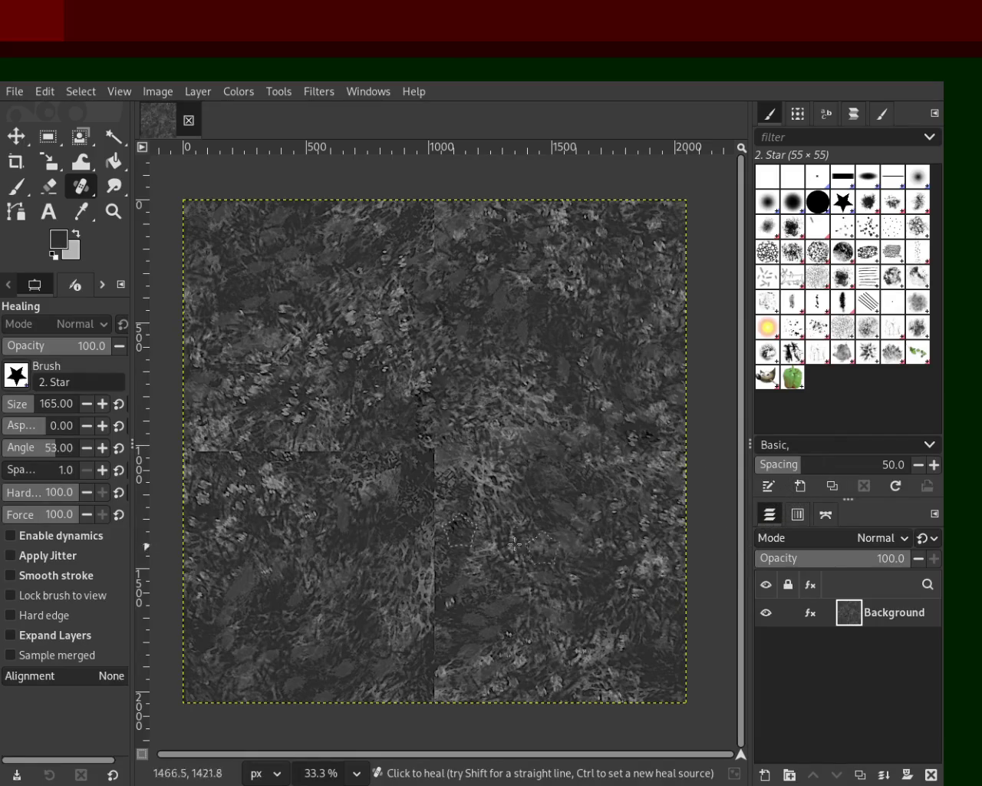
left_click(430, 464)
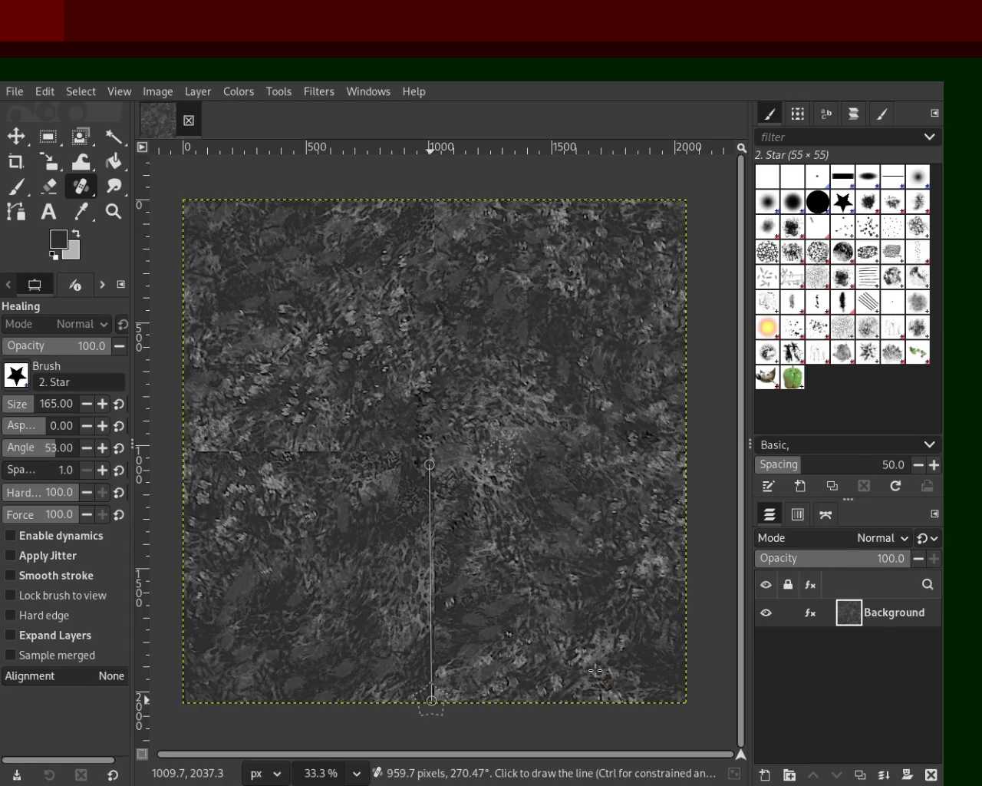
left_click(431, 700, "shift")
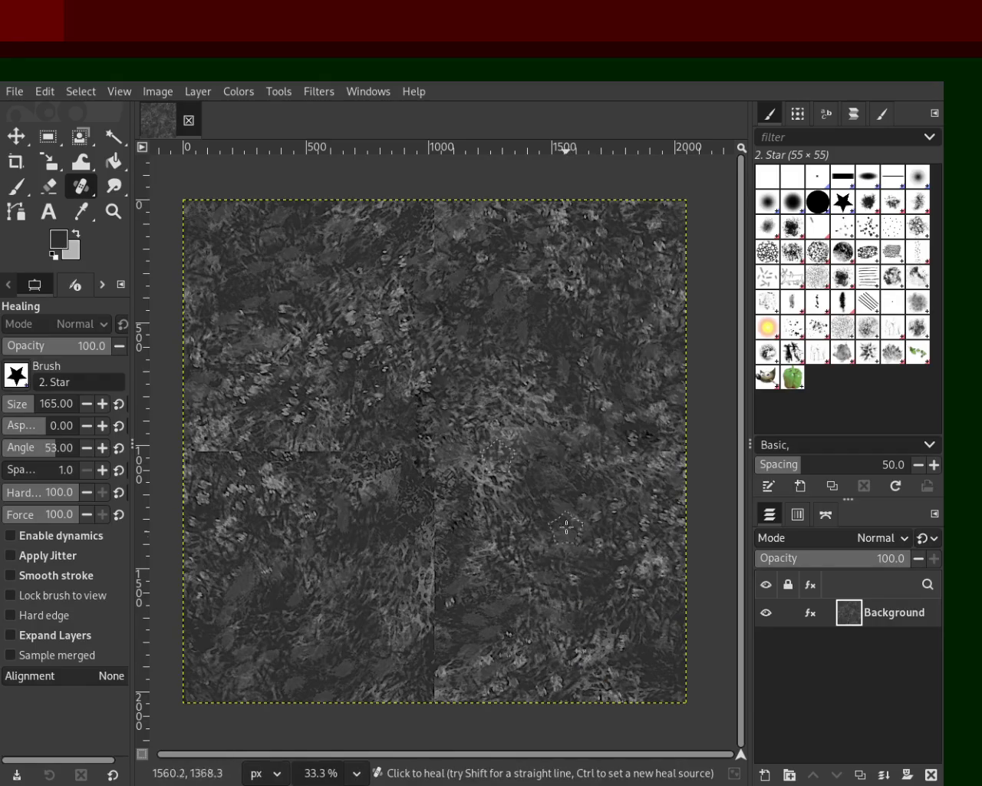
- Heal the lower vertical seam again using sources sampled from its right and left
left_click(575, 471, "ctrl")
left_click(440, 466)
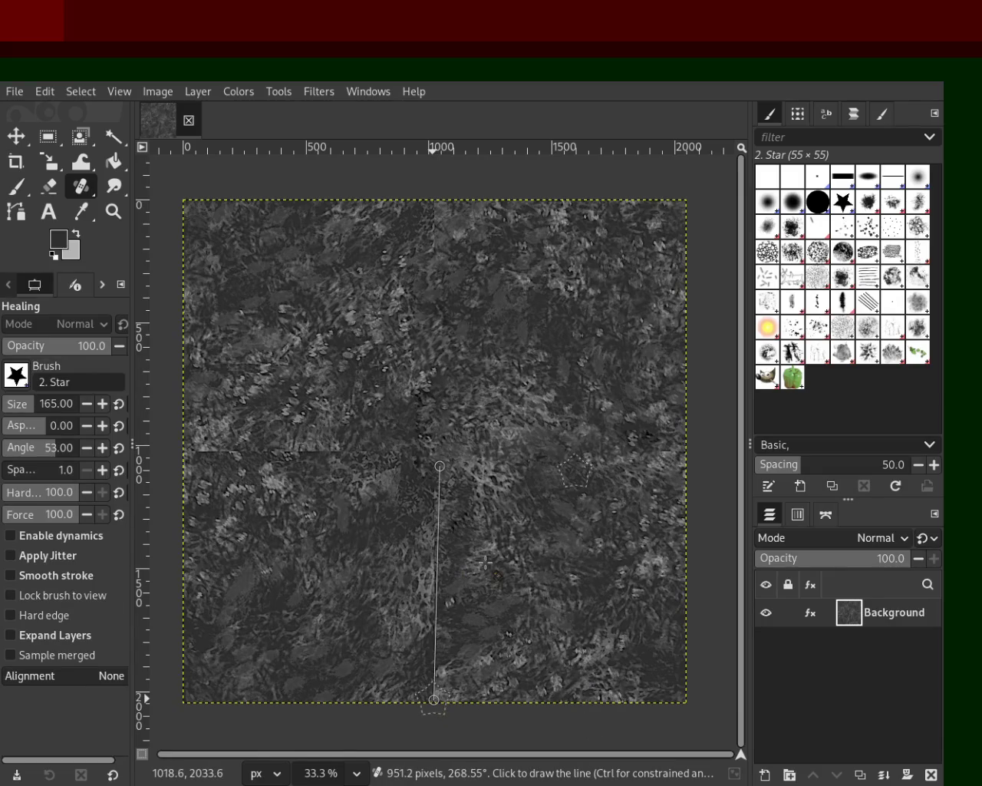
left_click(433, 699, "shift")
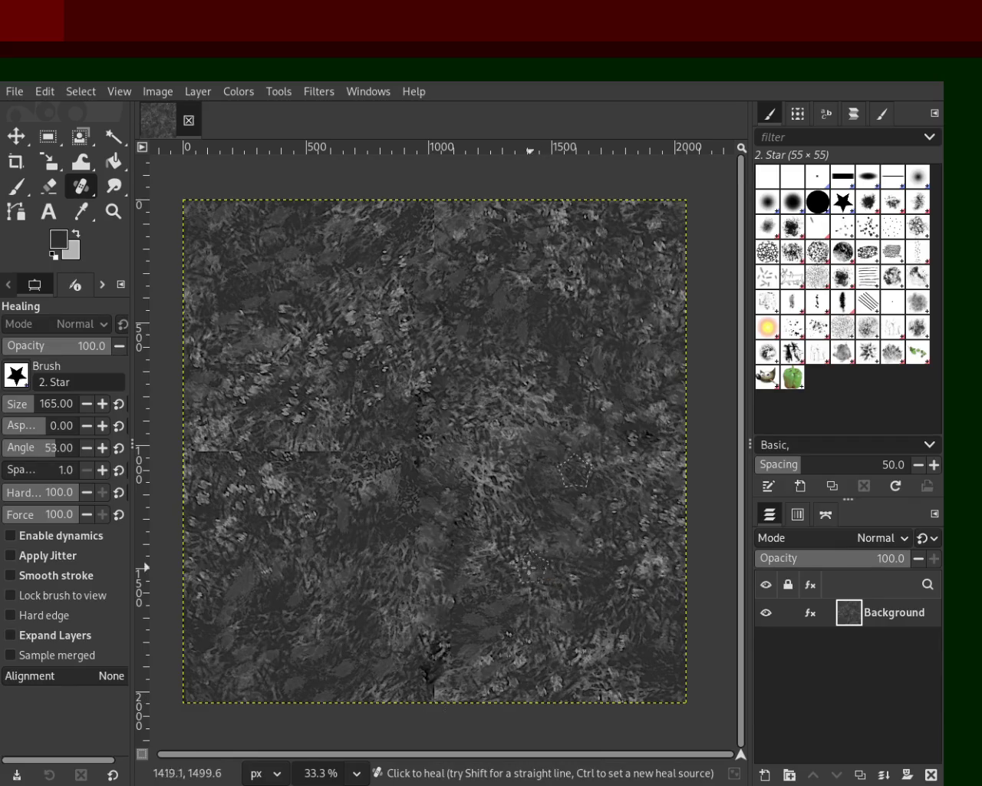
left_click(358, 479, "ctrl")
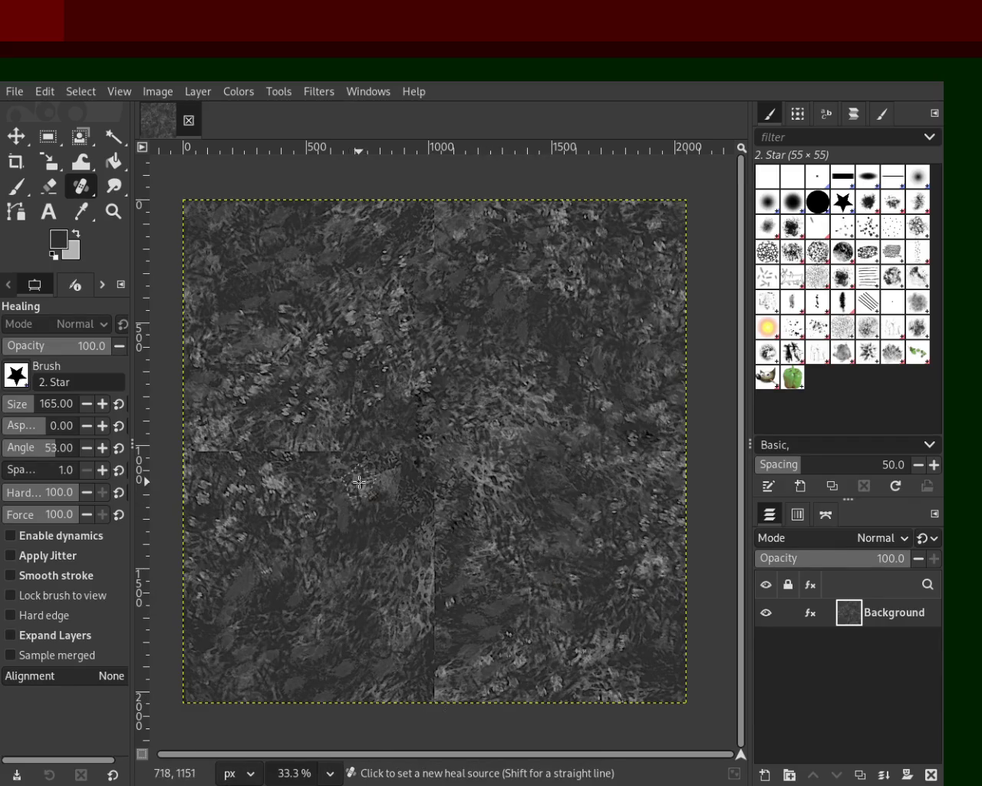
left_click(430, 471)
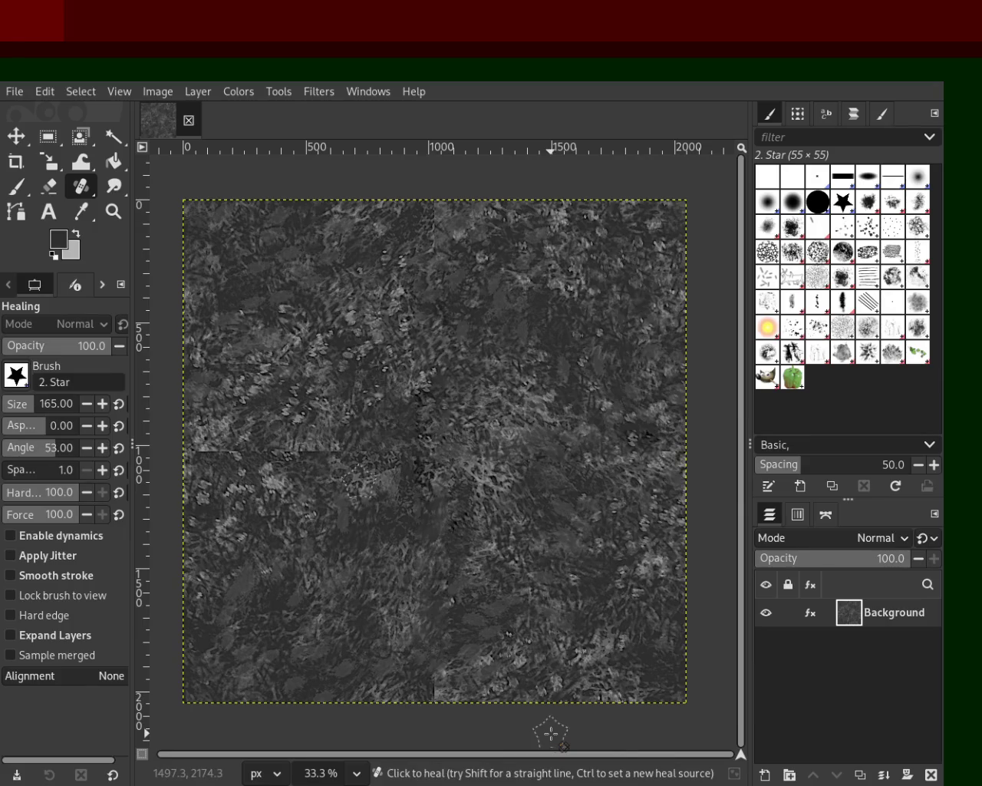
- Make another straight heal pass down the lower vertical seam, redoing it once
left_click(632, 531, "ctrl")
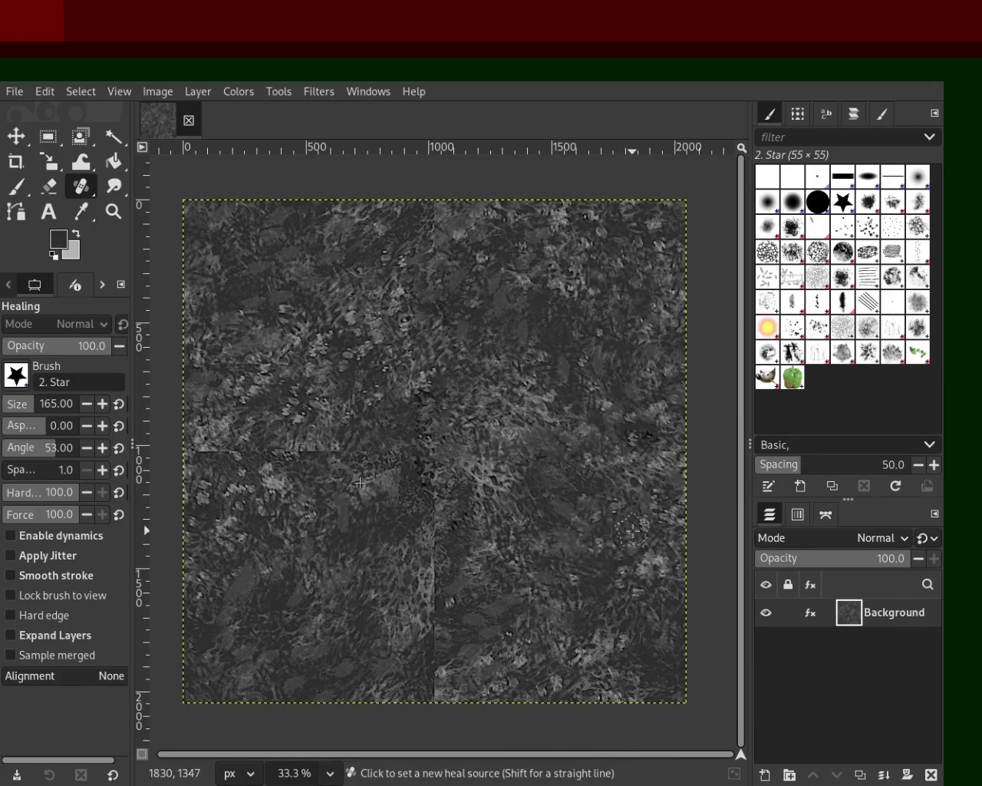
left_click(435, 505)
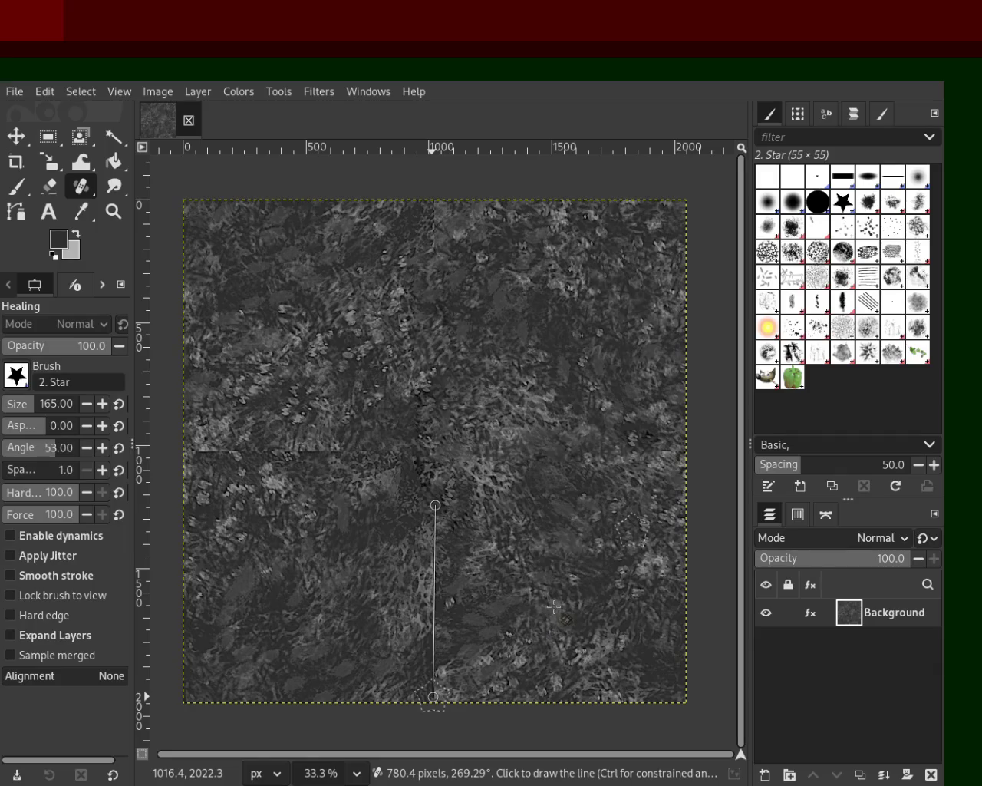
left_click(433, 696, "shift")
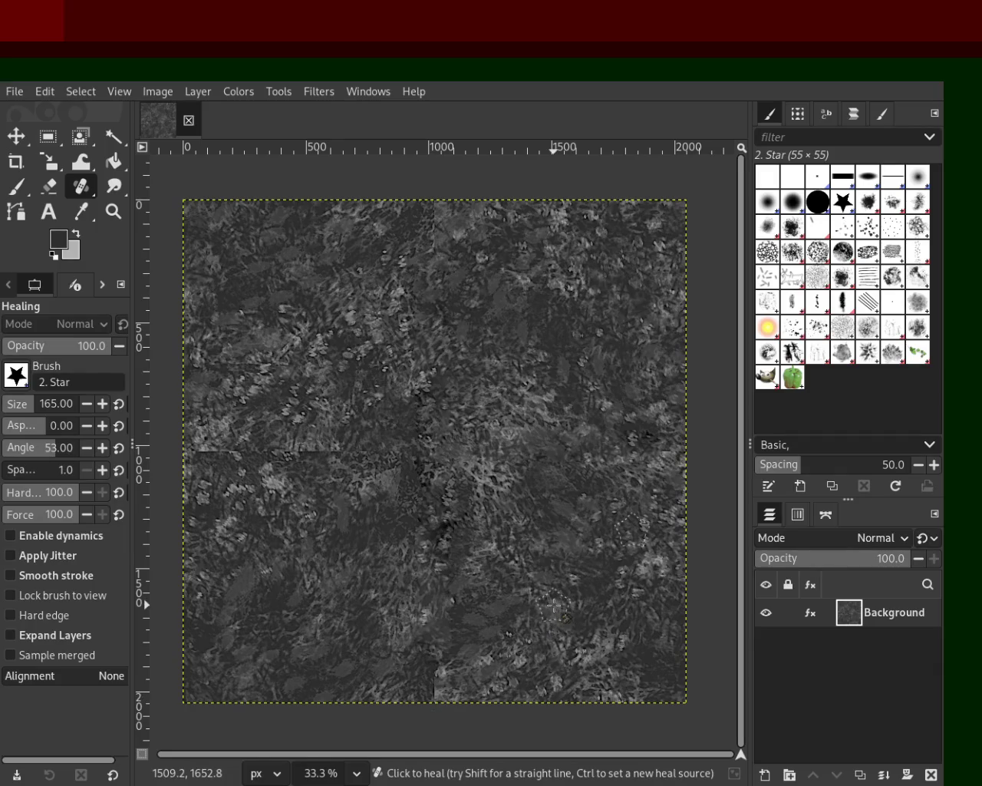
key("ctrl+z")
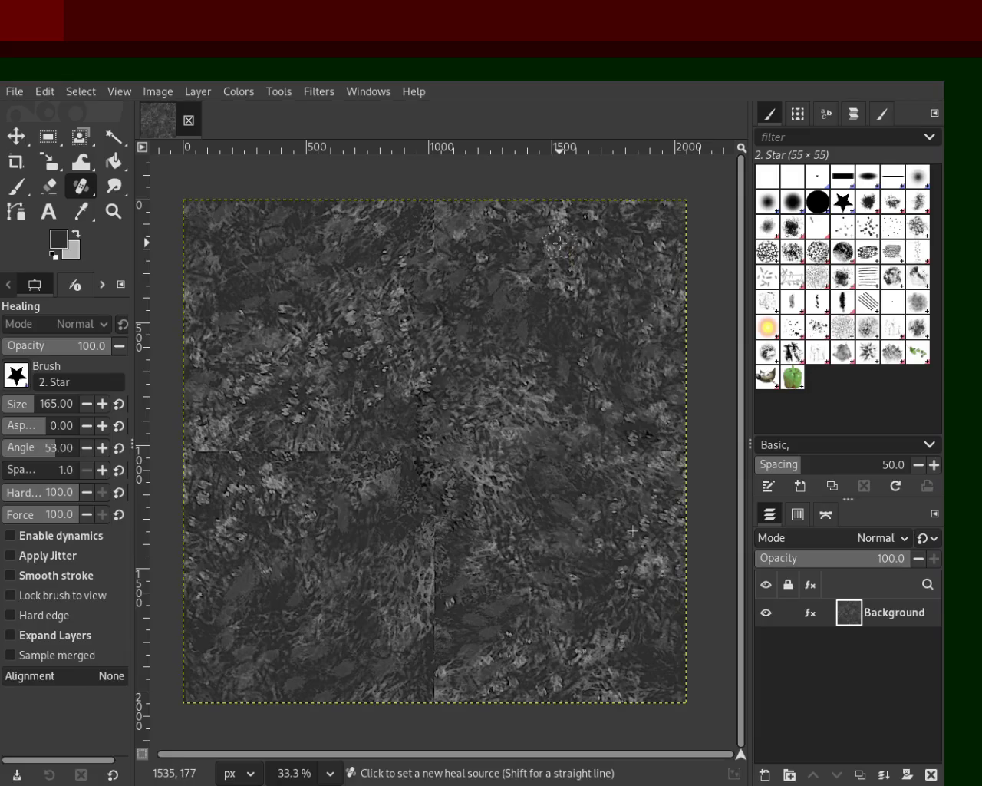
left_click(435, 501)
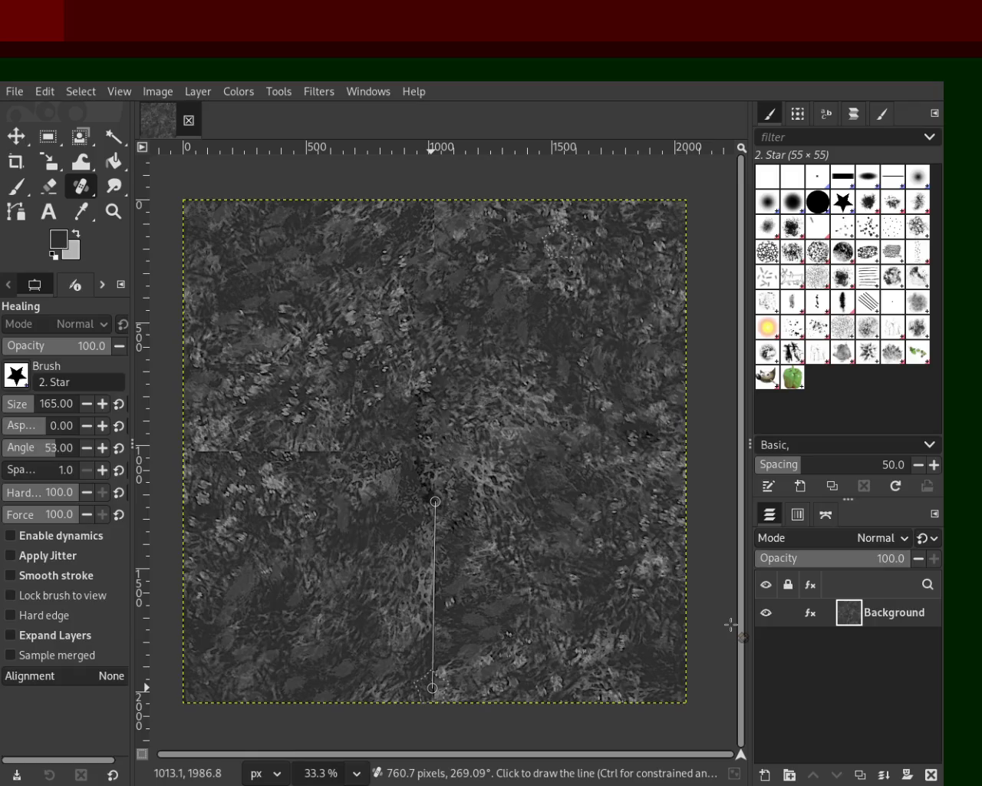
left_click(432, 688, "shift")
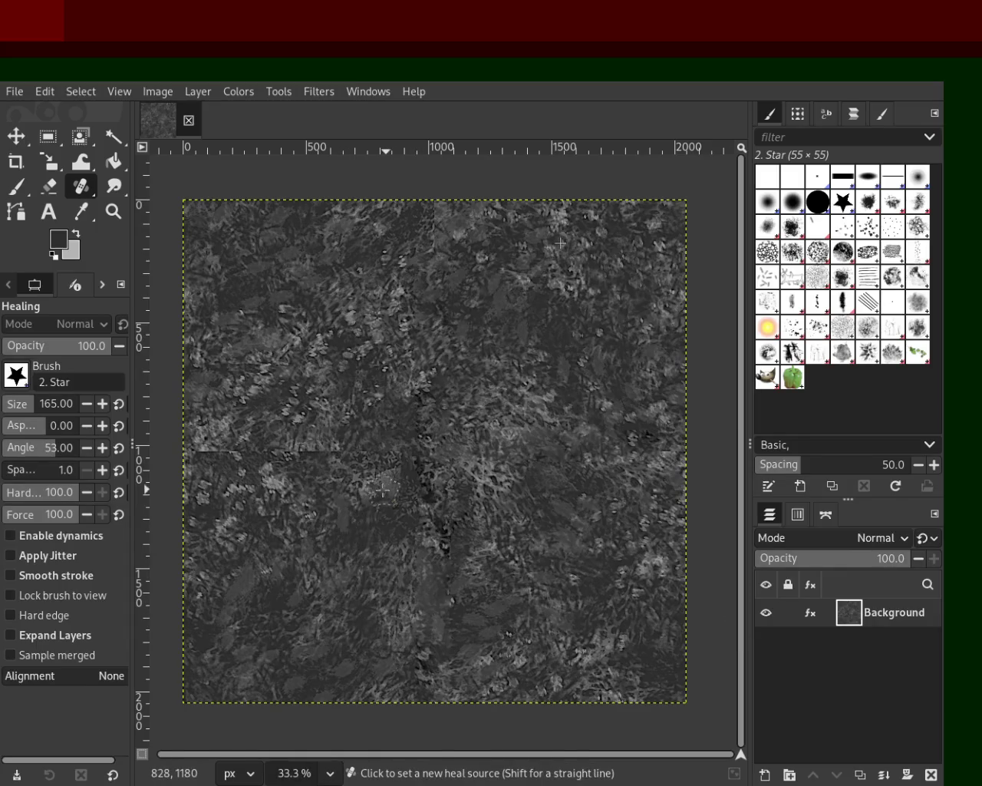
- Heal the left and right halves of the horizontal seam along straight lines
left_click(404, 482, "ctrl")
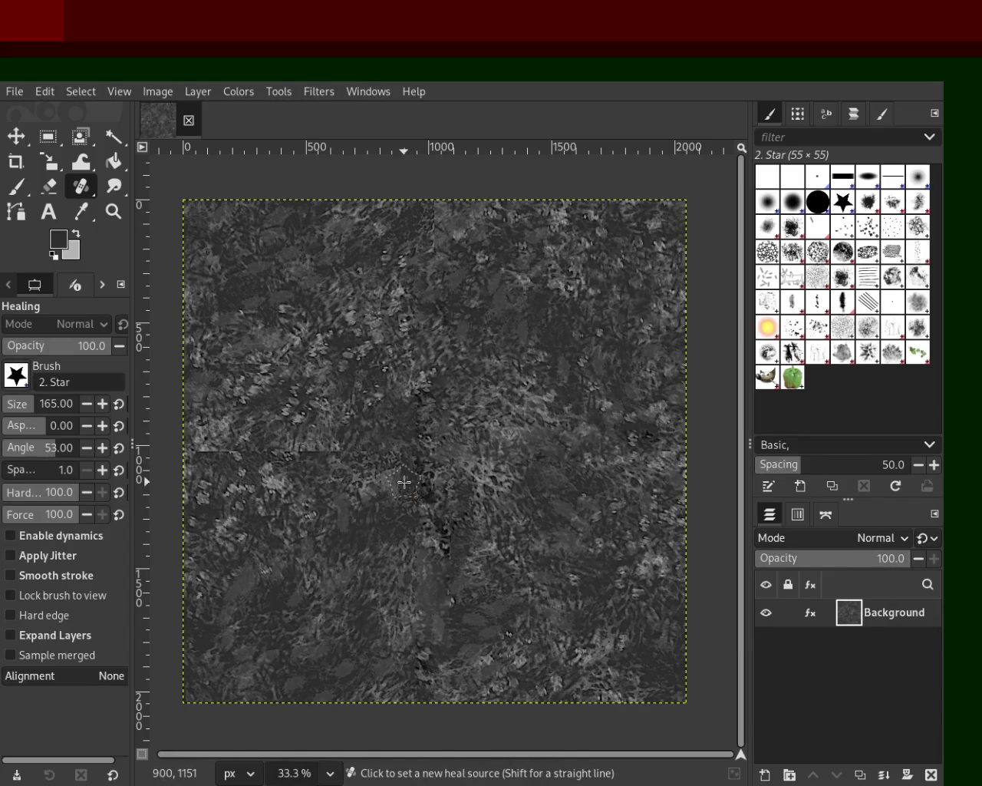
left_click(415, 452)
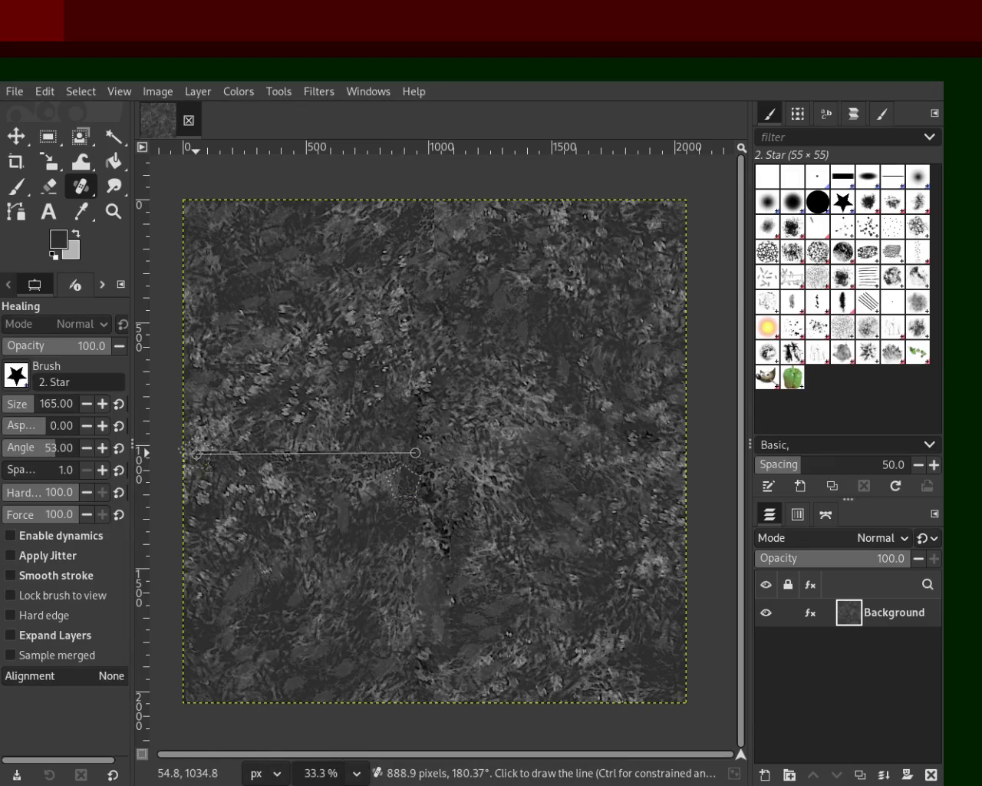
left_click(196, 453, "shift")
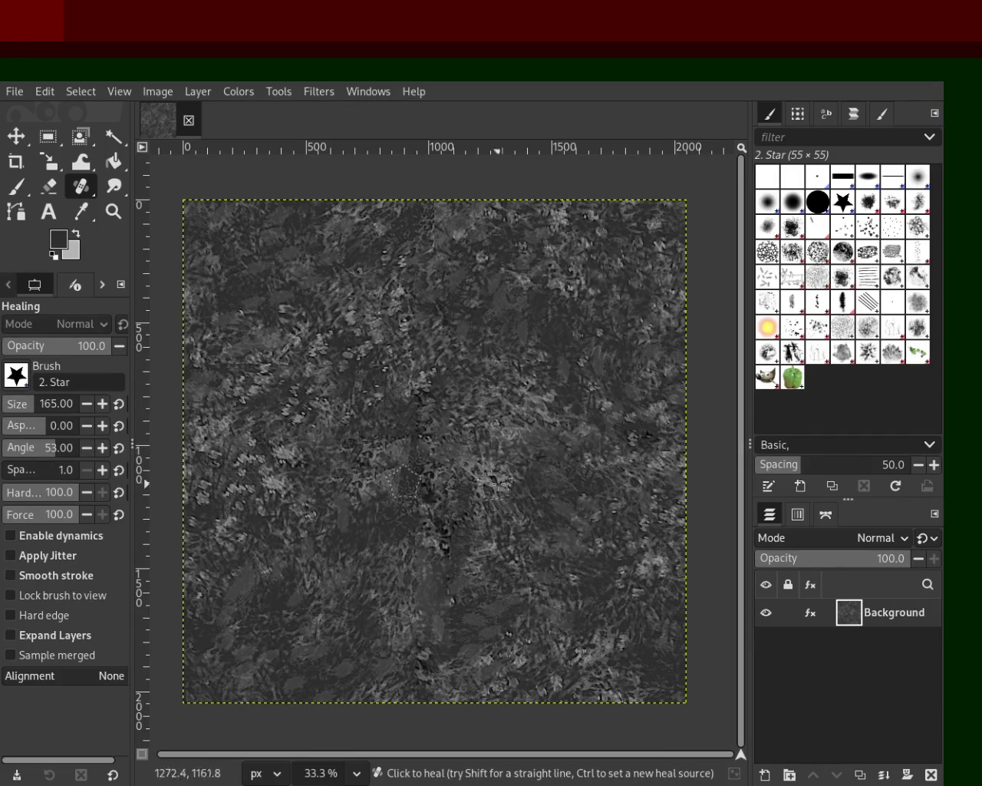
left_click(526, 372, "ctrl")
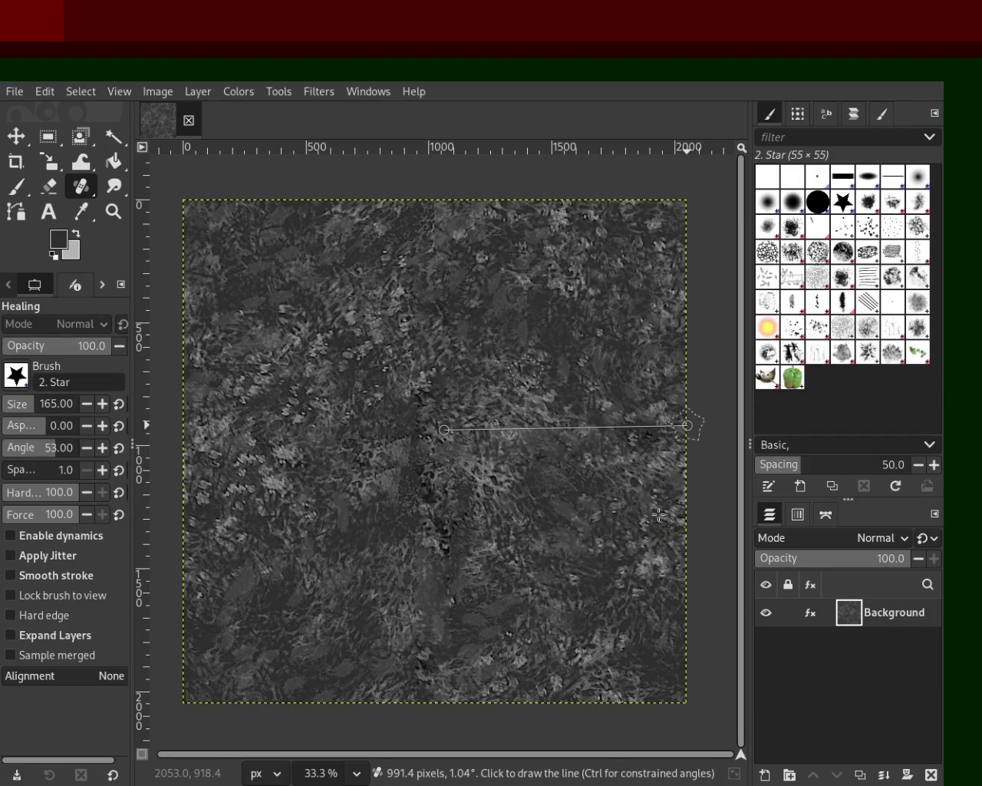
left_click(687, 425, "shift")
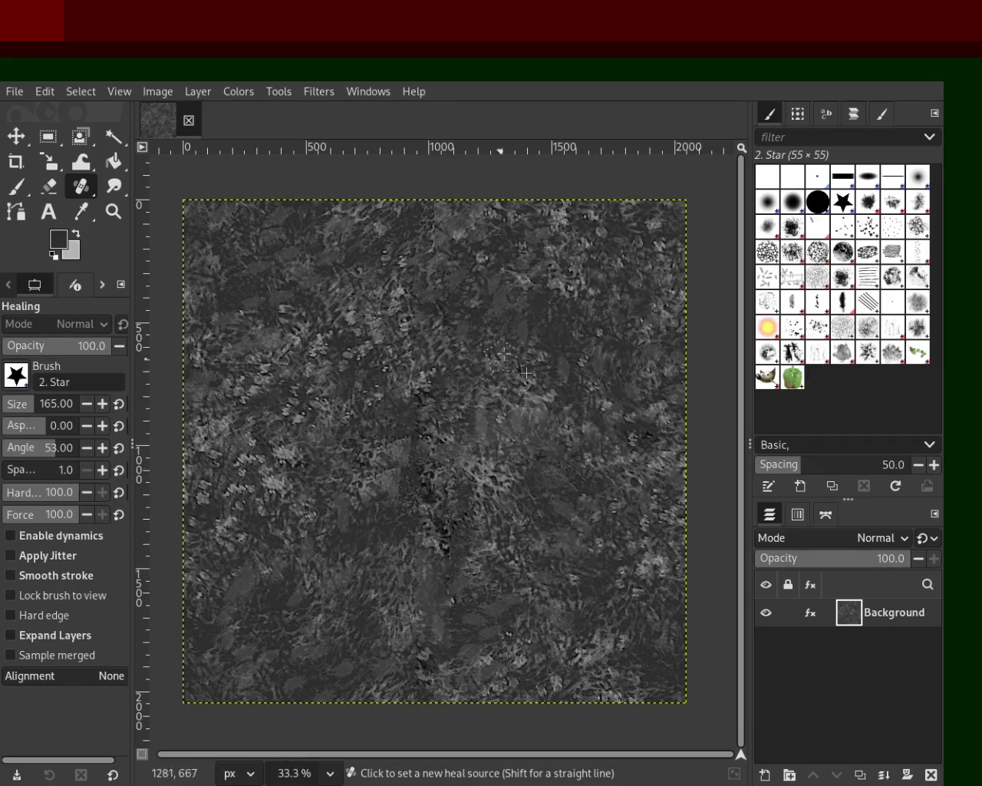
- Heal spots right of the centre, including a short diagonal streak
left_click(432, 454, "ctrl")
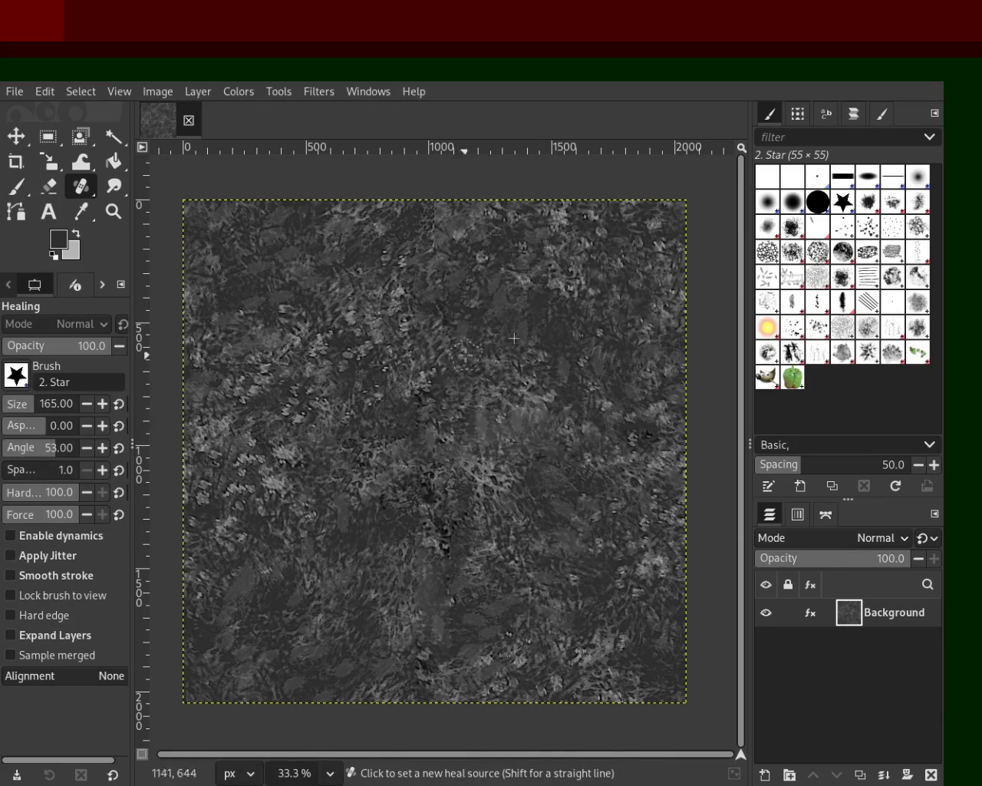
left_click(418, 329, "ctrl")
left_click(468, 409)
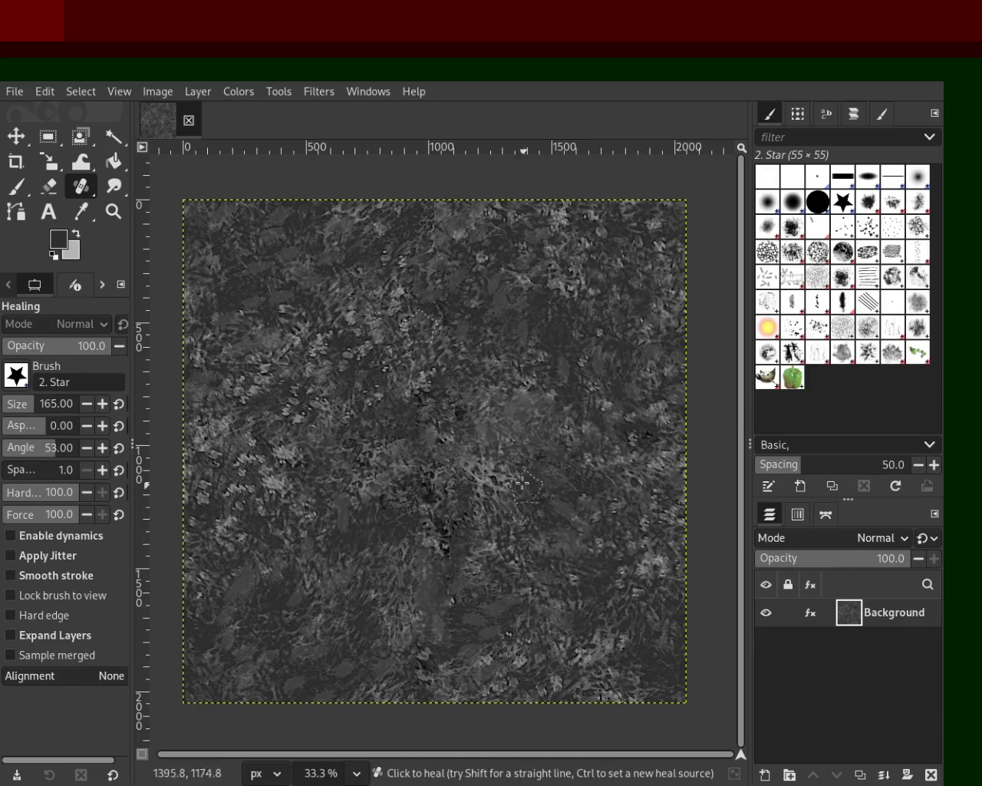
left_click(618, 549, "ctrl")
key("shift")
left_click(542, 434, "shift")
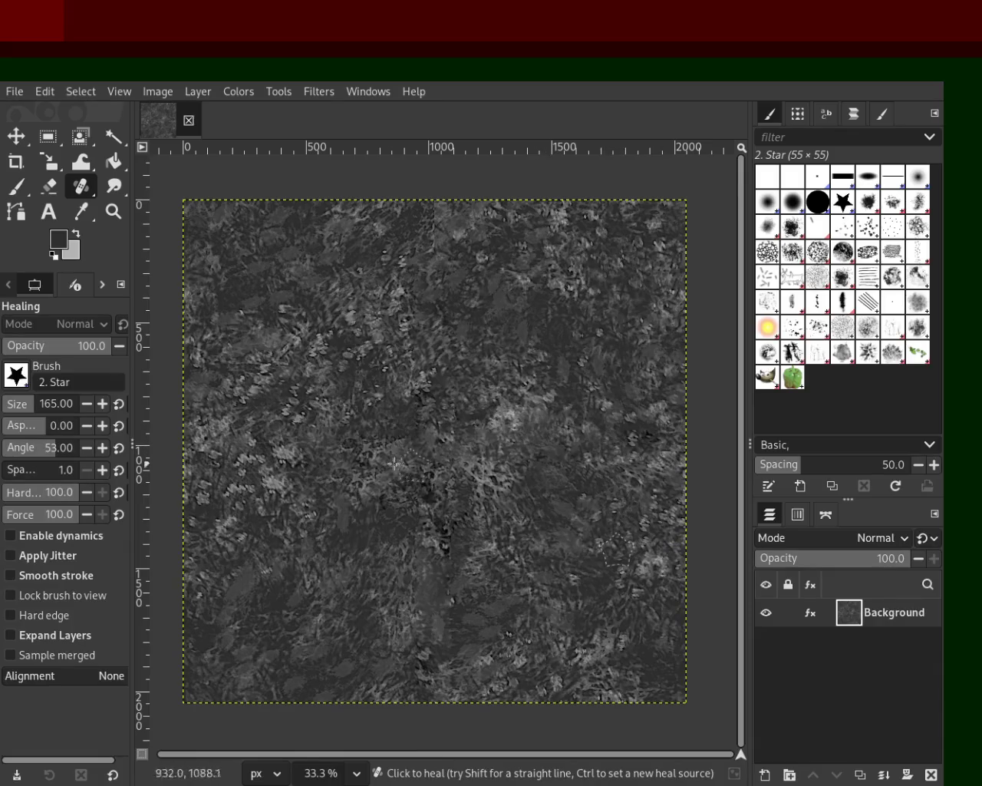
- Heal a spot in the lower middle of the texture from a bottom source
left_click(404, 416, "ctrl")
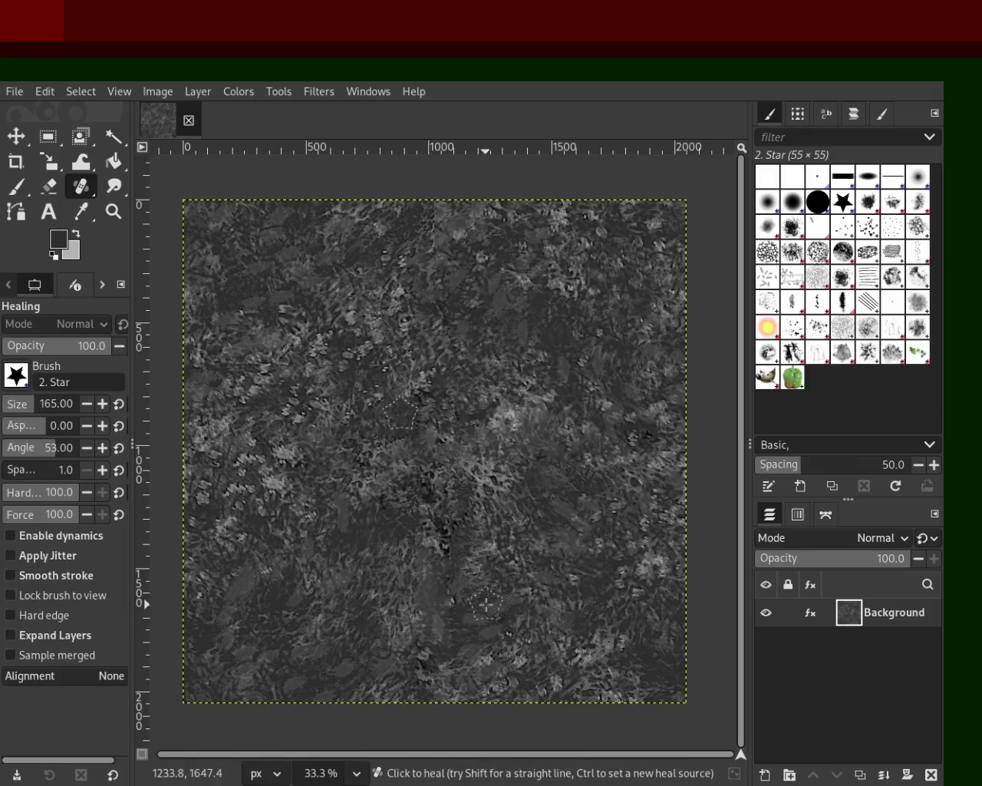
left_click(602, 546, "ctrl")
left_click(465, 551)
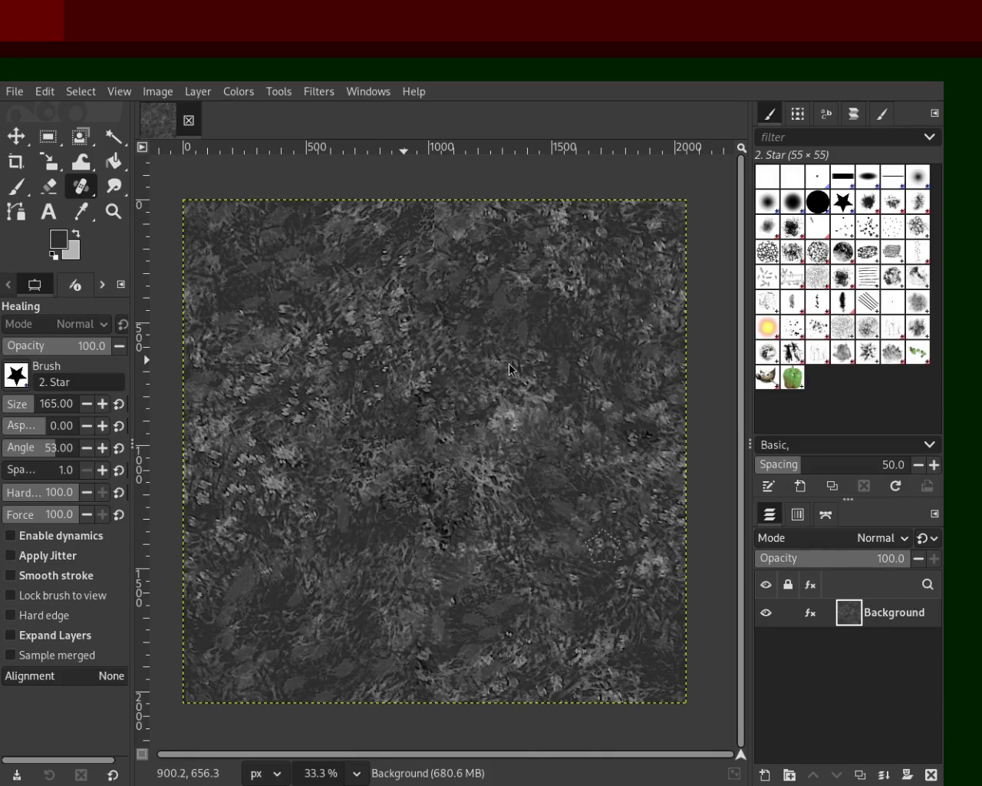
- Heal a spot near the bottom right and short stretches on the left side
left_click(618, 624, "ctrl")
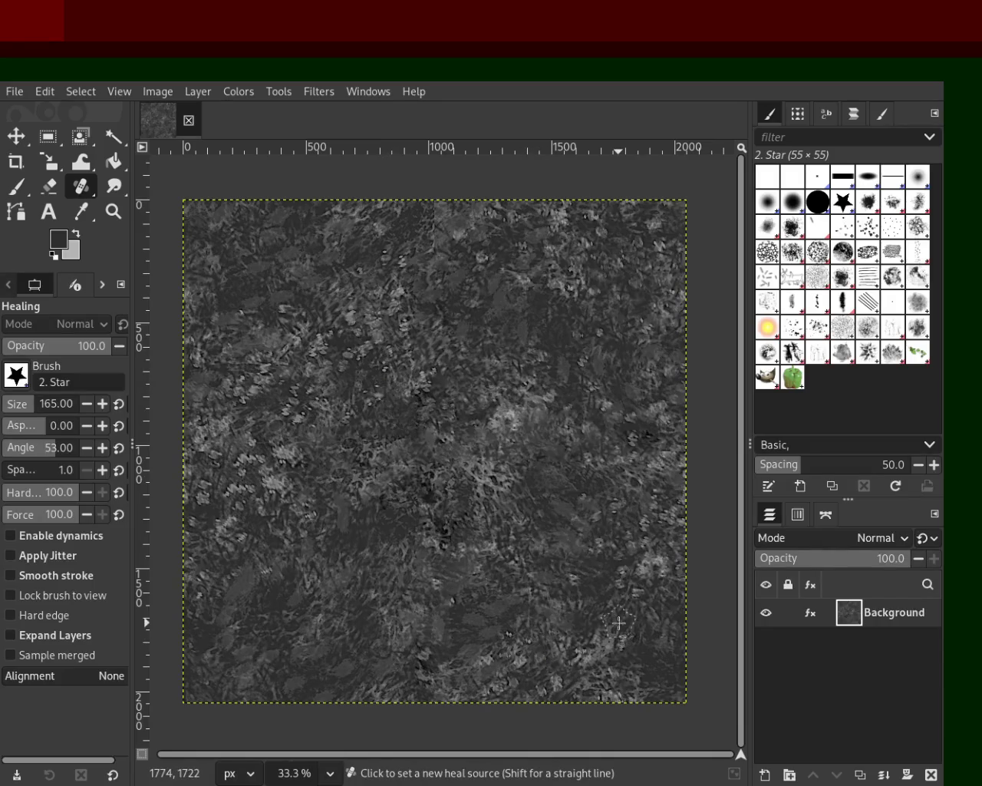
left_click(501, 622)
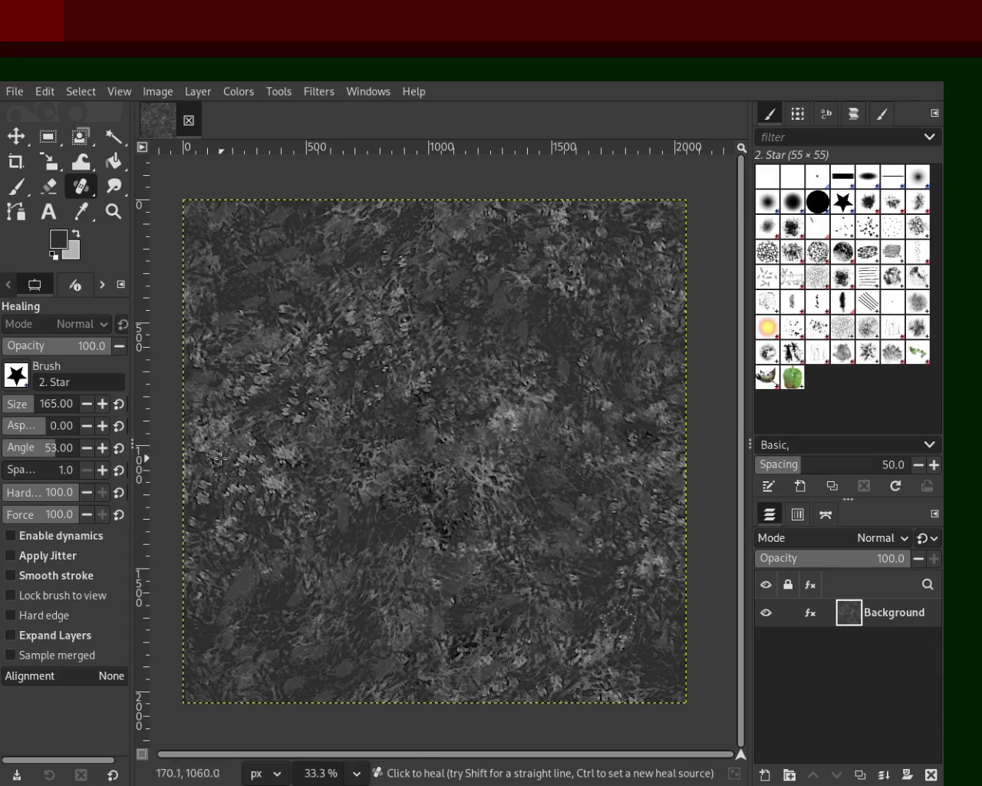
left_click(263, 362)
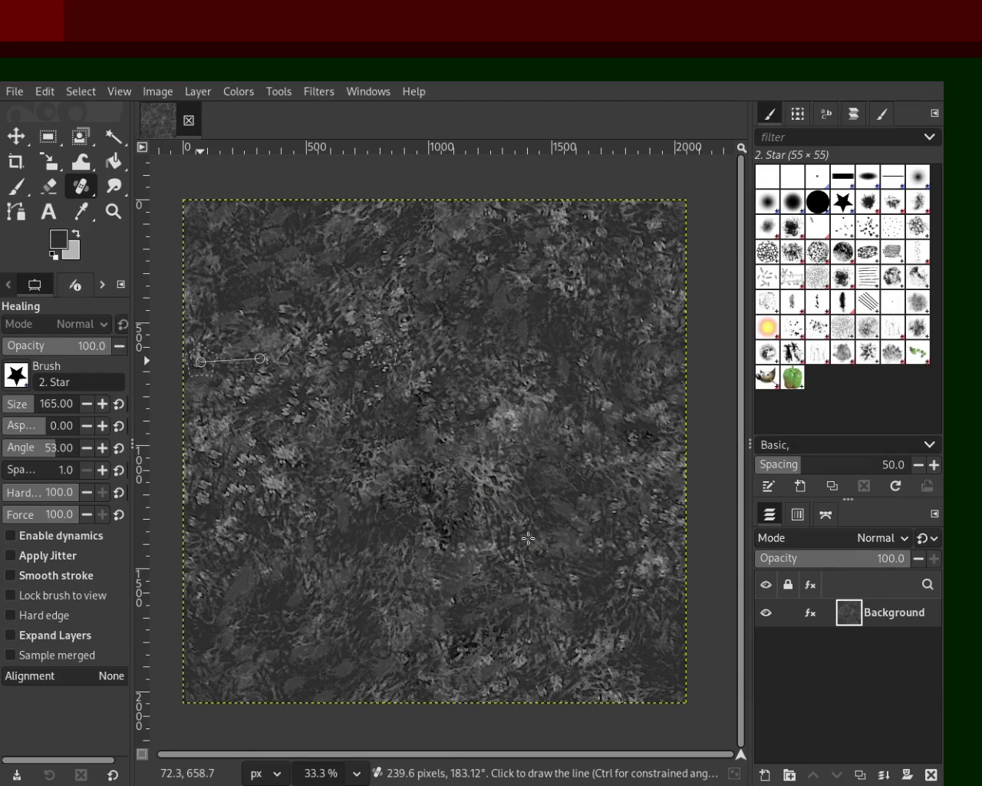
left_click(200, 362, "shift")
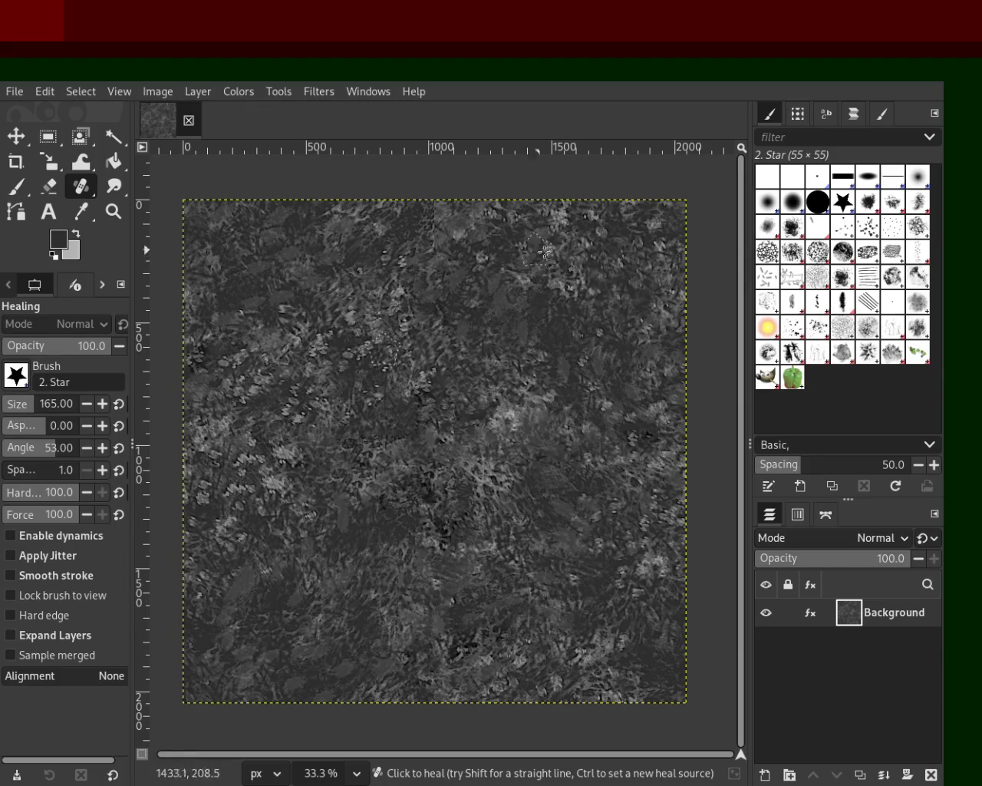
- Save the image as 7.xcf and wrap-shift the layer to inspect its seams
key("ctrl")
key("ctrl+s")
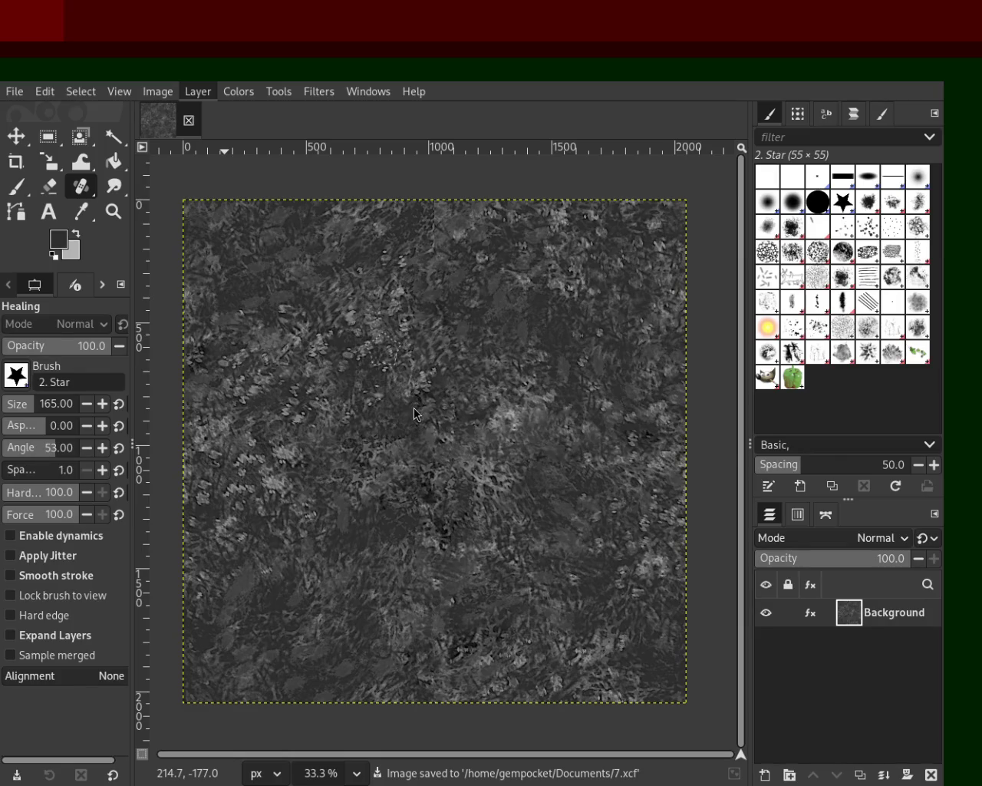
key("ctrl+shift+o")
left_click_drag(460, 382, 549, 232)
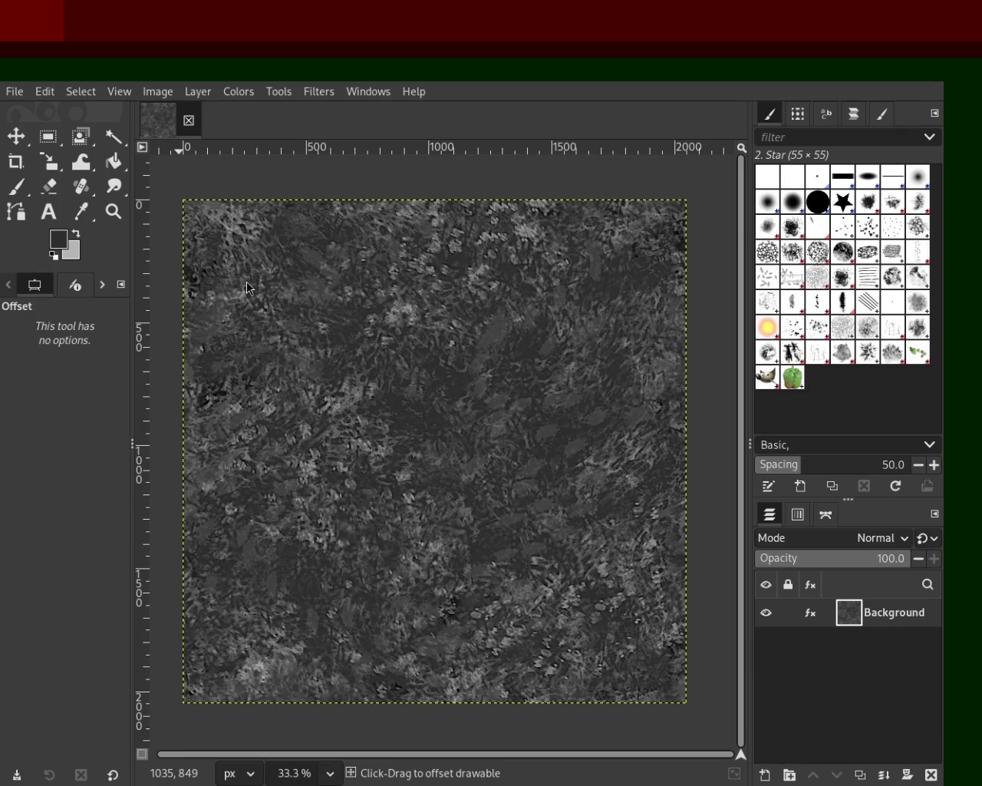
left_click_drag(246, 287, 257, 288)
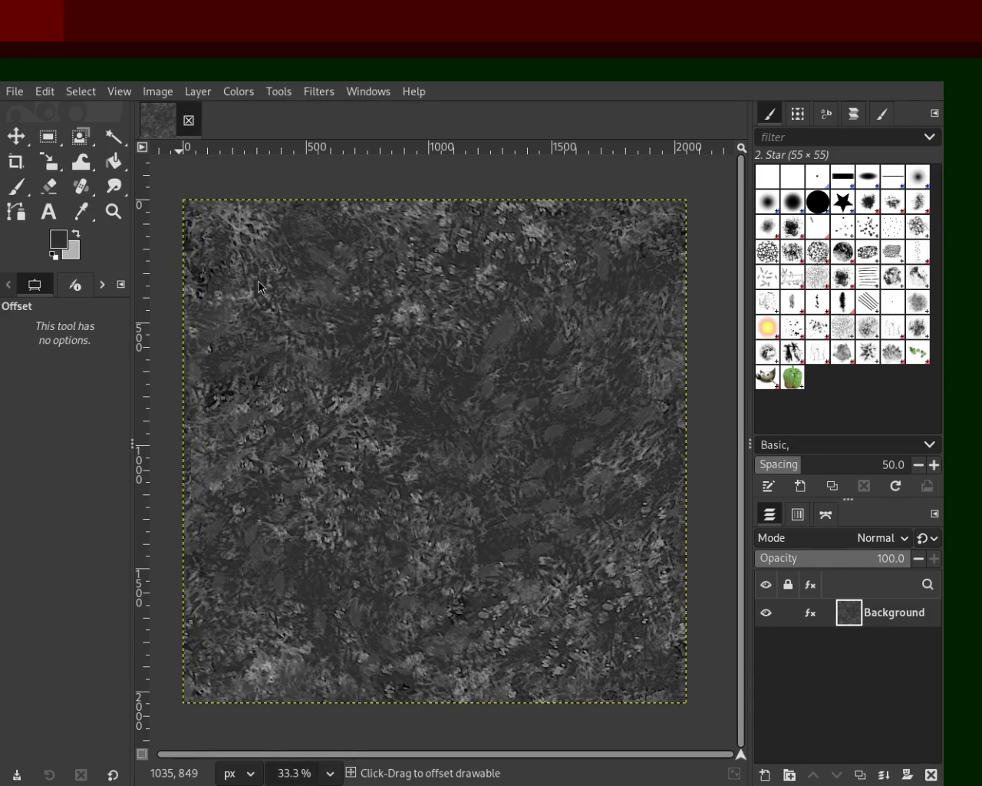
left_click_drag(257, 300, 255, 304)
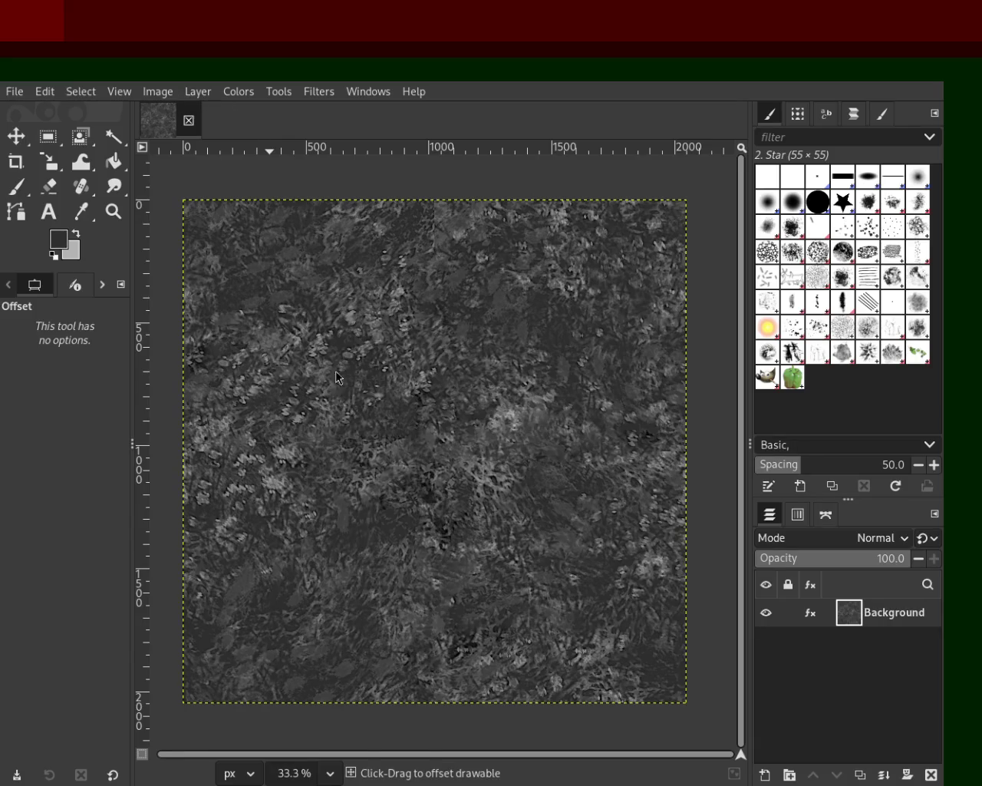
left_click_drag(421, 432, 317, 323)
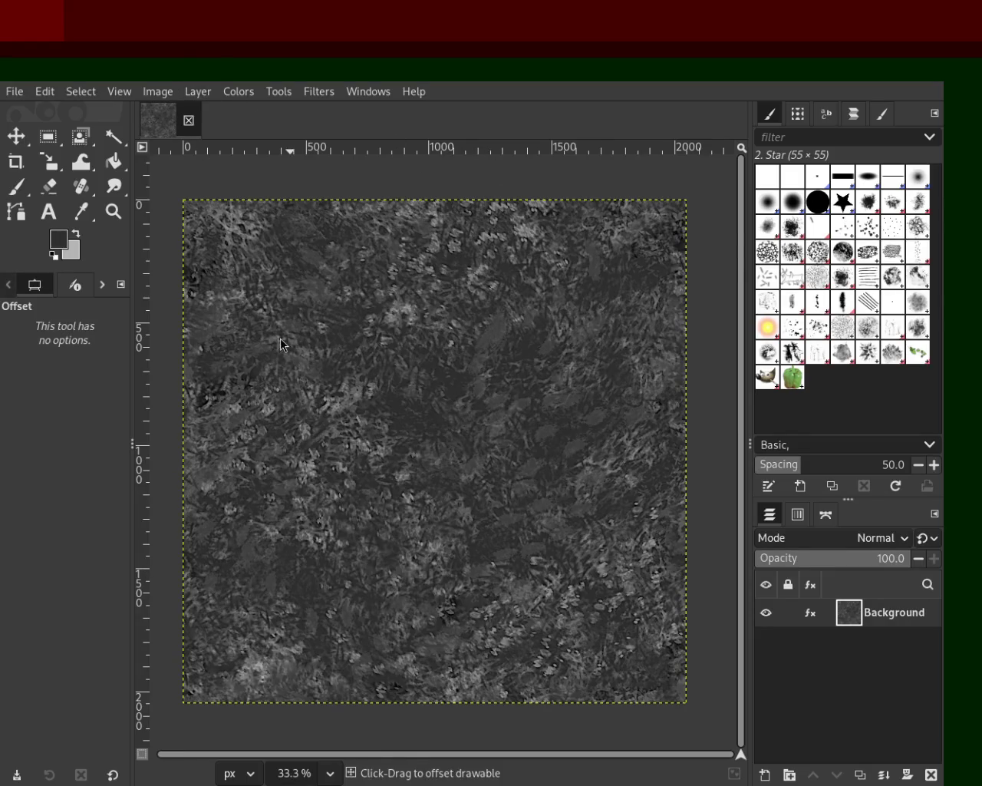
left_click_drag(294, 330, 403, 171)
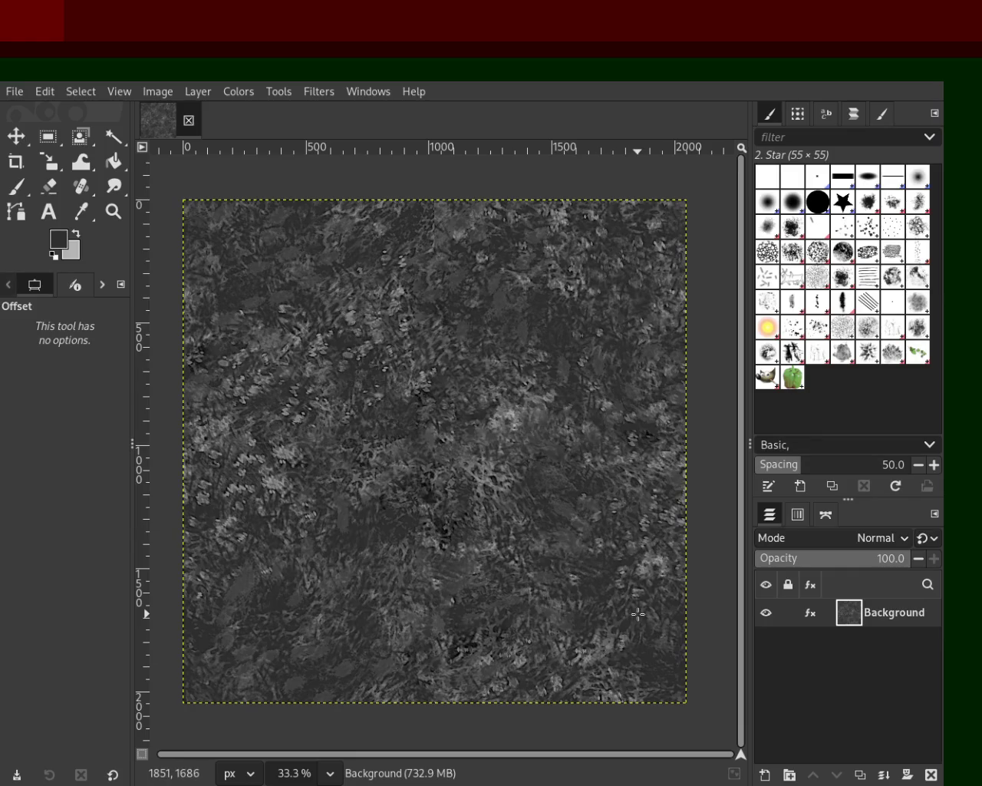
left_click(114, 211)
left_click(429, 480)
scroll(429, 479, "down", 3)
scroll(429, 479, "up", 2)
left_click(426, 485)
left_click(424, 487, "ctrl")
left_click(424, 488, "ctrl")
left_click(419, 486)
left_click(414, 484, "ctrl")
left_click(368, 457)
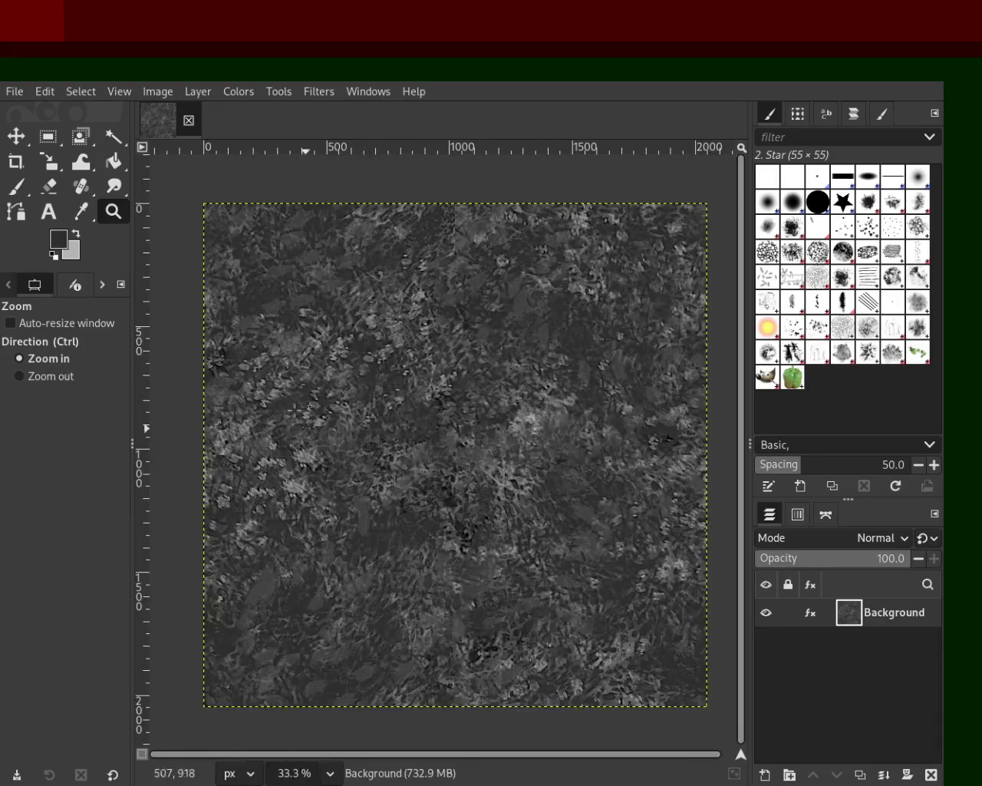
left_click(337, 441)
left_click(338, 442)
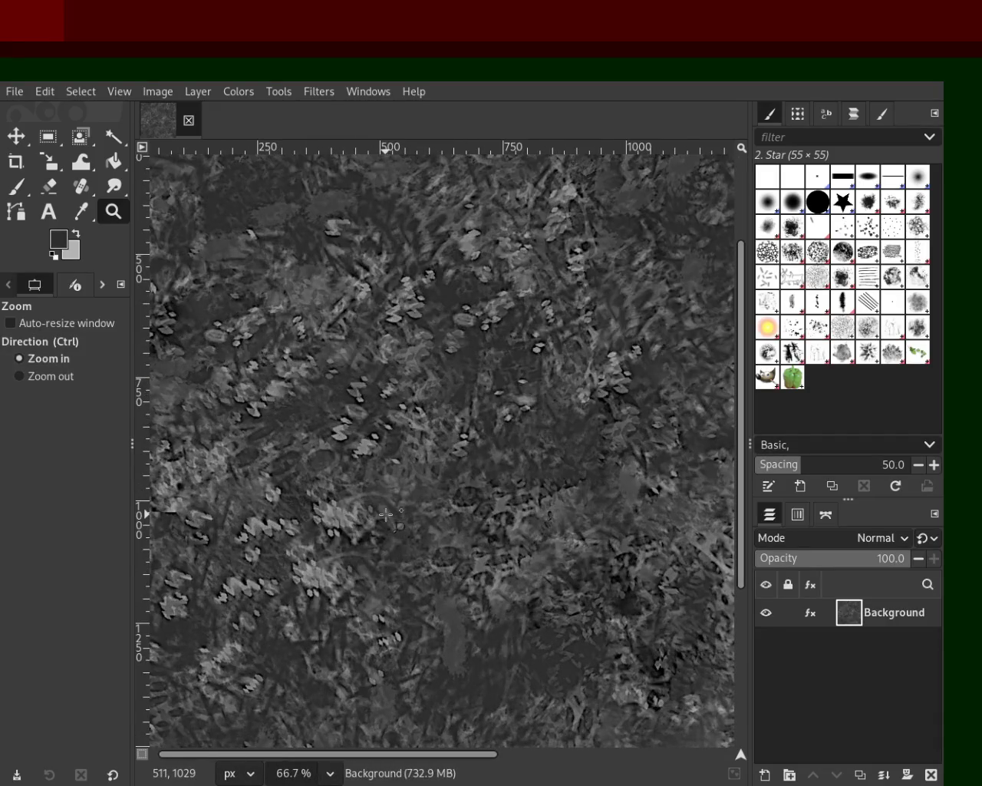
left_click(398, 568, "ctrl")
left_click(460, 567, "ctrl")
left_click(484, 568, "ctrl")
left_click(499, 566)
left_click(499, 566)
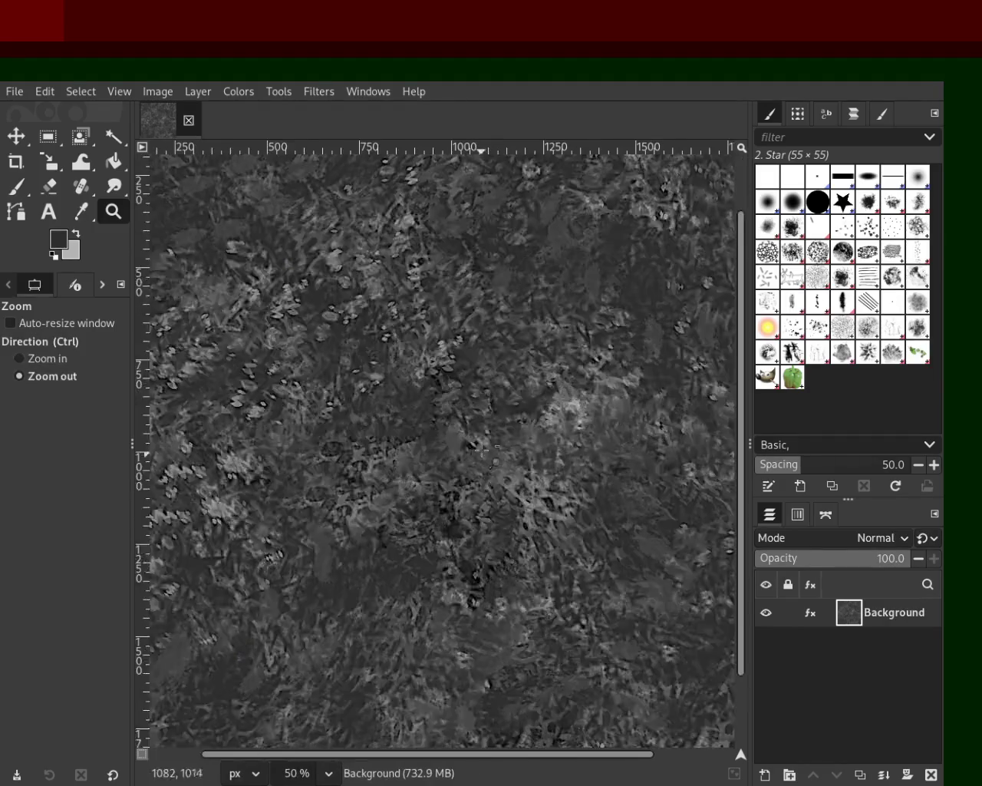
left_click(495, 561, "ctrl")
left_click(495, 561, "ctrl")
left_click(493, 558)
left_click(491, 554, "ctrl")
left_click(491, 554)
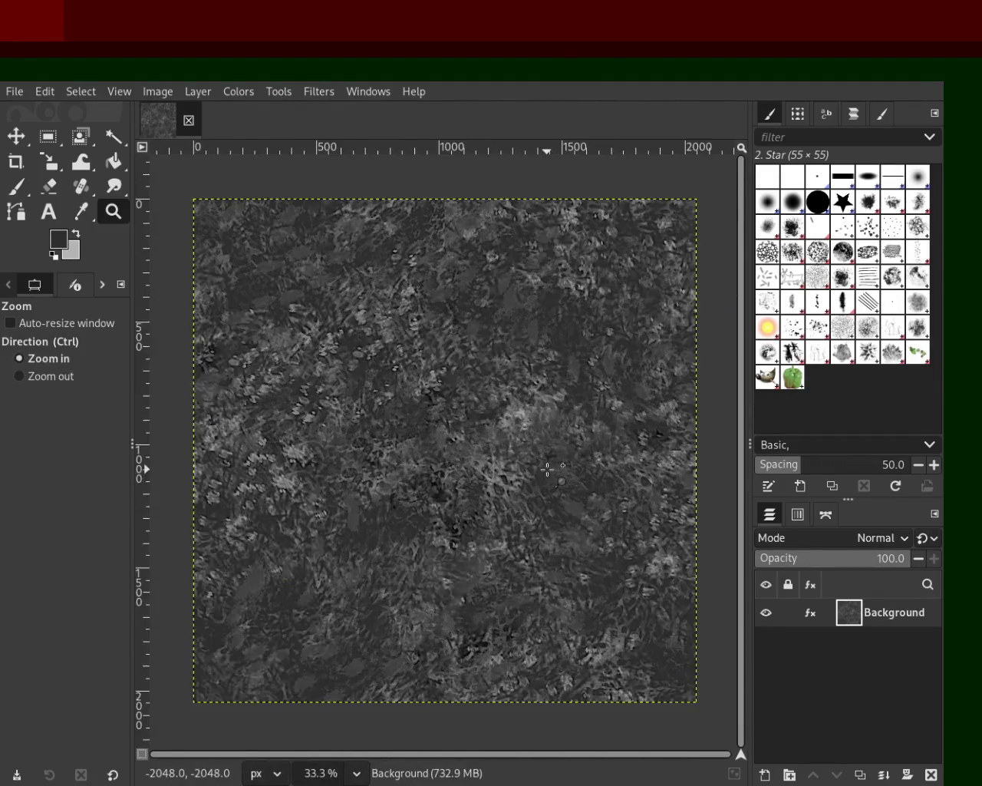
left_click(490, 475, "ctrl")
left_click(490, 430)
left_click(490, 415, "ctrl")
left_click(502, 480)
left_click(506, 476, "ctrl")
left_click(510, 476)
left_click(510, 476, "ctrl")
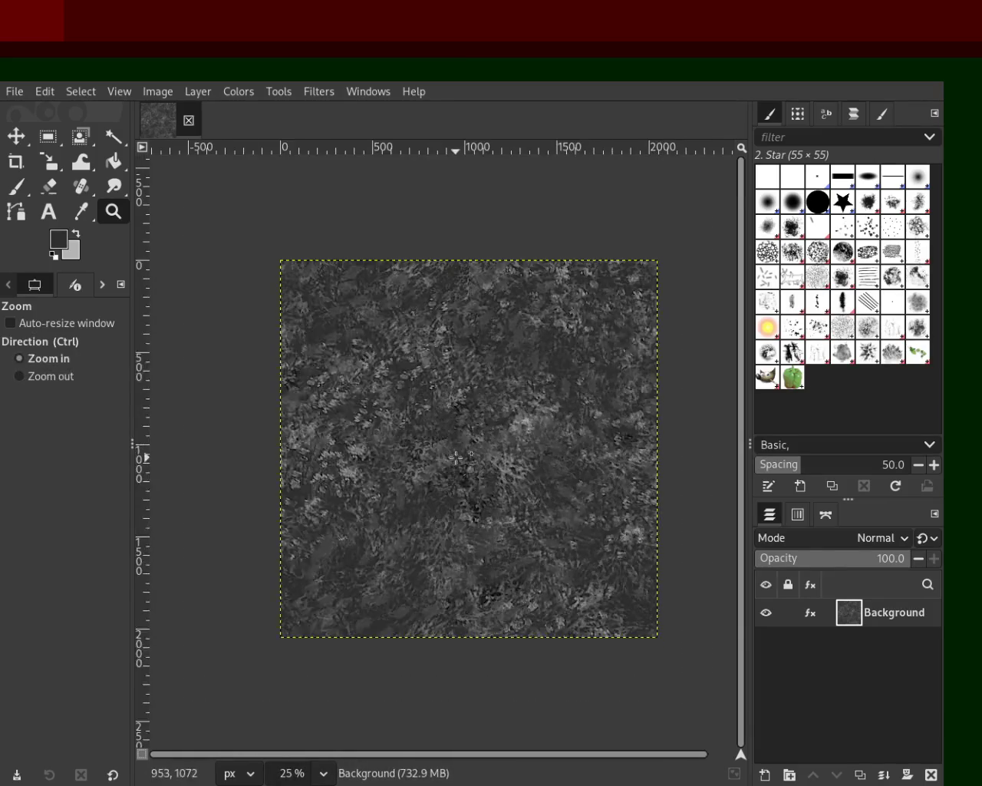
left_click(449, 455)
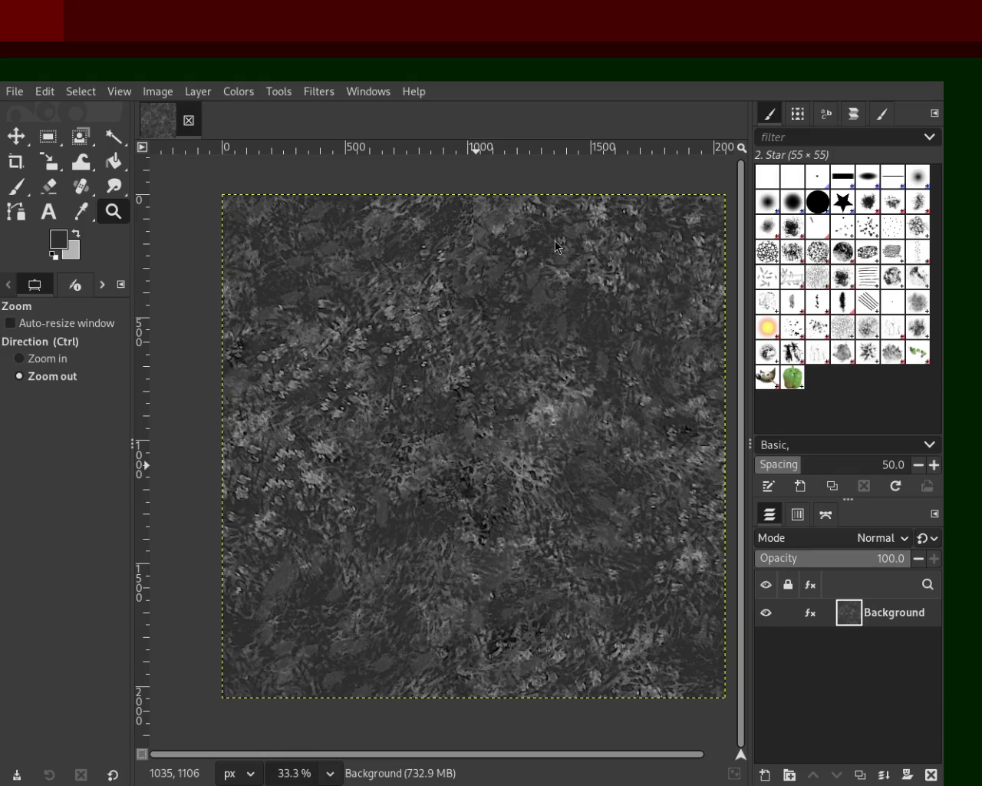
left_click(517, 393, "ctrl")
left_click(503, 390, "ctrl")
left_click(499, 385)
left_click(499, 386)
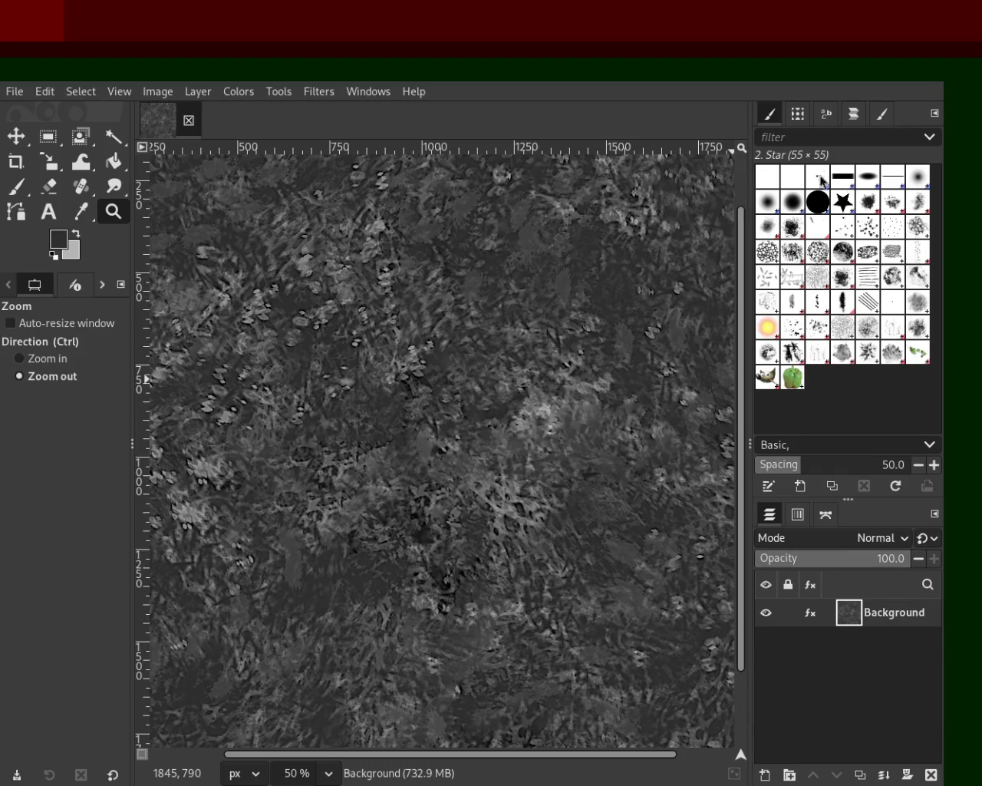
left_click(580, 331)
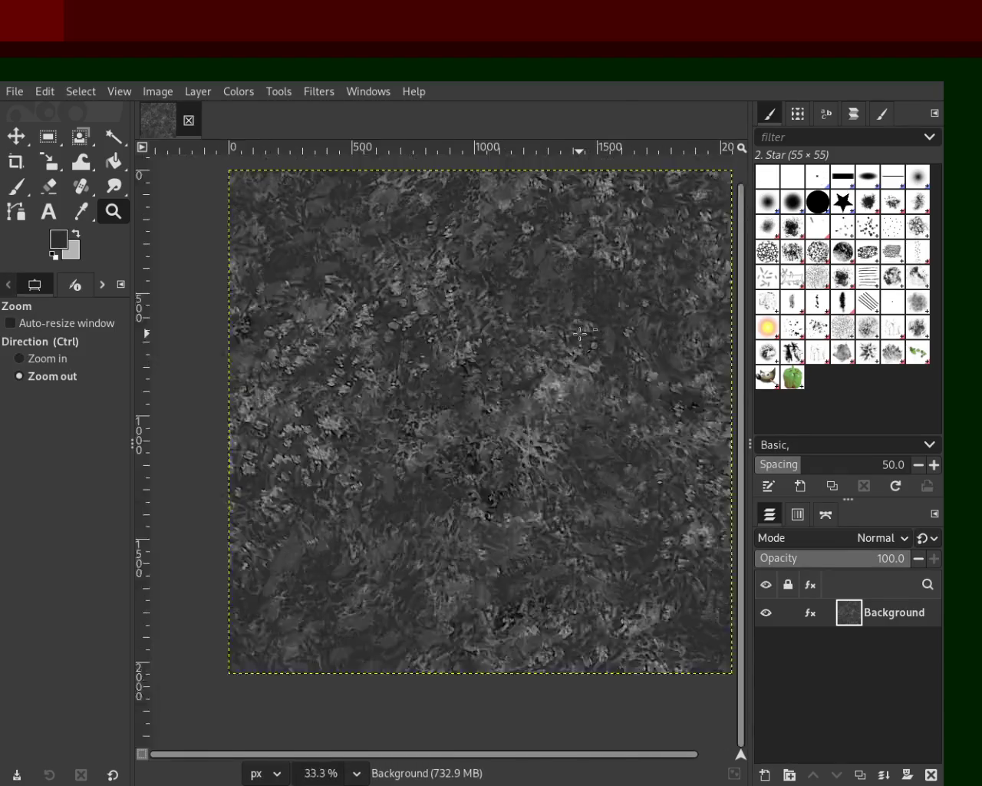
left_click(580, 331)
left_click(581, 332)
left_click(587, 337, "ctrl")
left_click(591, 345)
double_click(591, 344)
left_click(588, 415, "ctrl")
left_click(579, 410)
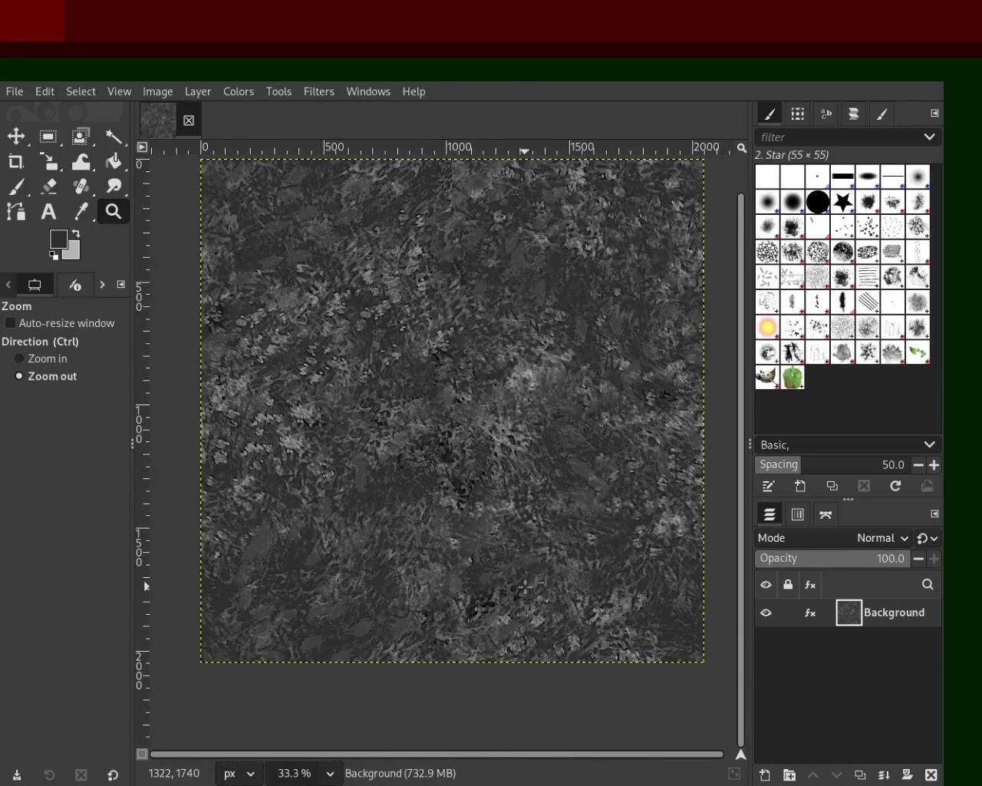
left_click(528, 584)
left_click(522, 507, "ctrl")
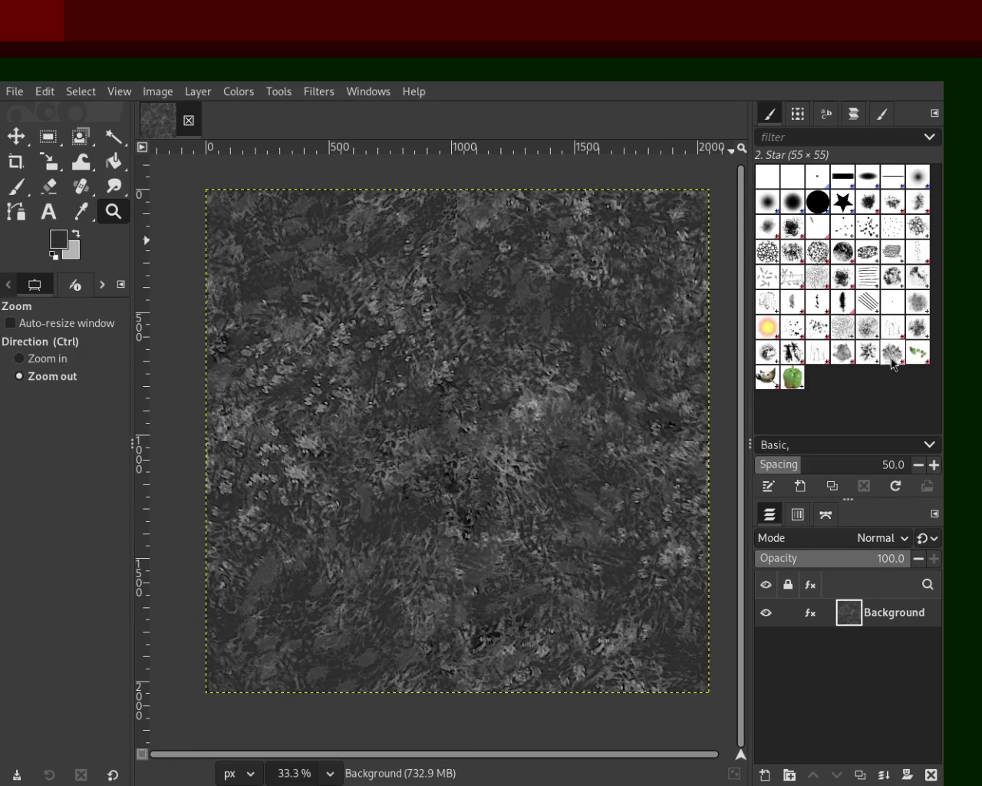
left_click(866, 358)
- Browse Texture Hose, Splats, Pencil, Confetti and Bristles brushes up to Acrylic 01
left_click(841, 358)
left_click(791, 357)
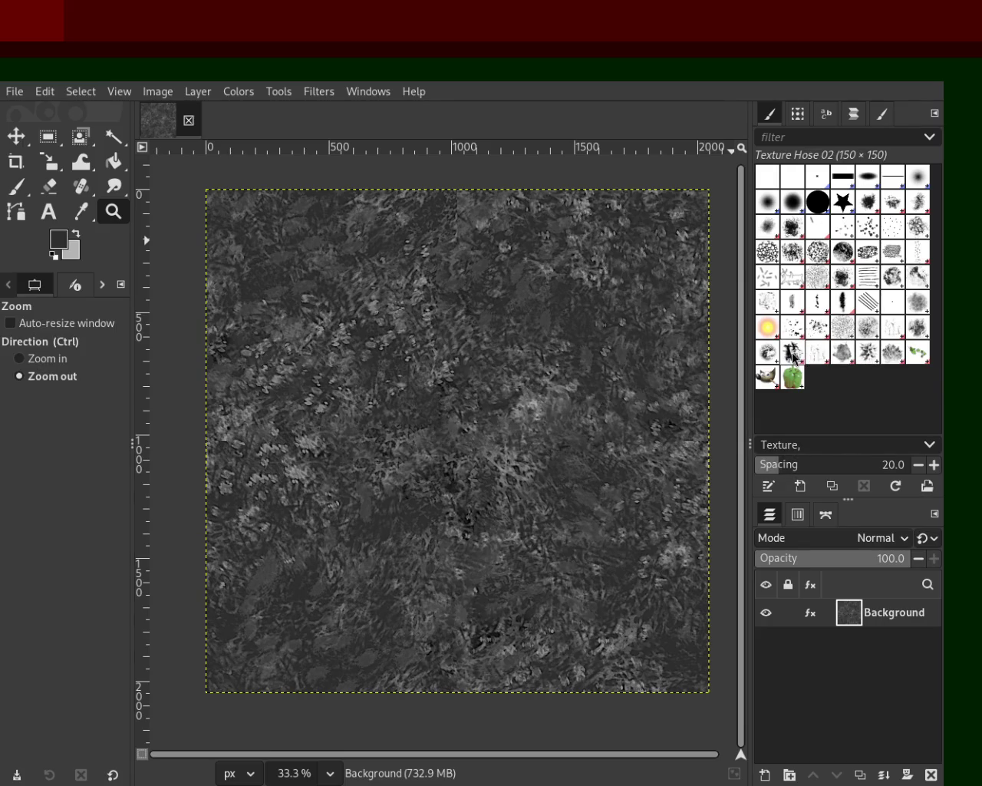
left_click(792, 349)
left_click(795, 332)
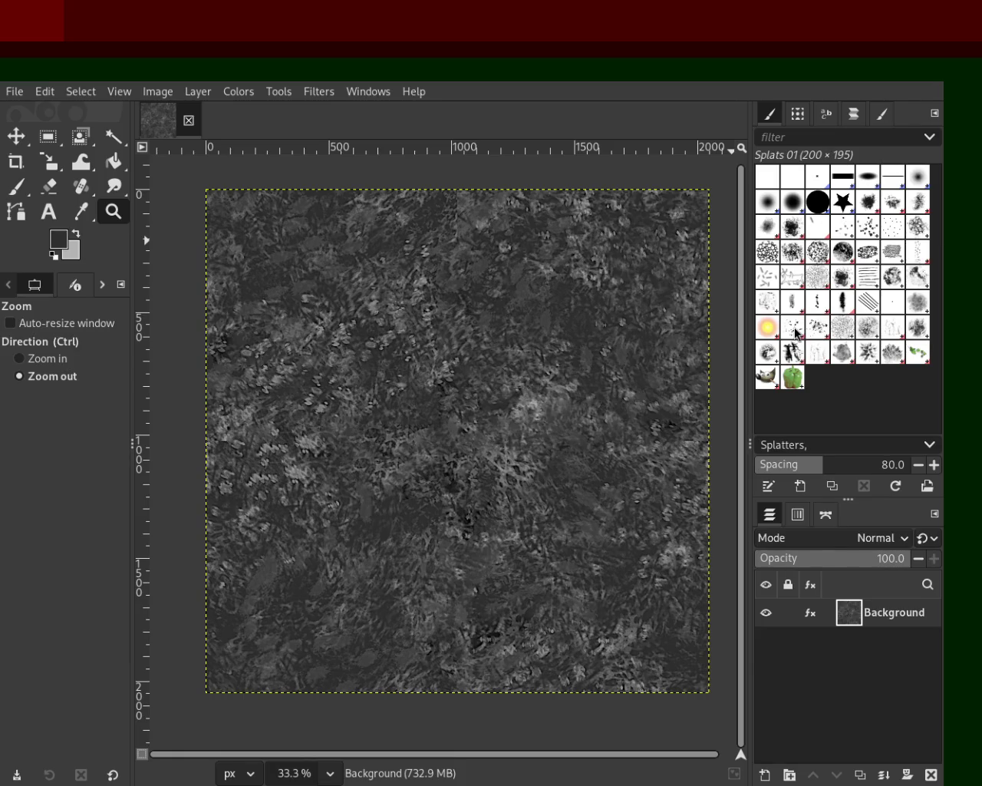
left_click(842, 302)
left_click(816, 301)
left_click(801, 305)
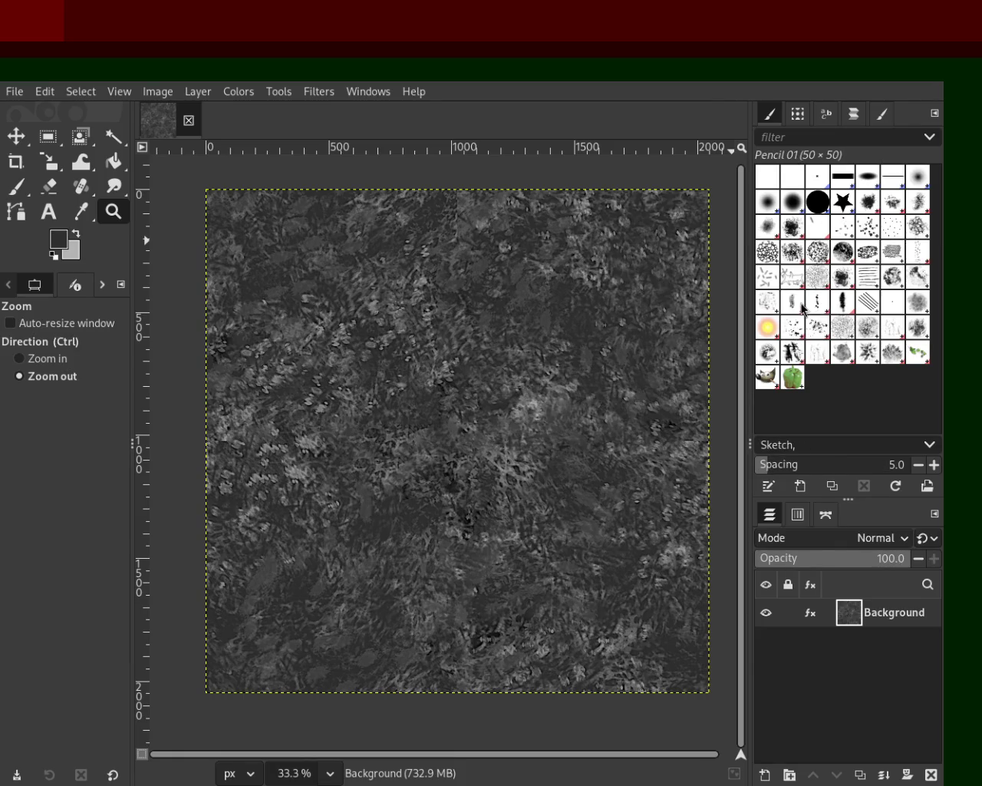
left_click(768, 278)
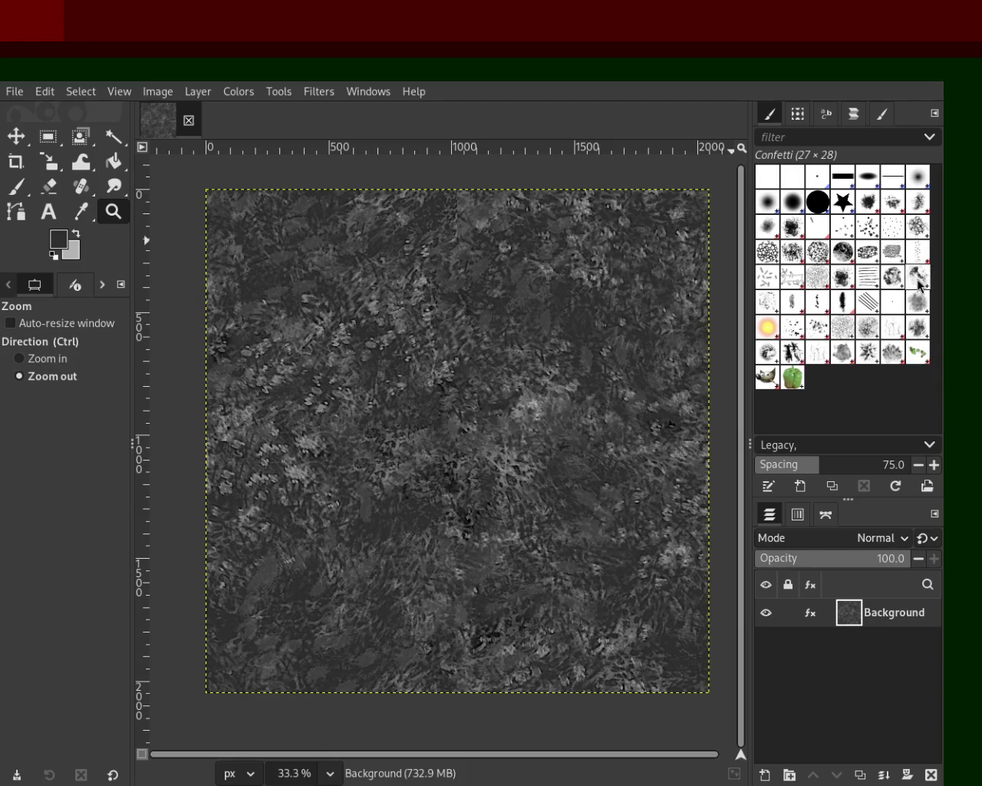
left_click(768, 256)
left_click(913, 234)
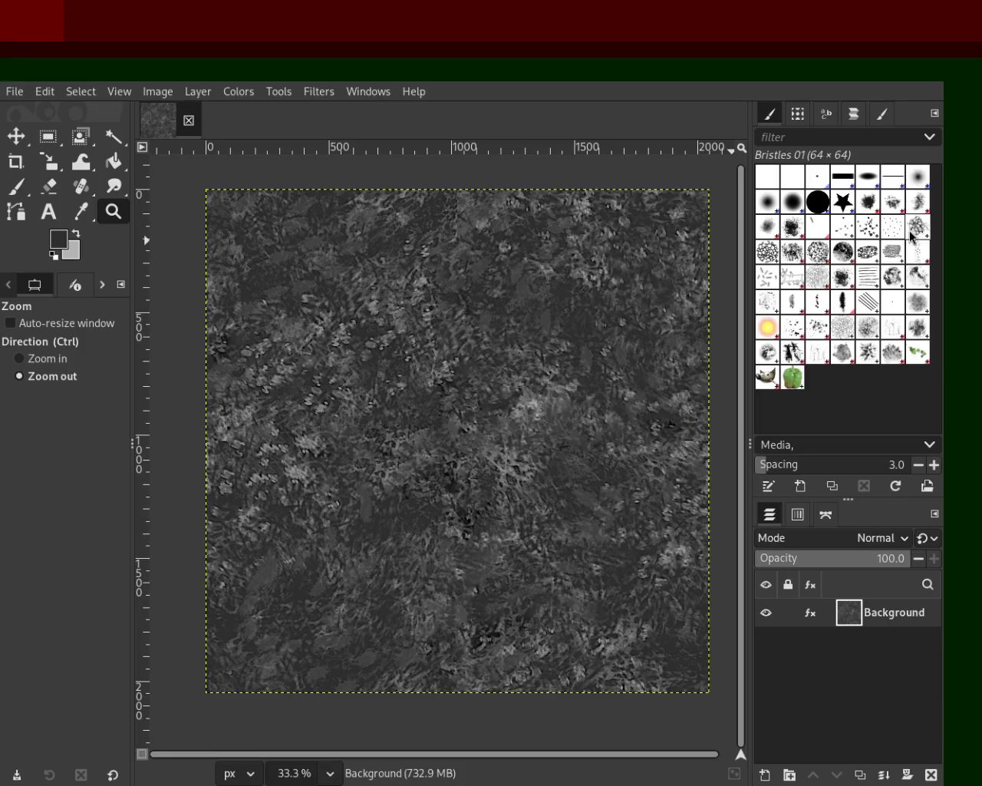
left_click(872, 207)
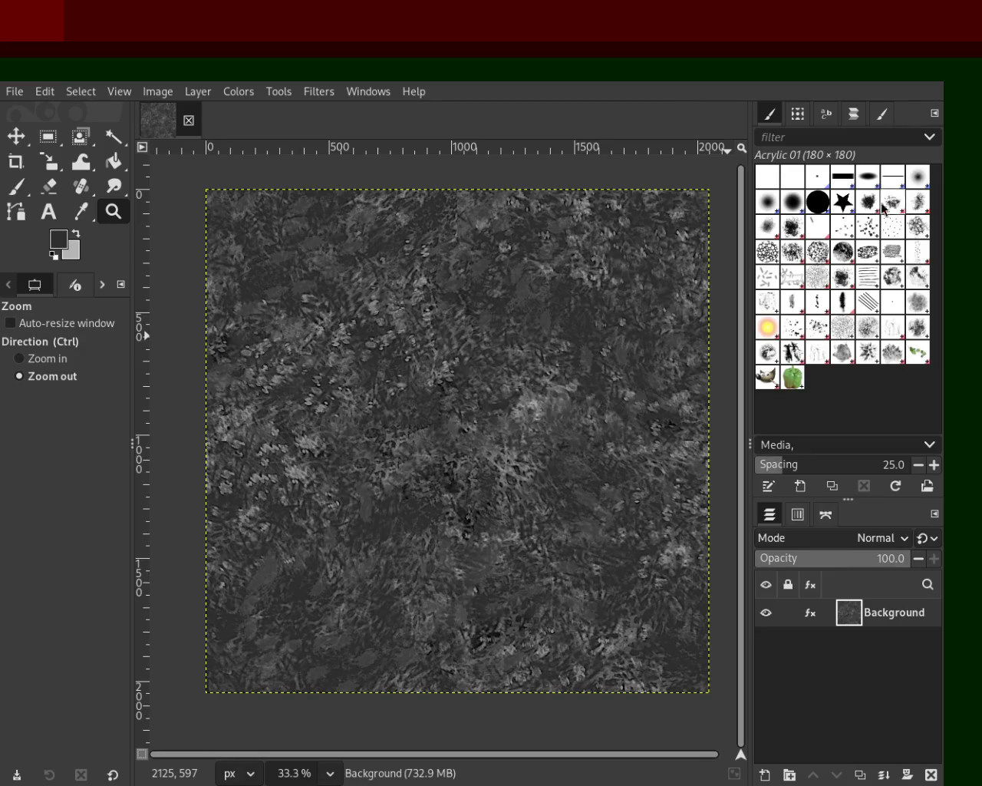
- Try Bristles 01, Cell 02, Confetti, Pencil 03, Splats, Texture Hose and Vegetation, then settle on Acrylic 01
left_click(851, 229)
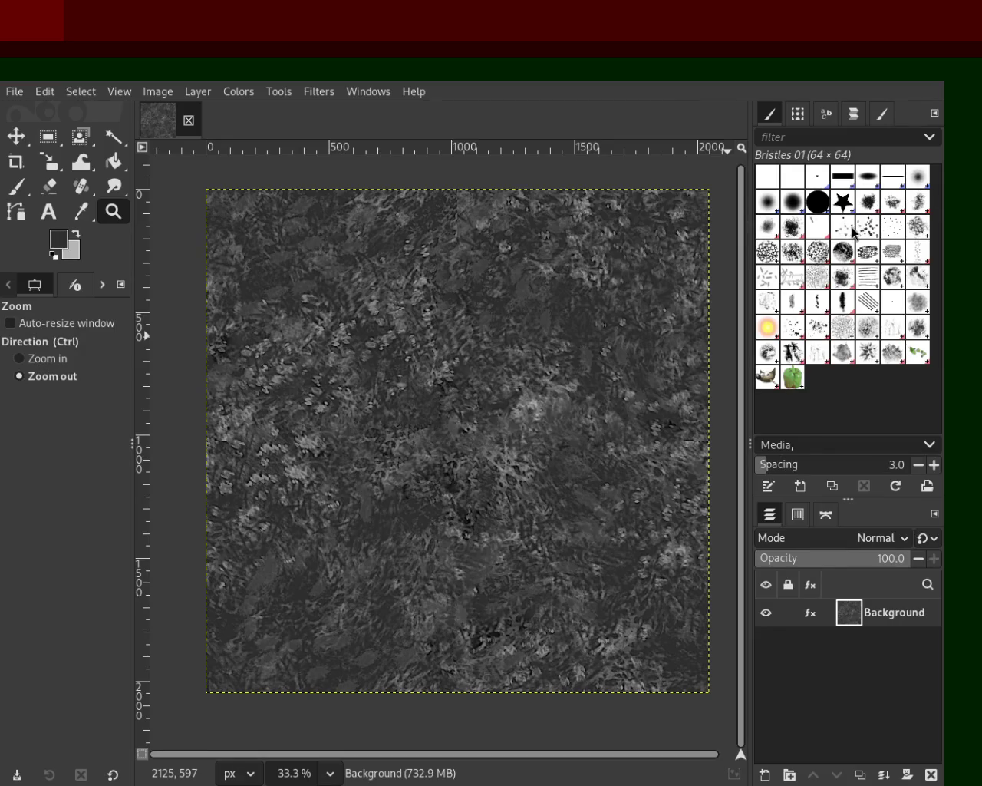
left_click(765, 257)
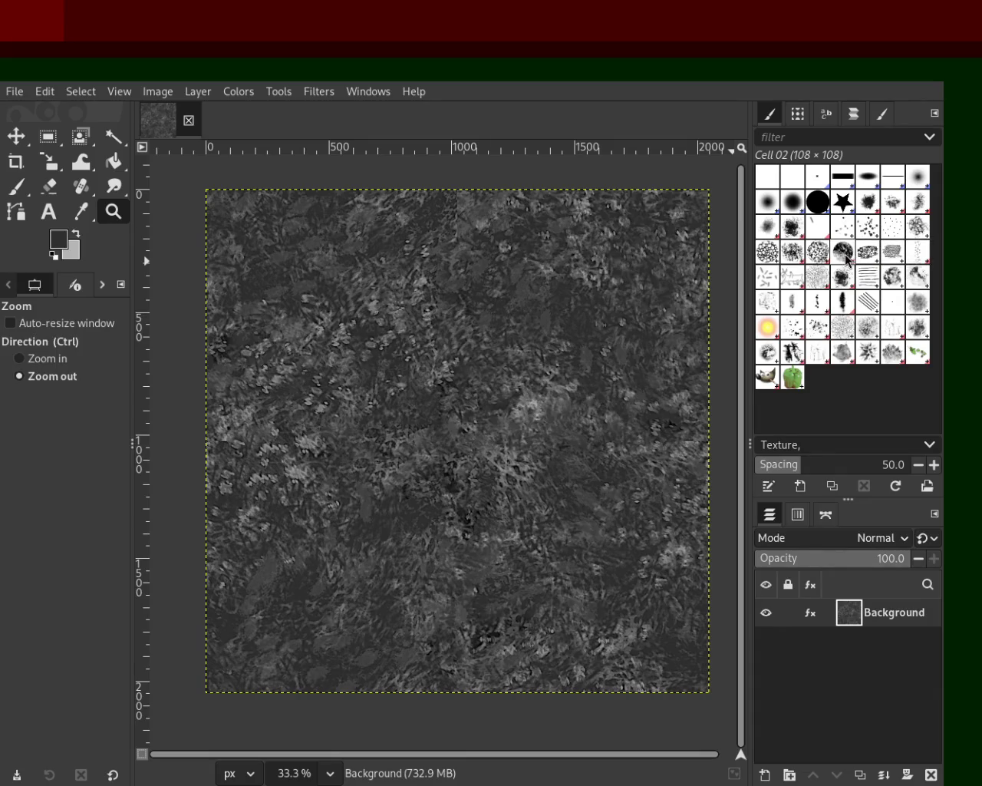
left_click(765, 279)
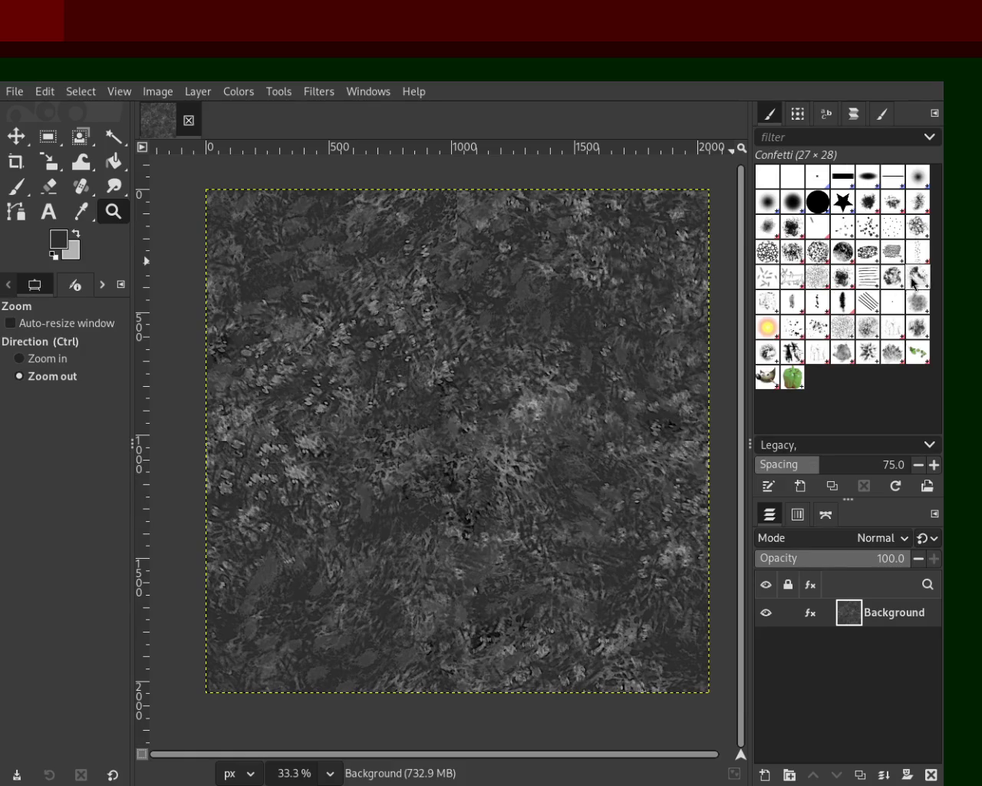
left_click(790, 304)
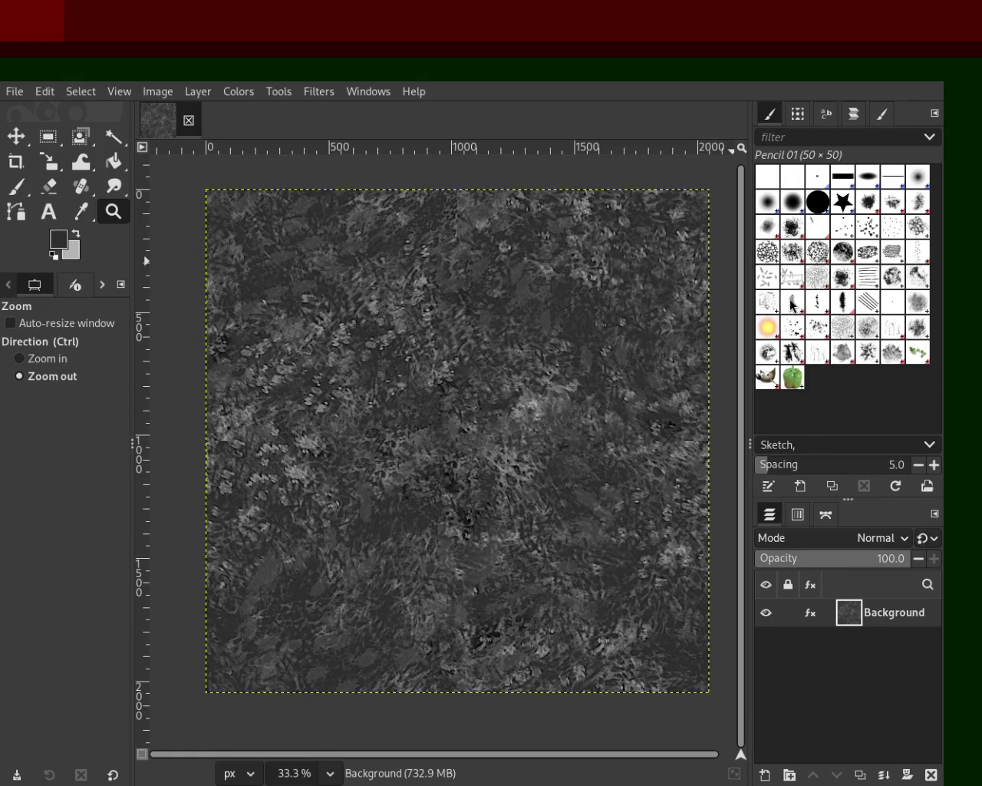
left_click(842, 307)
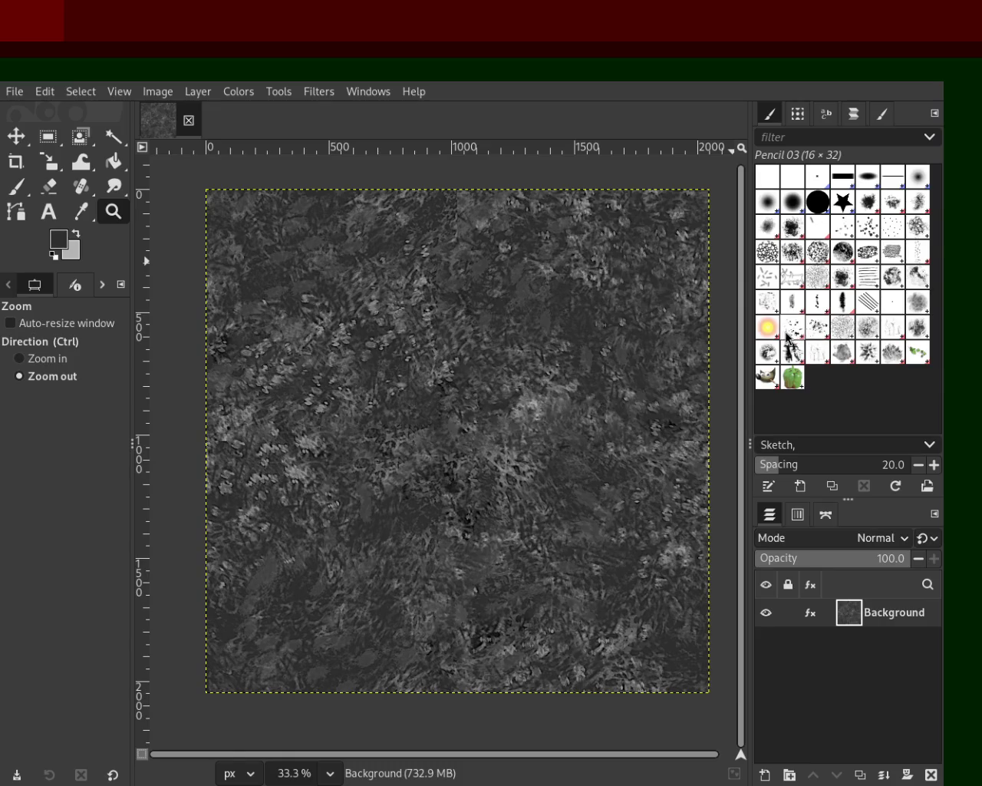
left_click(815, 331)
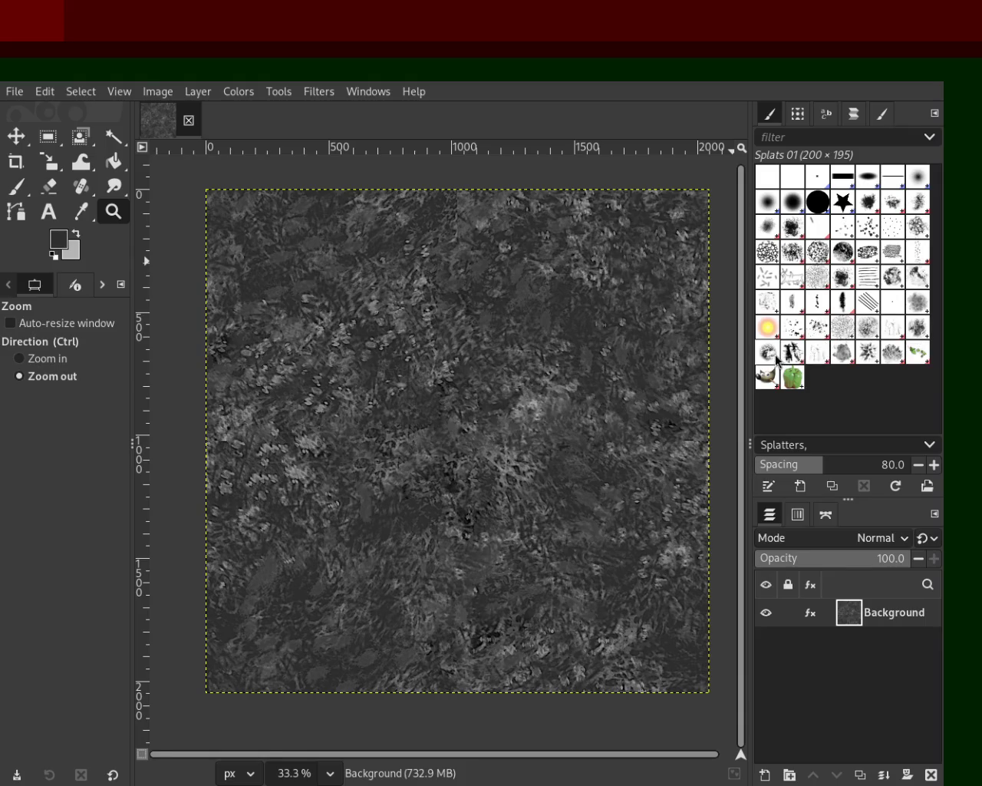
left_click(816, 353)
left_click(841, 354)
left_click(866, 356)
left_click(868, 355)
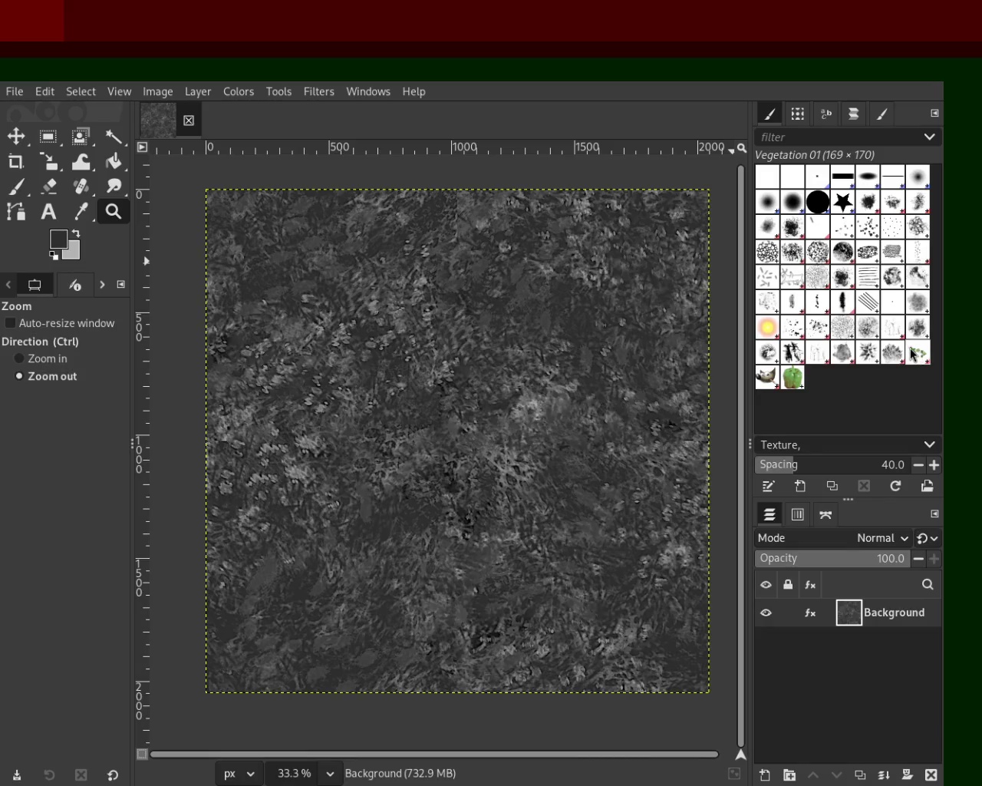
left_click(869, 200)
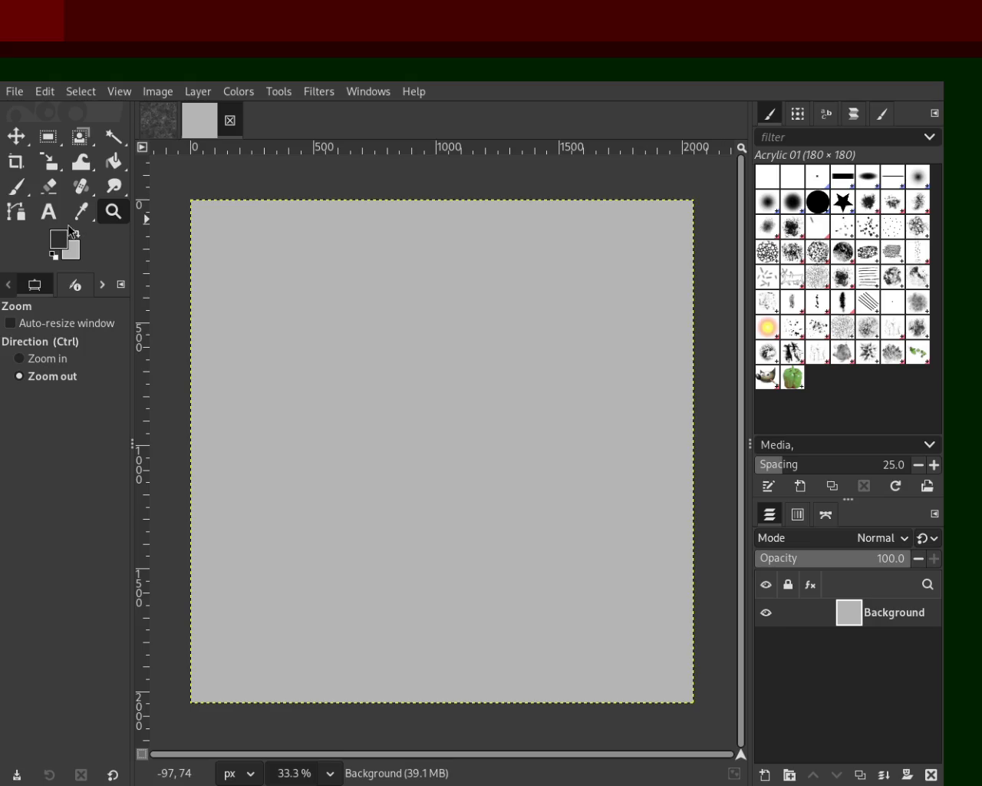
- Switch to the Paintbrush tool for painting the new canvas
left_click(28, 193)
- Paint trial dark and light grey Acrylic 01 dabs, then undo back to the blank canvas
mouse_move(385, 250)
left_mouse_down()
mouse_move(454, 544)
mouse_move(319, 561)
mouse_move(409, 359)
mouse_move(573, 463)
mouse_move(382, 449)
mouse_move(378, 547)
left_mouse_up()
left_click(381, 449, "ctrl")
key("ctrl+z")
key("ctrl+z")
key("ctrl+z")
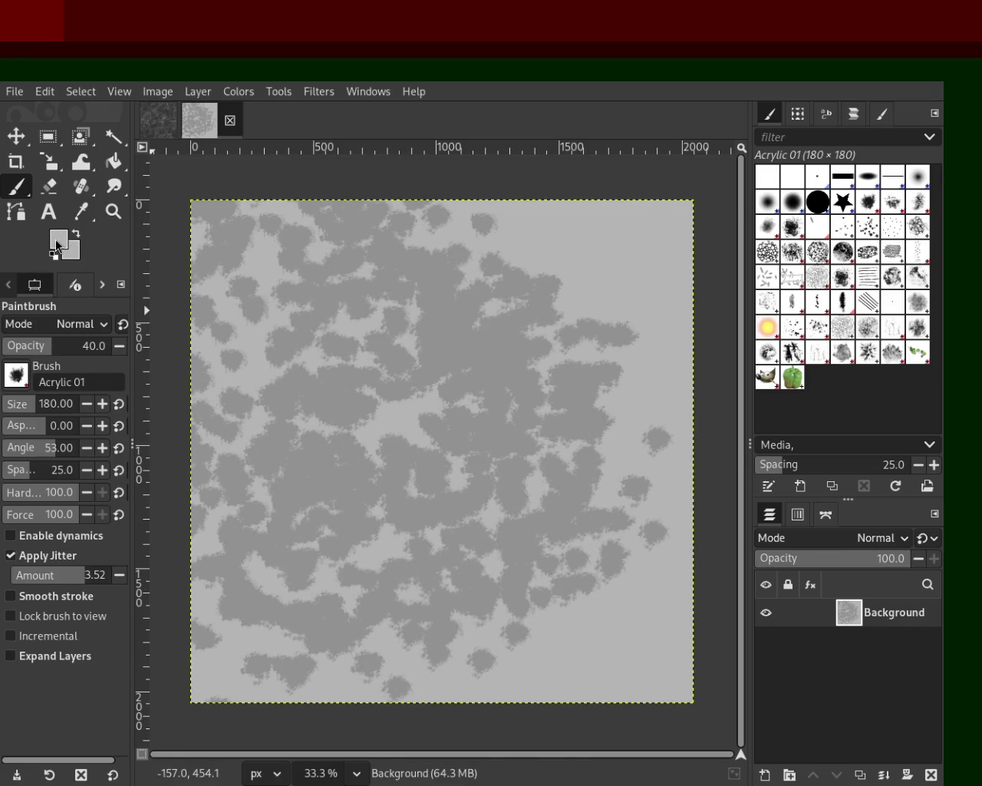
mouse_move(655, 298)
left_mouse_down()
mouse_move(334, 383)
mouse_move(330, 310)
mouse_move(383, 349)
mouse_move(357, 443)
left_mouse_up()
key("ctrl+z")
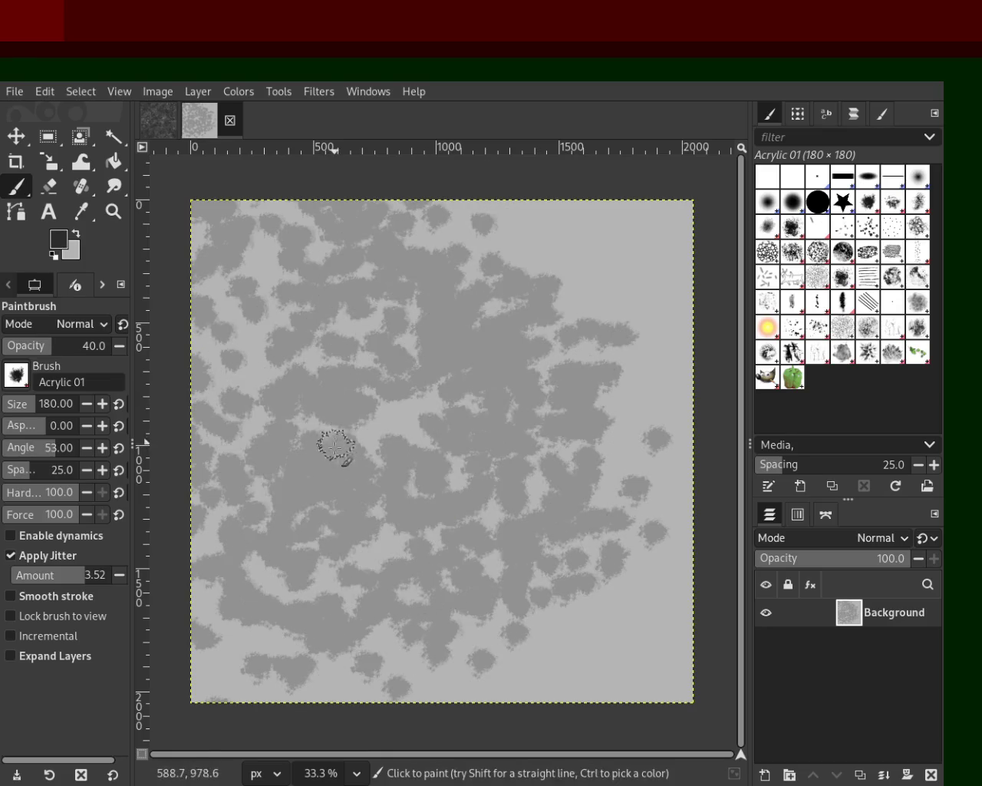
- Enable brush dynamics and test a swirl of dark and light dabs, then undo it
key("ctrl+z")
left_click(62, 536)
mouse_move(491, 460)
left_mouse_down()
mouse_move(464, 499)
mouse_move(230, 554)
mouse_move(649, 371)
left_mouse_up()
left_click(432, 377, "ctrl")
mouse_move(432, 377)
left_mouse_down()
mouse_move(482, 300)
mouse_move(281, 453)
left_mouse_up()
key("ctrl+z")
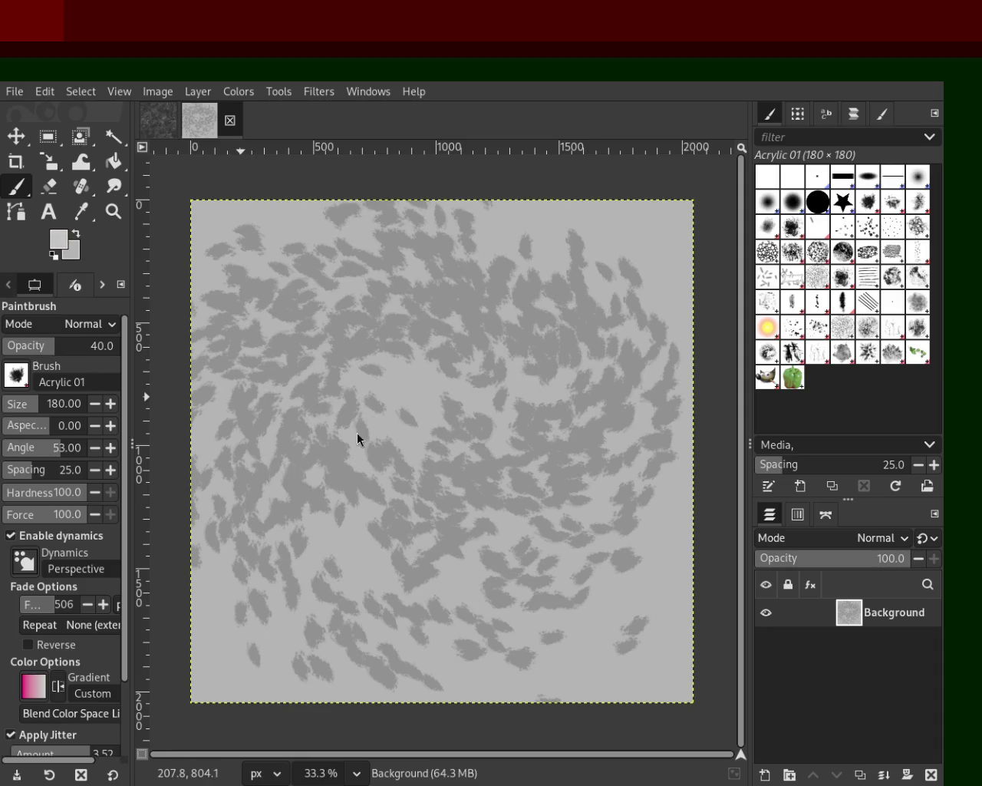
key("ctrl+z")
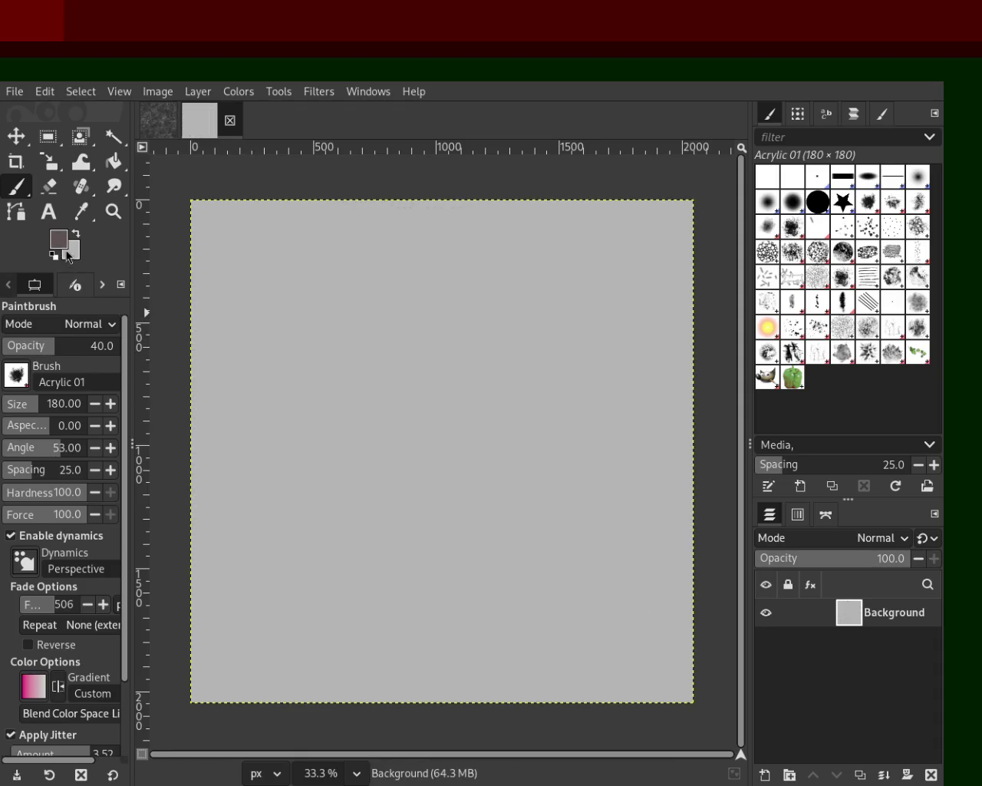
- Cover the canvas with sweeping light and dark grey Acrylic 01 dabs, filling the gaps
mouse_move(641, 310)
left_mouse_down()
mouse_move(402, 629)
mouse_move(314, 603)
mouse_move(519, 340)
mouse_move(293, 317)
left_mouse_up()
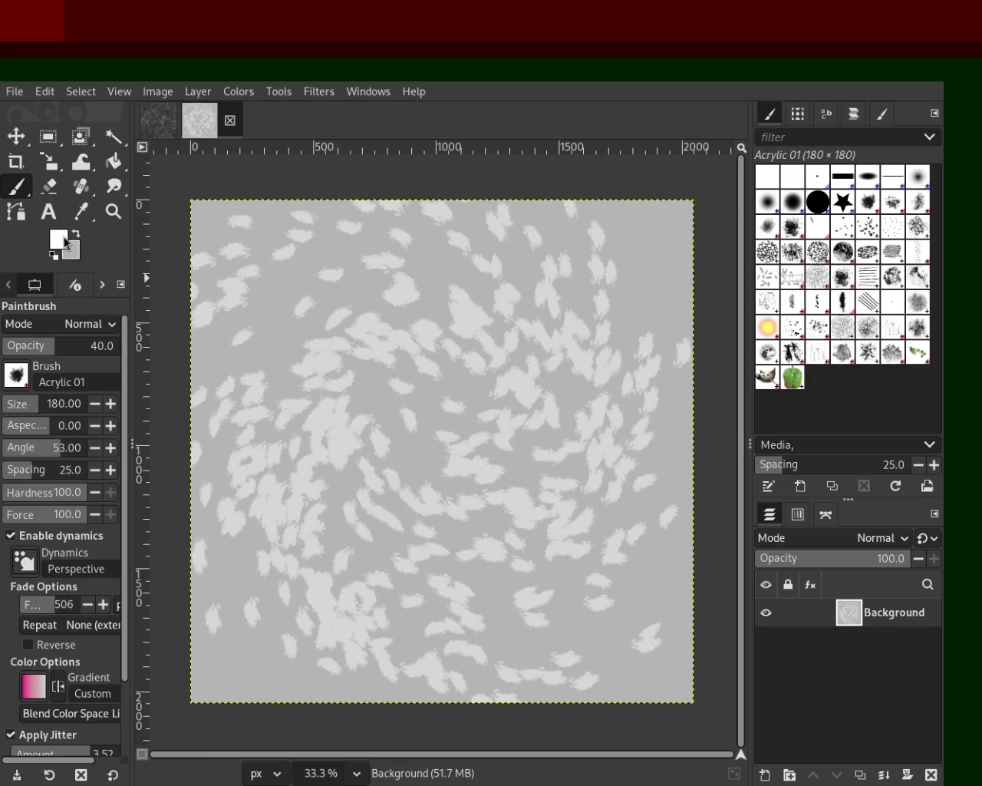
mouse_move(658, 309)
left_mouse_down()
mouse_move(383, 686)
mouse_move(362, 340)
mouse_move(547, 292)
mouse_move(529, 476)
mouse_move(653, 219)
mouse_move(176, 500)
left_mouse_up()
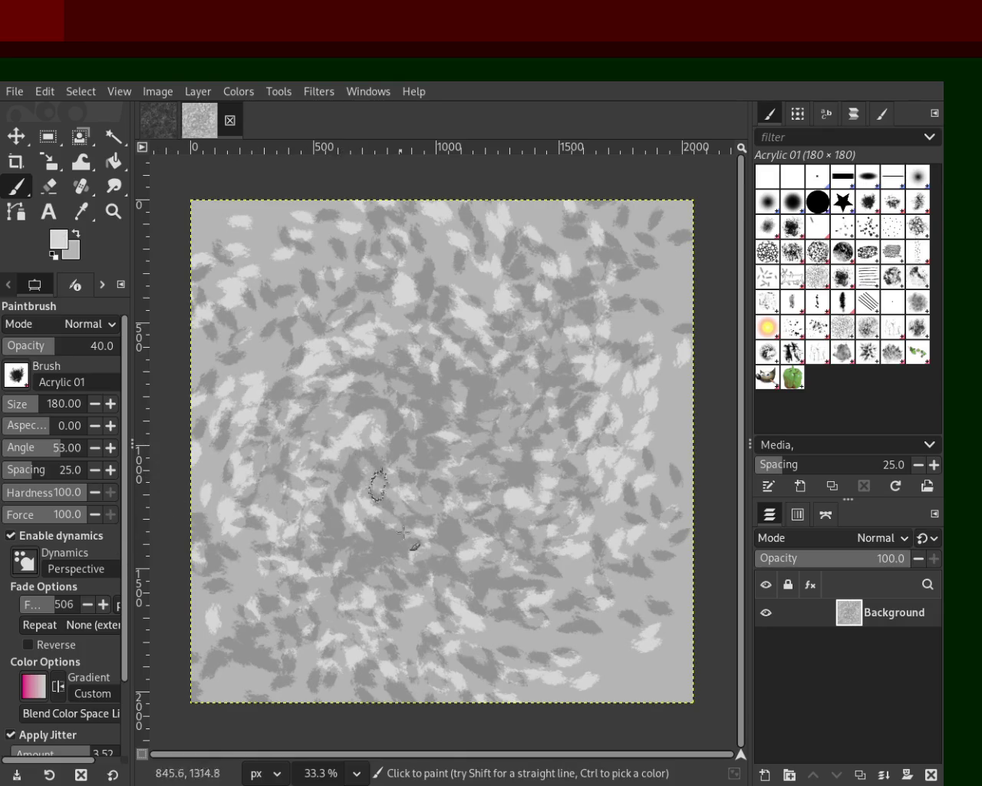
left_click(225, 312, "ctrl")
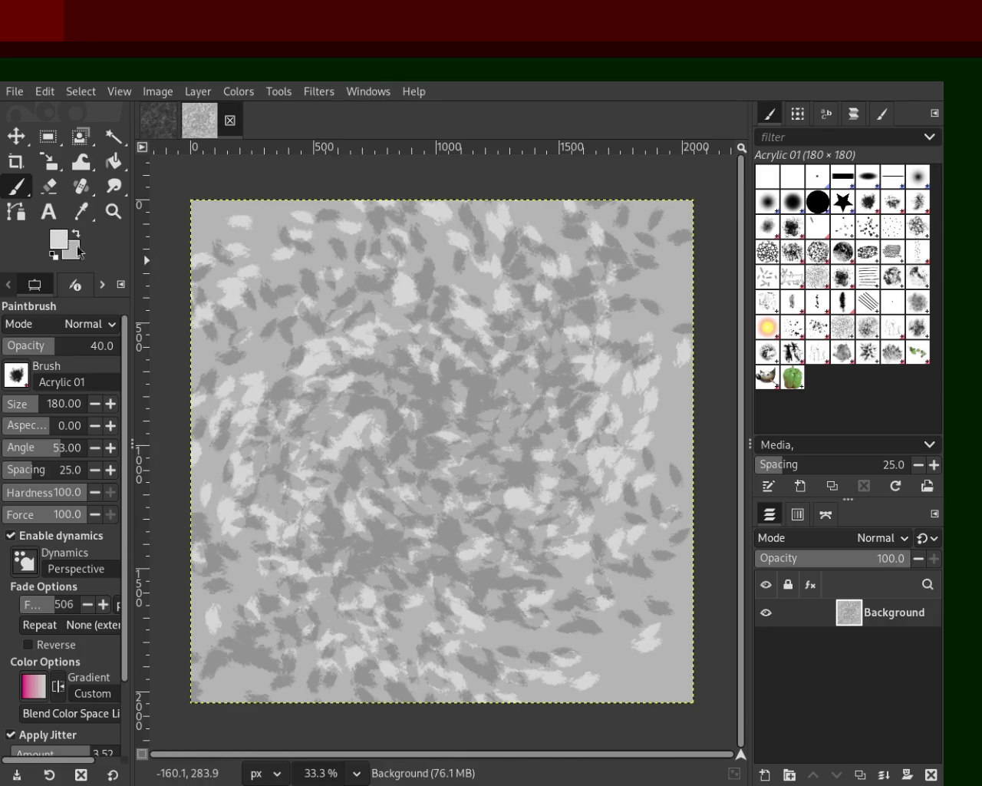
mouse_move(622, 296)
left_mouse_down()
mouse_move(617, 385)
mouse_move(373, 286)
mouse_move(427, 310)
mouse_move(544, 568)
mouse_move(314, 330)
mouse_move(683, 414)
mouse_move(715, 448)
mouse_move(174, 264)
mouse_move(87, 211)
mouse_move(628, 479)
mouse_move(366, 596)
mouse_move(46, 297)
mouse_move(698, 391)
mouse_move(289, 291)
left_mouse_up()
left_click(599, 476, "ctrl")
mouse_move(473, 471)
left_mouse_down()
mouse_move(294, 377)
mouse_move(249, 342)
mouse_move(717, 477)
left_mouse_up()
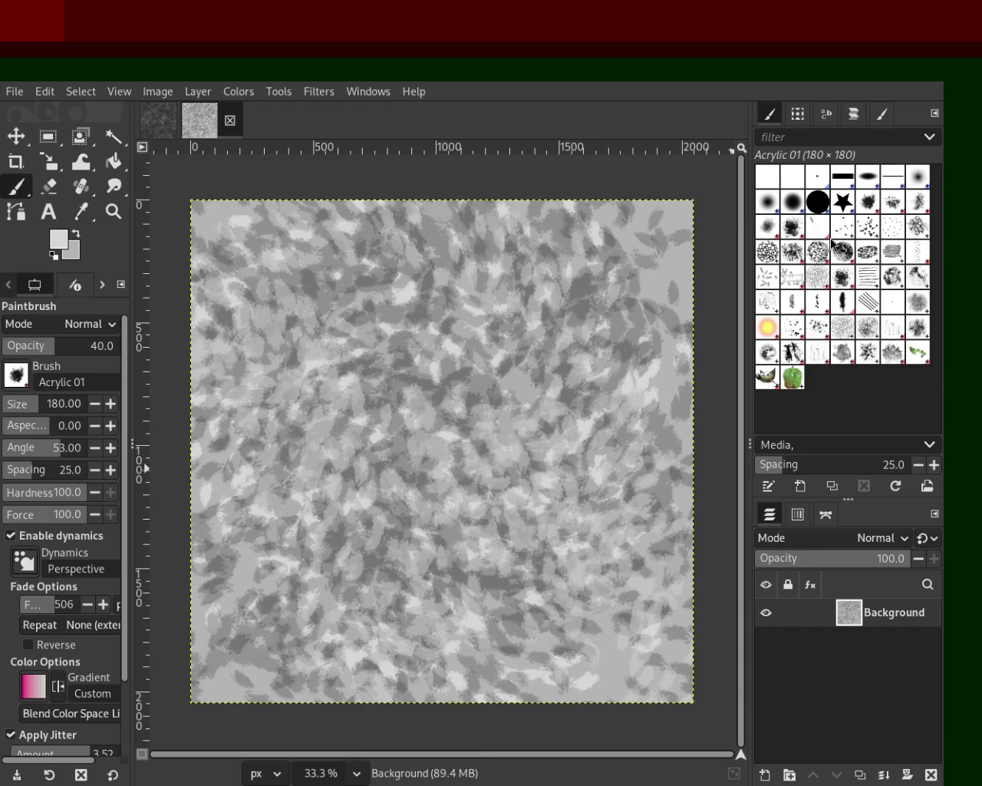
left_click(787, 256)
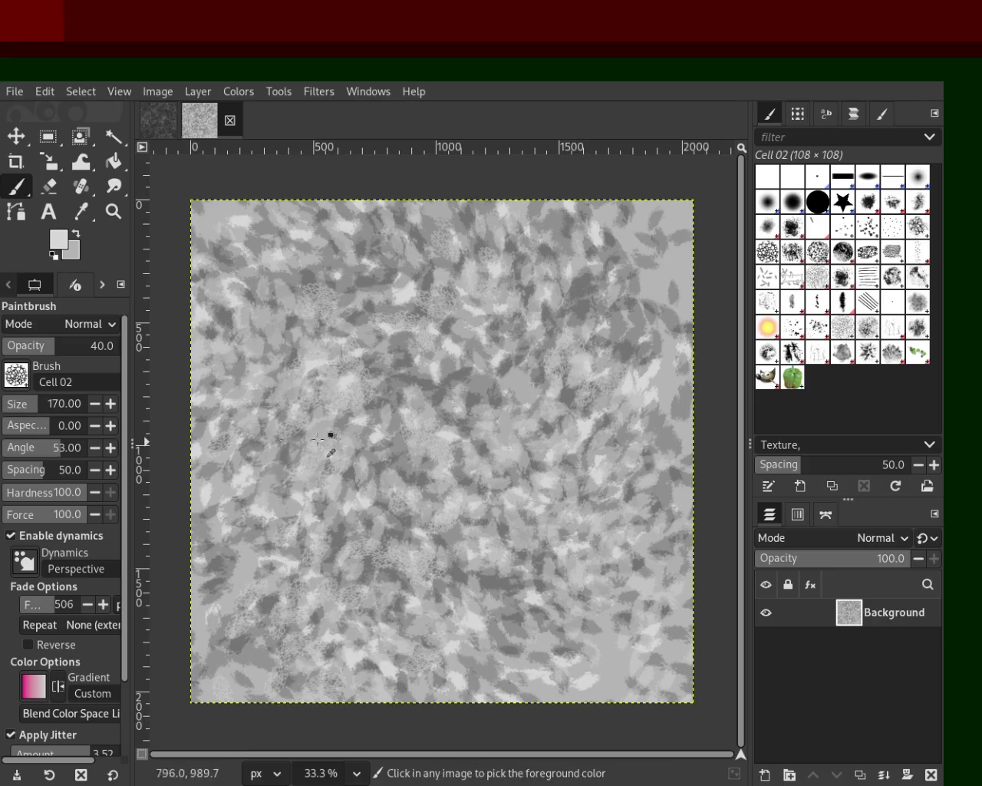
- Set the Cell 02 brush to size 418, test opacities, and settle on 61
left_click_drag(33, 403, 58, 403)
mouse_move(206, 392)
left_mouse_down()
mouse_move(353, 242)
mouse_move(355, 227)
mouse_move(500, 241)
mouse_move(702, 701)
left_mouse_up()
key("ctrl+z")
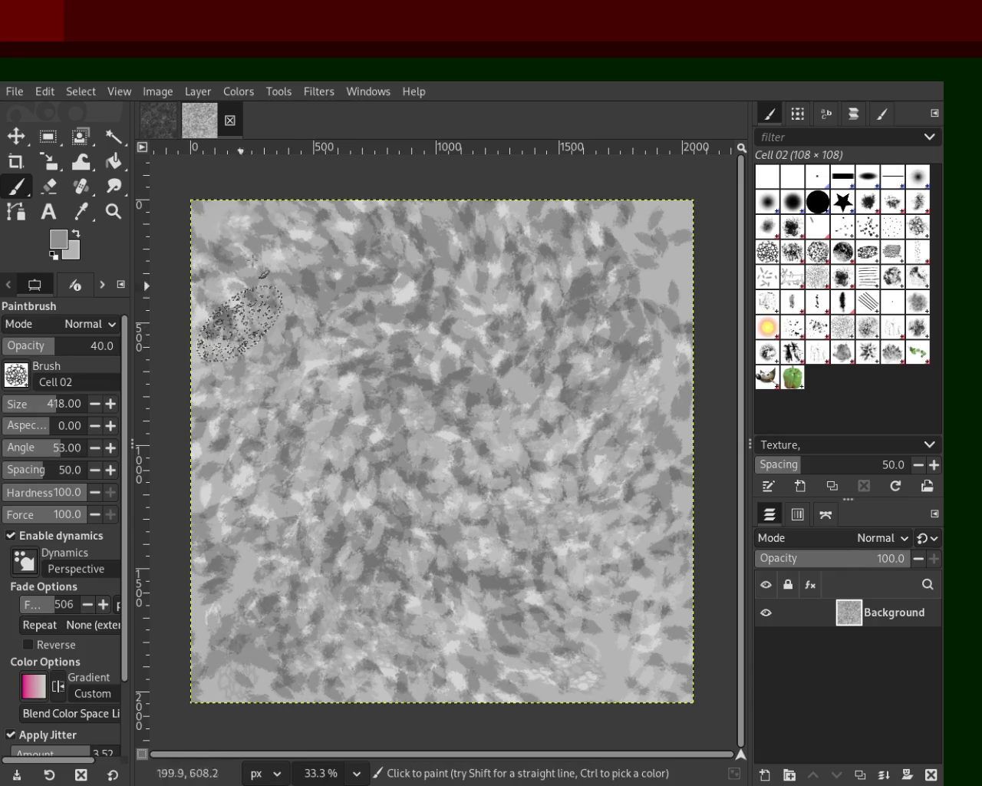
left_click_drag(52, 350, 119, 345)
mouse_move(430, 368)
left_mouse_down()
mouse_move(345, 649)
mouse_move(323, 643)
mouse_move(589, 485)
left_mouse_up()
key("ctrl+z")
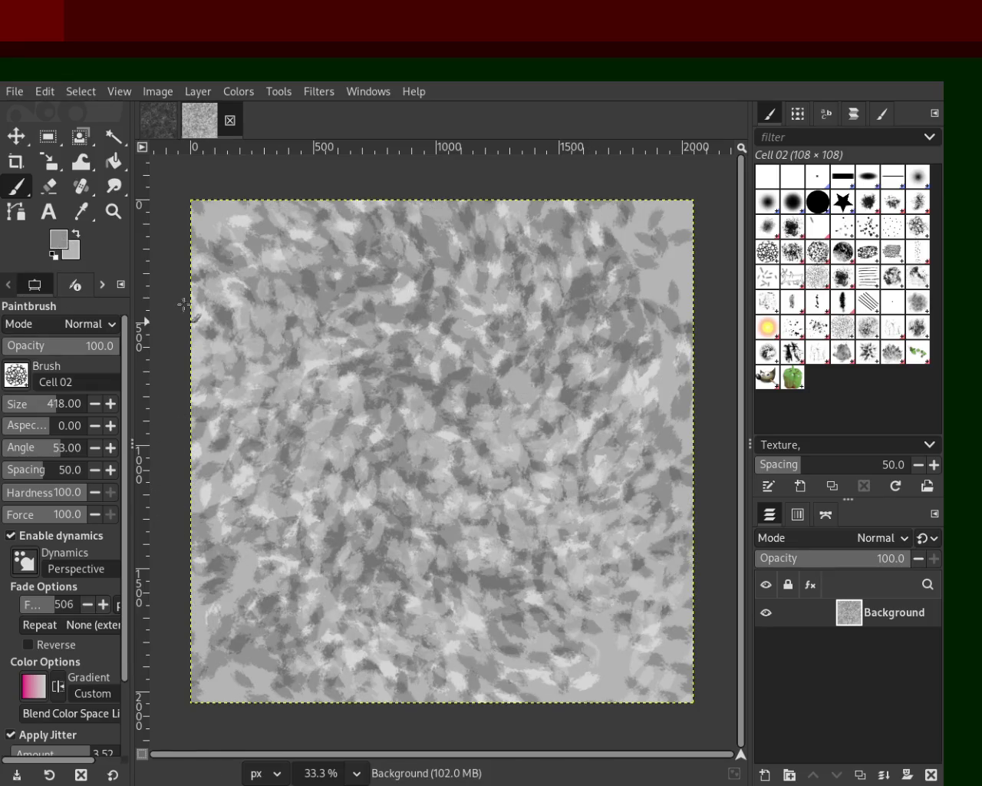
mouse_move(635, 303)
left_mouse_down()
mouse_move(460, 383)
mouse_move(384, 461)
mouse_move(461, 498)
left_mouse_up()
key("ctrl+z")
left_click(56, 347)
left_click_drag(56, 348, 74, 348)
- Blanket the canvas with overlapping dark and light Cell 02 strokes and dabs
mouse_move(438, 329)
left_mouse_down()
mouse_move(621, 351)
mouse_move(264, 465)
mouse_move(336, 492)
left_mouse_up()
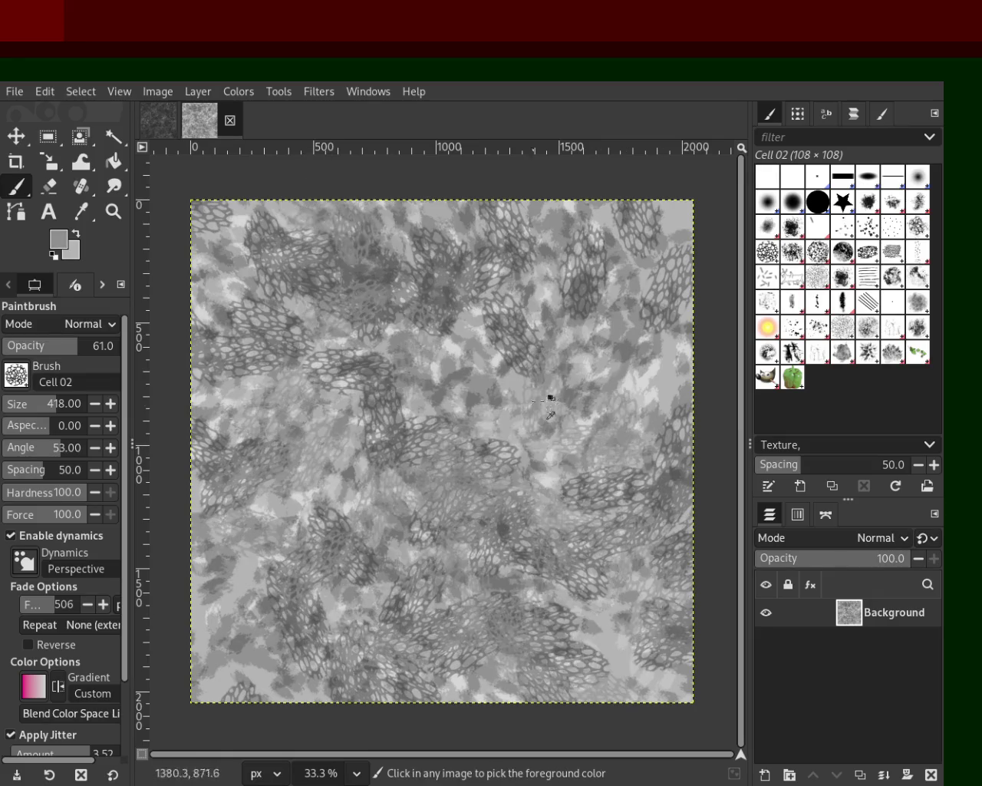
mouse_move(547, 499)
left_mouse_down()
mouse_move(511, 626)
mouse_move(191, 378)
mouse_move(641, 632)
mouse_move(237, 715)
mouse_move(488, 661)
mouse_move(562, 295)
mouse_move(385, 403)
mouse_move(391, 464)
mouse_move(658, 548)
left_mouse_up()
left_click_drag(555, 723, 42, 577)
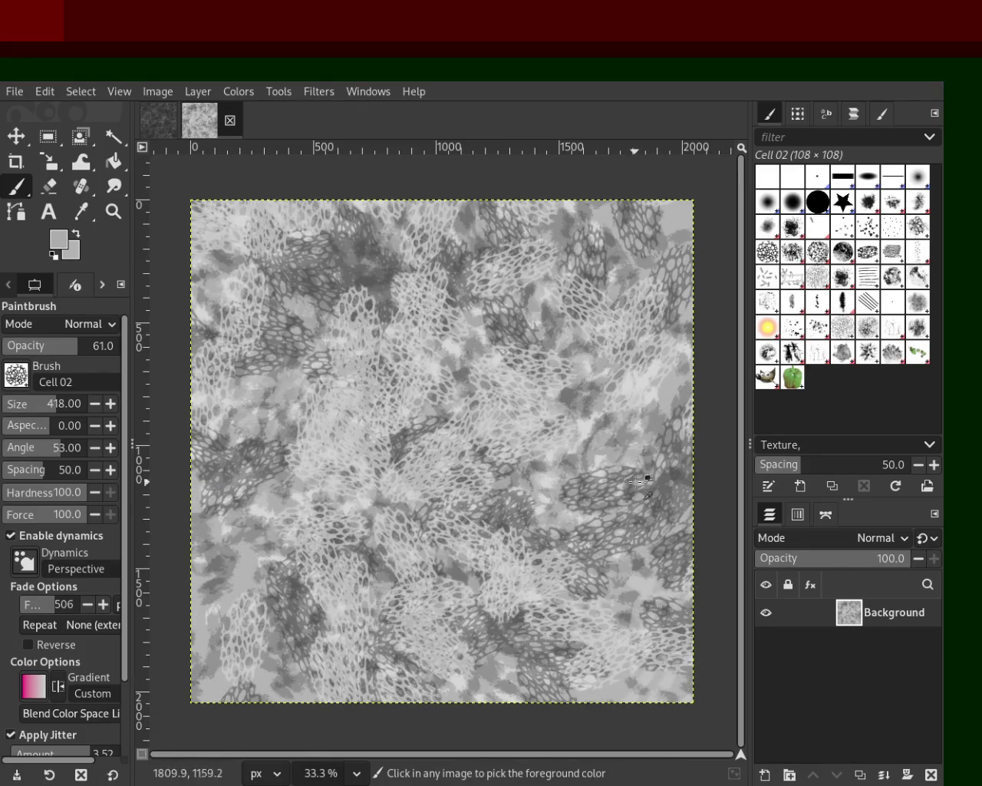
mouse_move(660, 421)
left_mouse_down()
mouse_move(206, 586)
mouse_move(345, 566)
mouse_move(649, 384)
mouse_move(282, 405)
mouse_move(414, 170)
mouse_move(586, 373)
mouse_move(260, 334)
left_mouse_up()
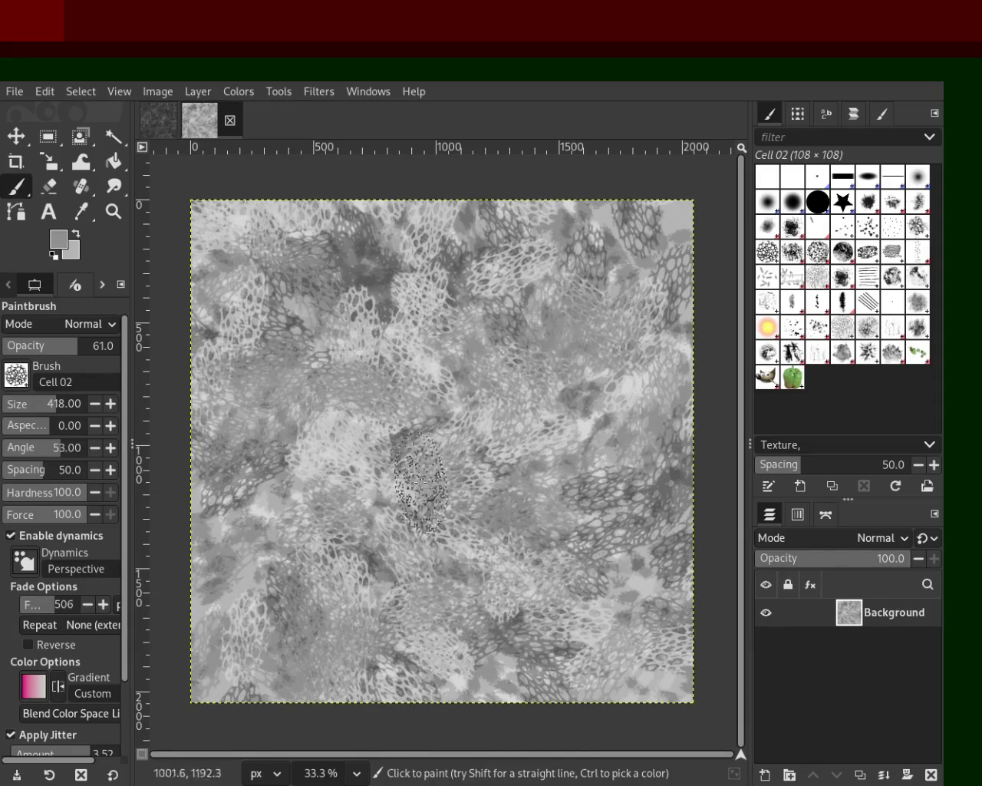
left_click_drag(491, 516, 318, 471)
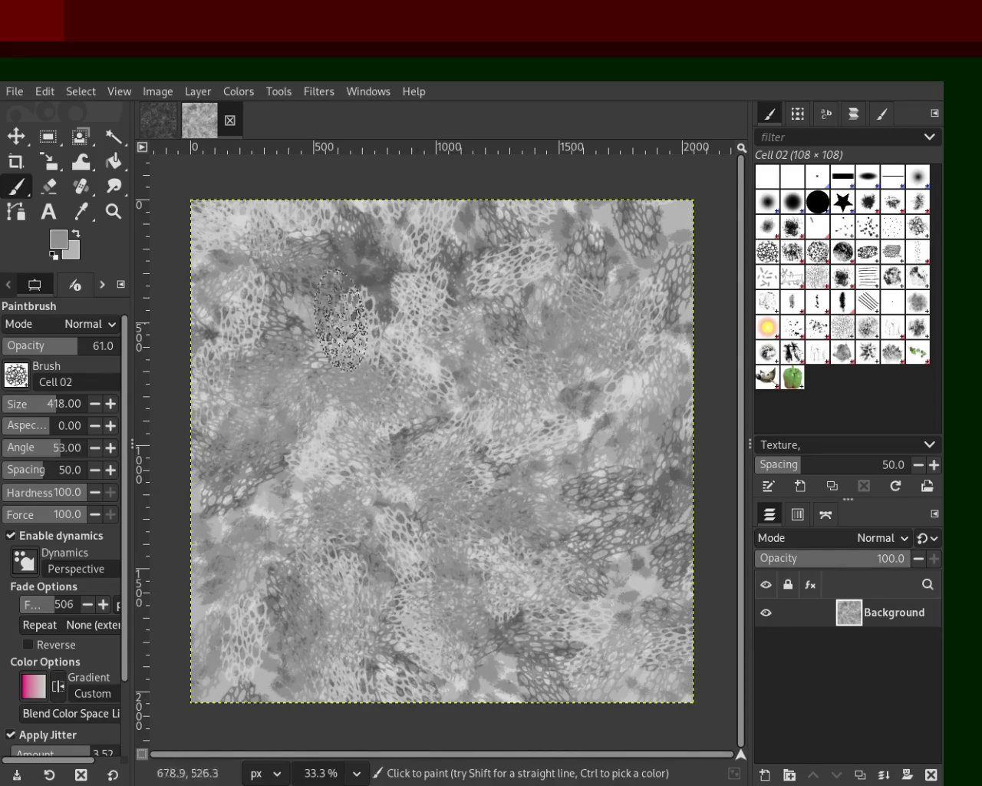
left_click(448, 247)
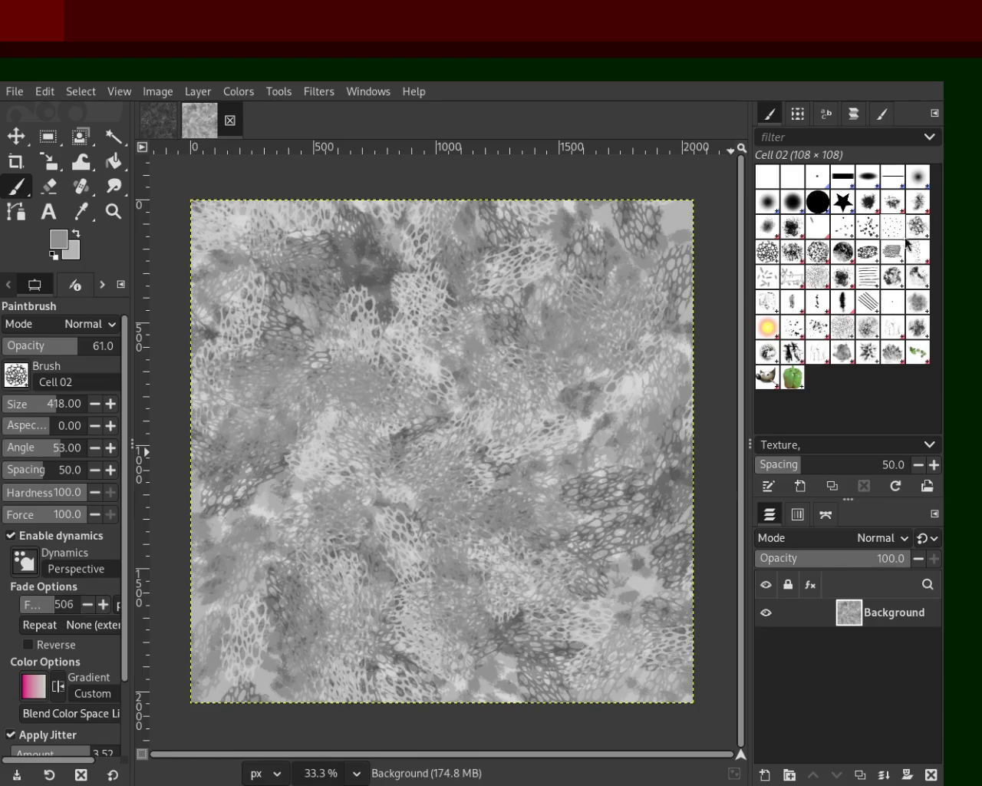
left_click(847, 224)
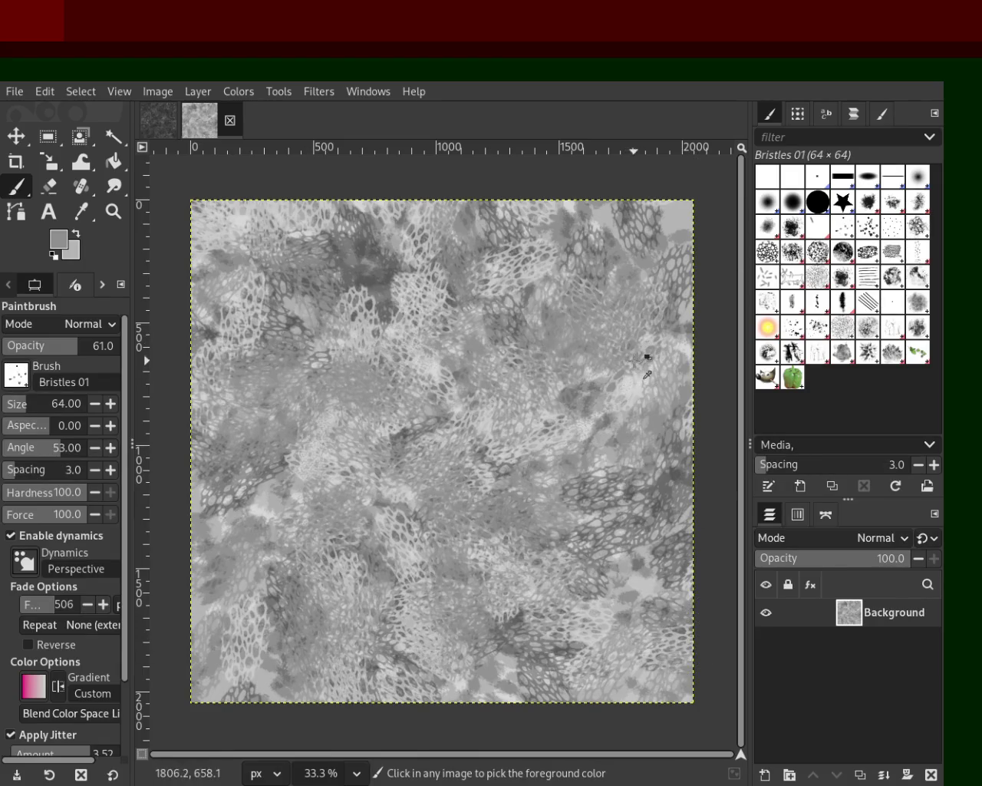
- Enlarge Bristles 01 to 340 and paint dark bristle dabs across the canvas
left_click_drag(47, 412, 69, 412)
left_click(451, 539)
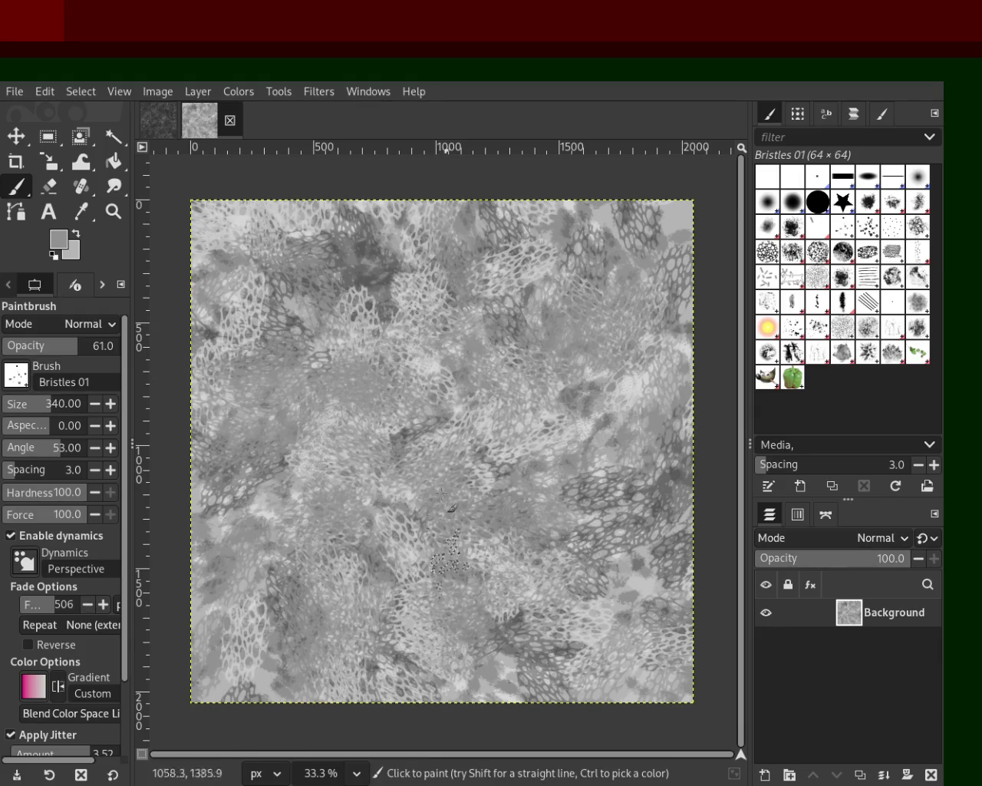
key("ctrl+z")
mouse_move(383, 282)
left_mouse_down()
mouse_move(287, 463)
mouse_move(583, 537)
mouse_move(306, 464)
mouse_move(503, 420)
left_mouse_up()
mouse_move(239, 359)
left_mouse_down()
mouse_move(561, 236)
mouse_move(507, 458)
left_mouse_up()
mouse_move(393, 275)
left_mouse_down()
mouse_move(414, 360)
mouse_move(693, 404)
left_mouse_up()
mouse_move(320, 592)
left_mouse_down()
mouse_move(491, 310)
mouse_move(478, 704)
left_mouse_up()
mouse_move(605, 551)
left_mouse_down()
mouse_move(253, 678)
mouse_move(441, 370)
mouse_move(577, 361)
mouse_move(427, 618)
left_mouse_up()
left_click_drag(544, 387, 695, 464)
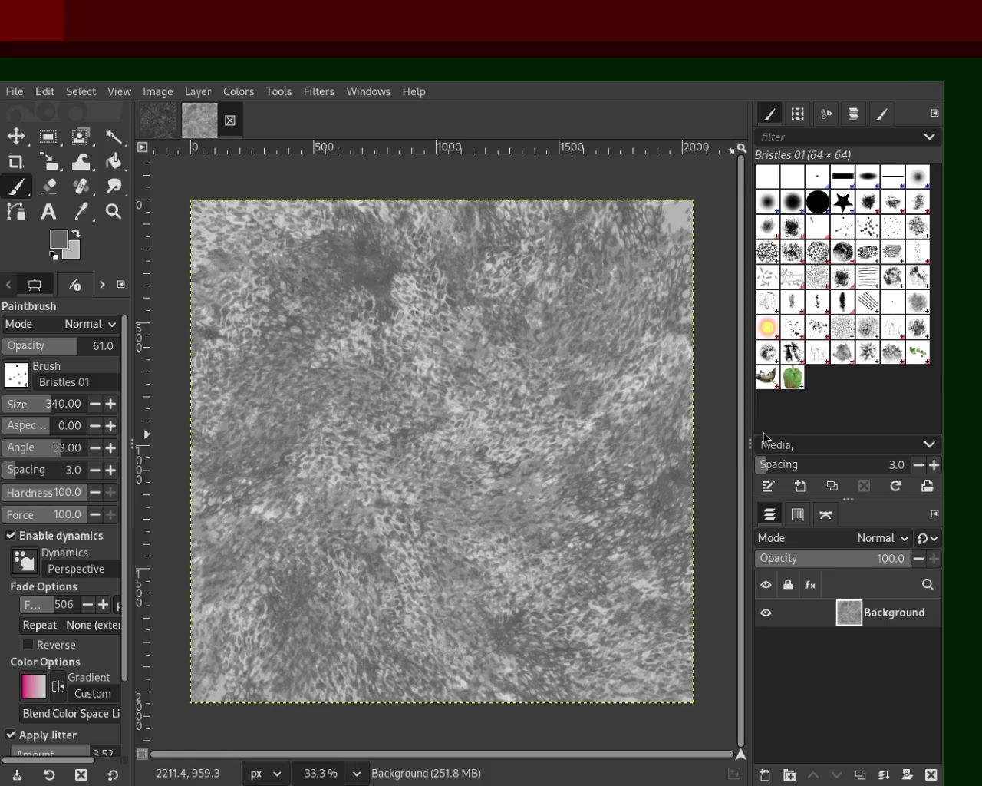
left_click_drag(527, 334, 602, 234)
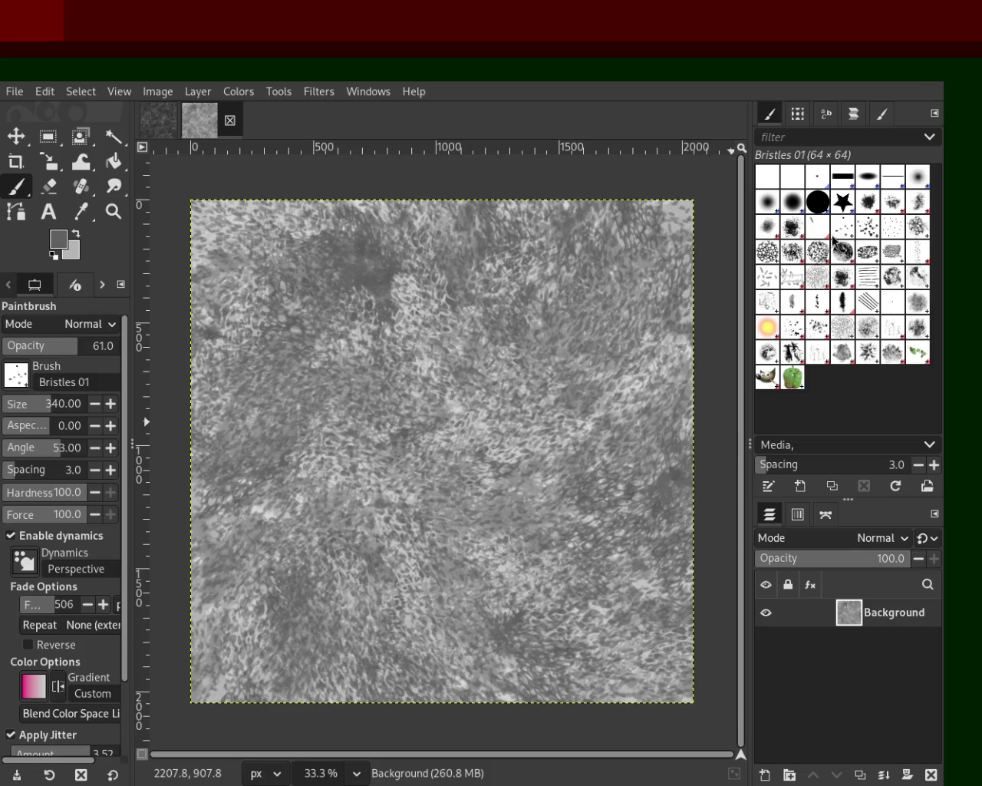
- Add scattered light and dark Acrylic 01 dabs, undoing the unwanted ones
left_click(896, 217)
left_click_drag(429, 602, 490, 616)
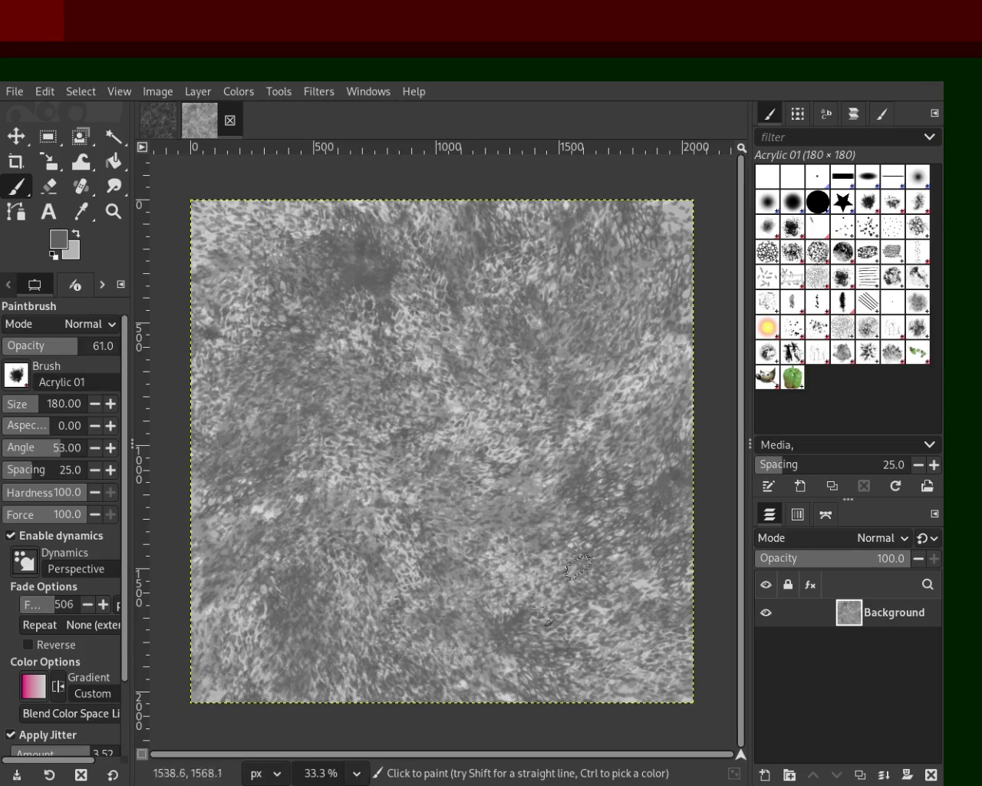
key("ctrl+z")
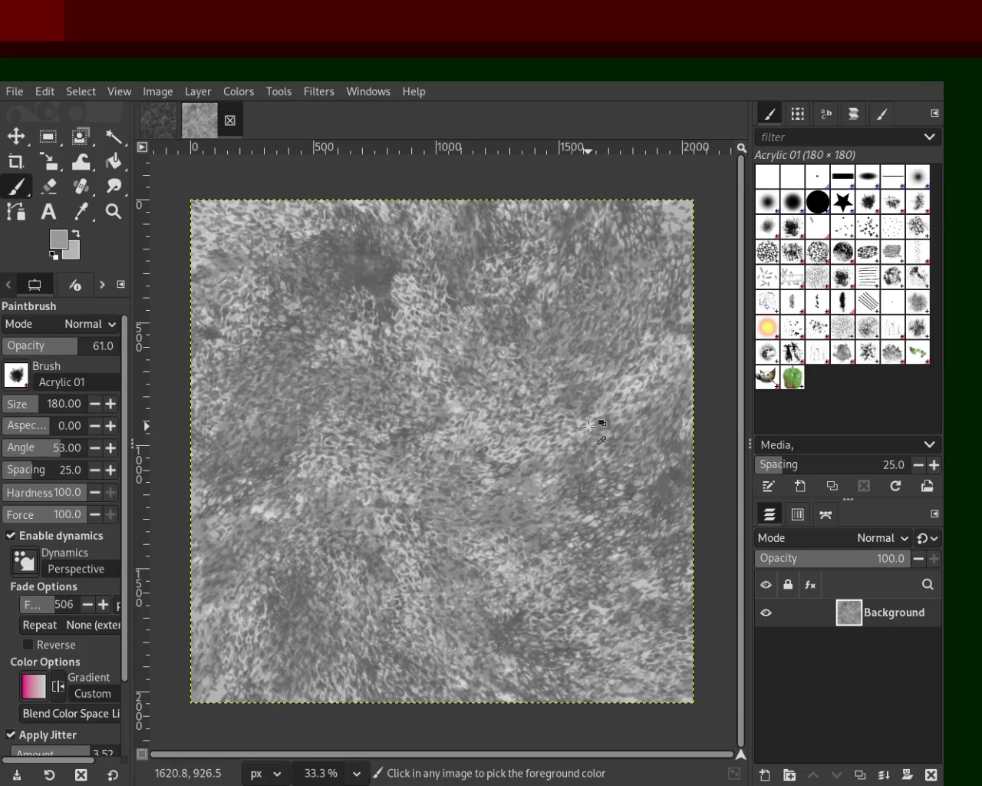
mouse_move(583, 441)
left_mouse_down()
mouse_move(562, 545)
mouse_move(589, 401)
mouse_move(574, 495)
left_mouse_up()
key("ctrl+z")
mouse_move(432, 417)
left_mouse_down()
mouse_move(648, 433)
mouse_move(256, 355)
mouse_move(456, 435)
left_mouse_up()
mouse_move(528, 381)
left_mouse_down()
mouse_move(556, 609)
mouse_move(300, 457)
mouse_move(577, 375)
mouse_move(513, 236)
mouse_move(263, 246)
mouse_move(433, 539)
mouse_move(259, 650)
mouse_move(591, 405)
left_mouse_up()
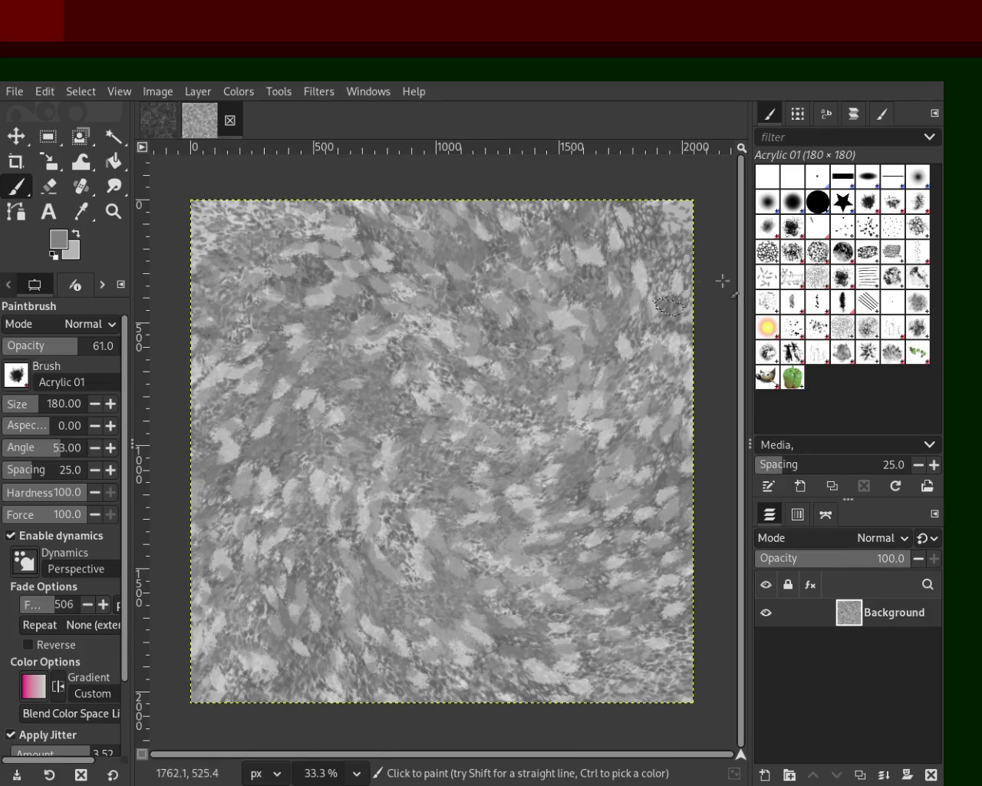
- Sweep dark Bristles 01 dabs at size 313, then select the Cell 02 brush
left_click(842, 227)
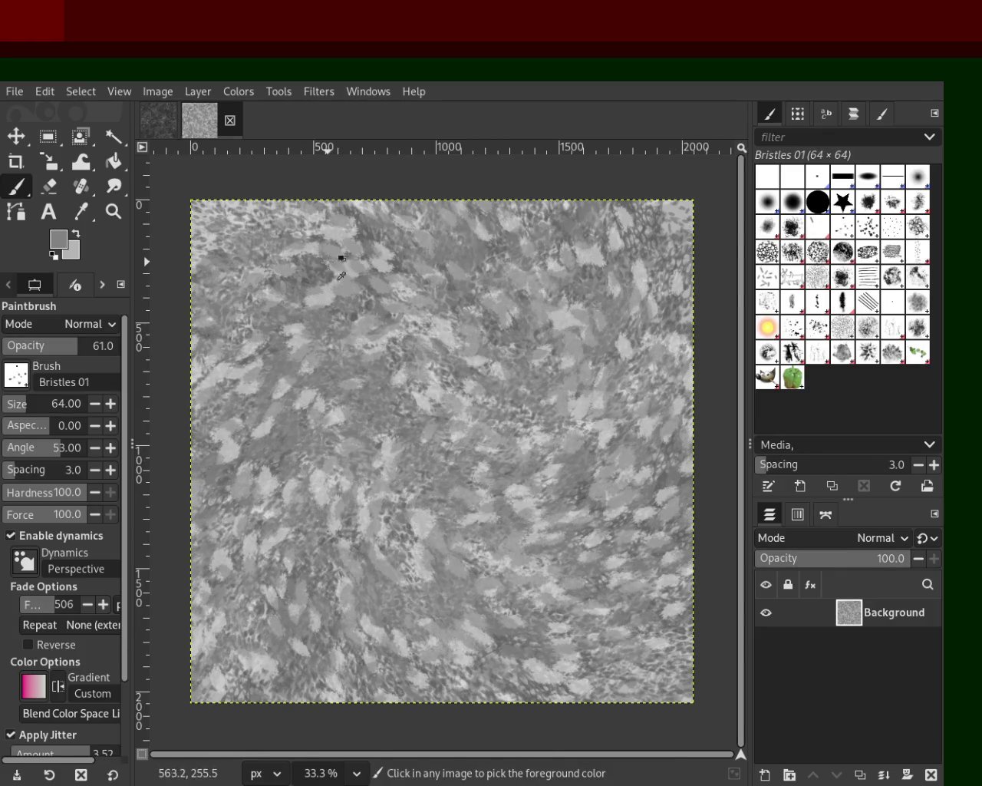
left_click_drag(355, 253, 500, 284)
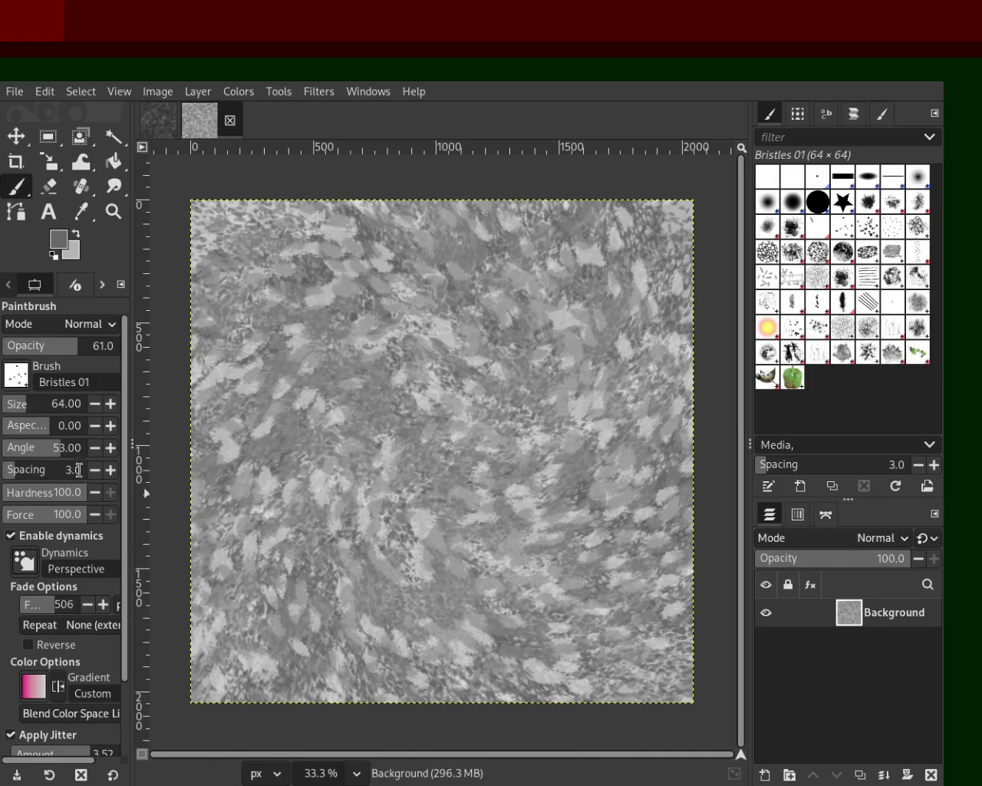
left_click(44, 405)
mouse_move(690, 426)
left_mouse_down()
mouse_move(615, 322)
mouse_move(455, 247)
mouse_move(583, 273)
left_mouse_up()
mouse_move(533, 550)
left_mouse_down()
mouse_move(288, 568)
mouse_move(305, 541)
left_mouse_up()
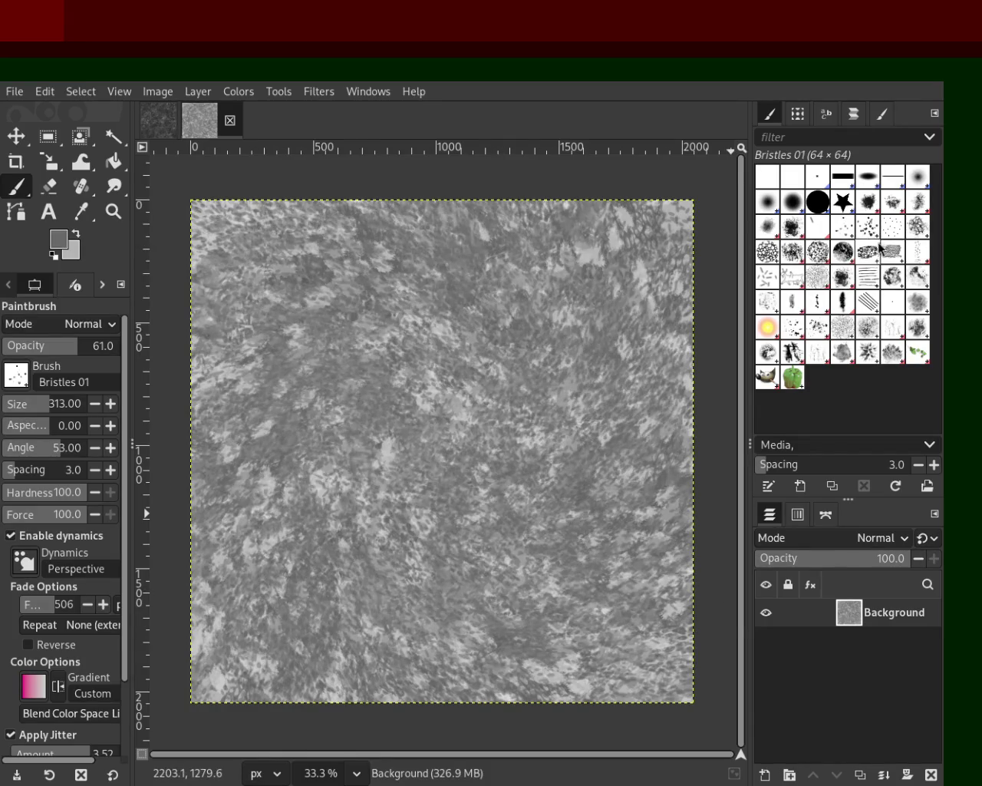
left_click(765, 256)
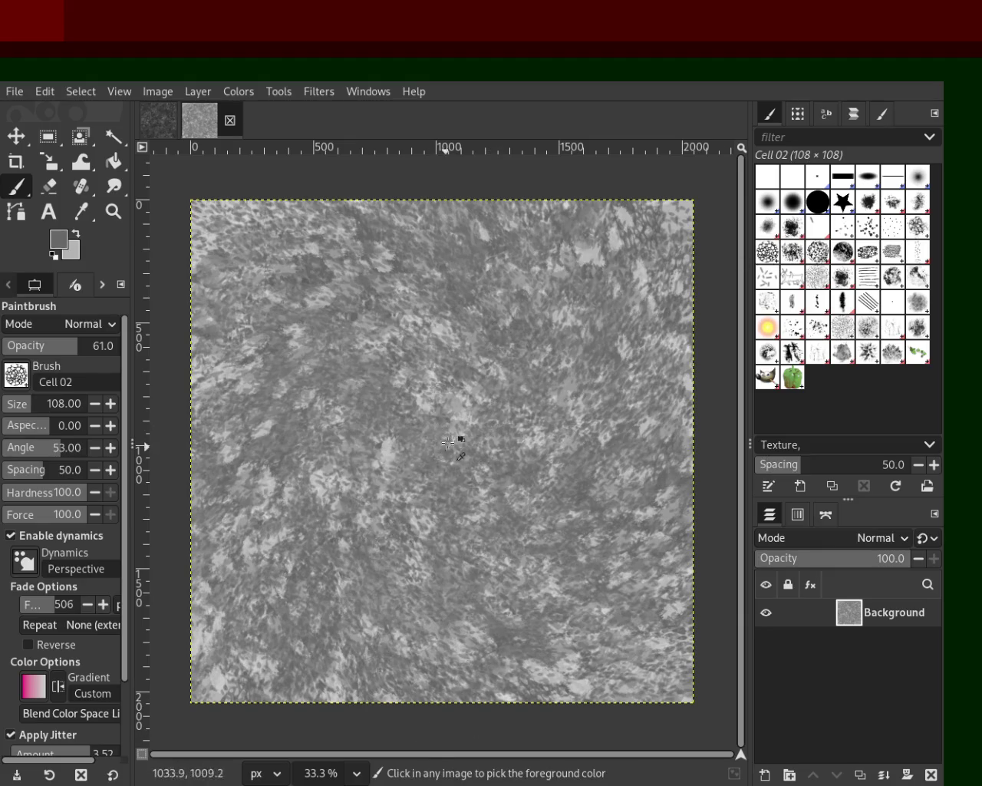
- Paint large Cell 02 honeycomb strokes in lighter greys picked from the canvas
left_click(468, 412, "ctrl")
left_click(23, 404)
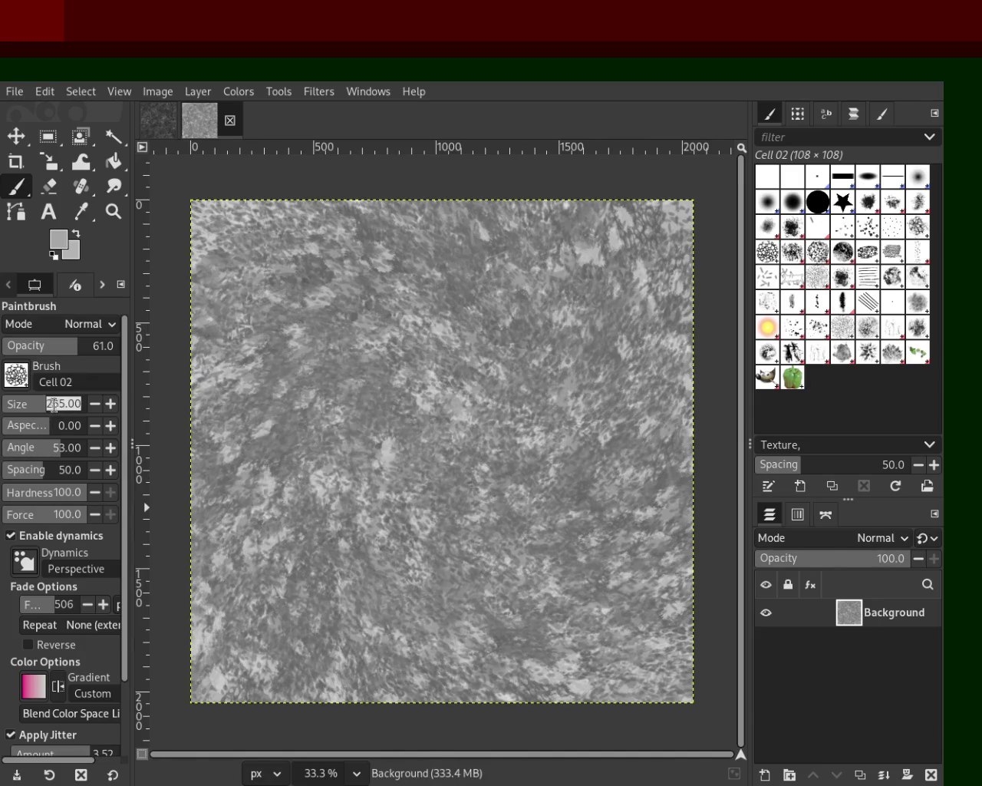
type("534")
mouse_move(174, 396)
left_mouse_down()
mouse_move(359, 257)
mouse_move(639, 485)
mouse_move(400, 374)
mouse_move(504, 330)
mouse_move(351, 417)
mouse_move(138, 395)
mouse_move(693, 741)
mouse_move(329, 649)
mouse_move(469, 486)
left_mouse_up()
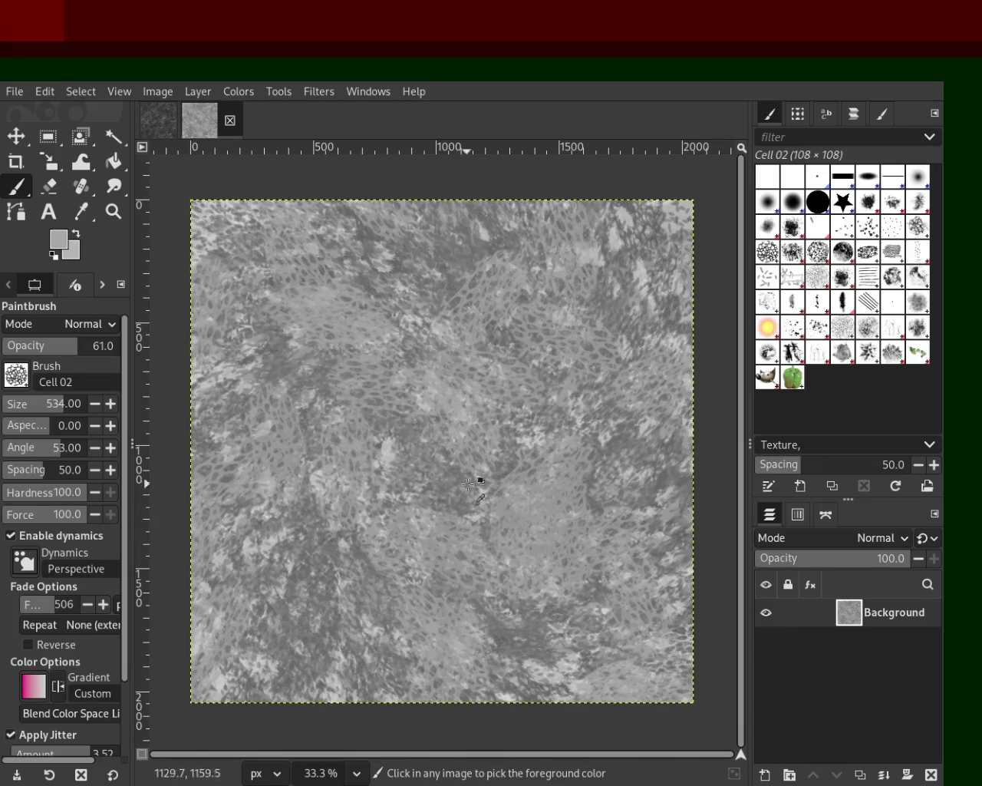
left_click(391, 449, "ctrl")
mouse_move(391, 449)
left_mouse_down()
mouse_move(383, 695)
mouse_move(330, 392)
mouse_move(640, 416)
mouse_move(573, 613)
mouse_move(555, 388)
mouse_move(392, 198)
mouse_move(444, 431)
mouse_move(473, 241)
mouse_move(403, 599)
mouse_move(570, 618)
mouse_move(418, 503)
mouse_move(558, 610)
mouse_move(413, 296)
mouse_move(327, 652)
mouse_move(290, 641)
mouse_move(687, 639)
mouse_move(679, 717)
mouse_move(690, 158)
mouse_move(587, 605)
mouse_move(341, 181)
mouse_move(274, 485)
mouse_move(578, 280)
mouse_move(692, 455)
mouse_move(657, 213)
mouse_move(455, 548)
mouse_move(662, 225)
mouse_move(407, 570)
mouse_move(323, 452)
mouse_move(340, 570)
left_mouse_up()
left_click(491, 237, "ctrl")
key("ctrl+z")
key("ctrl+z")
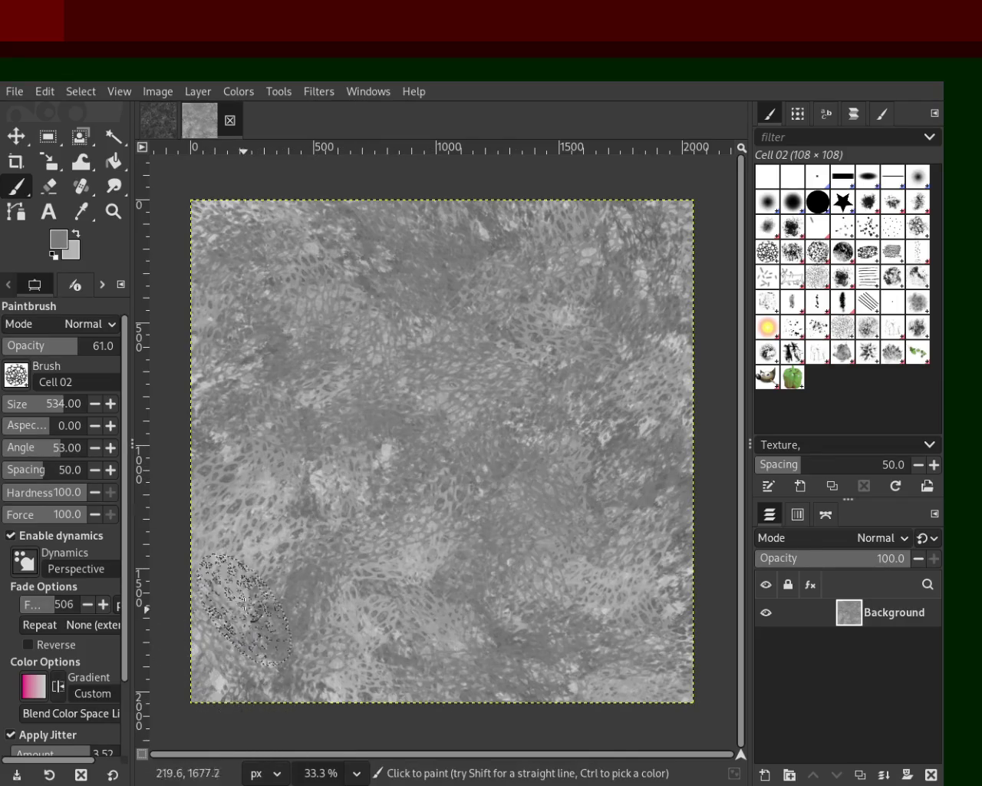
- Add lighter and darker Cell 02 patches, undoing the unwanted dabs
mouse_move(441, 460)
left_mouse_down()
mouse_move(497, 458)
mouse_move(561, 570)
mouse_move(558, 528)
mouse_move(500, 492)
mouse_move(604, 573)
left_mouse_up()
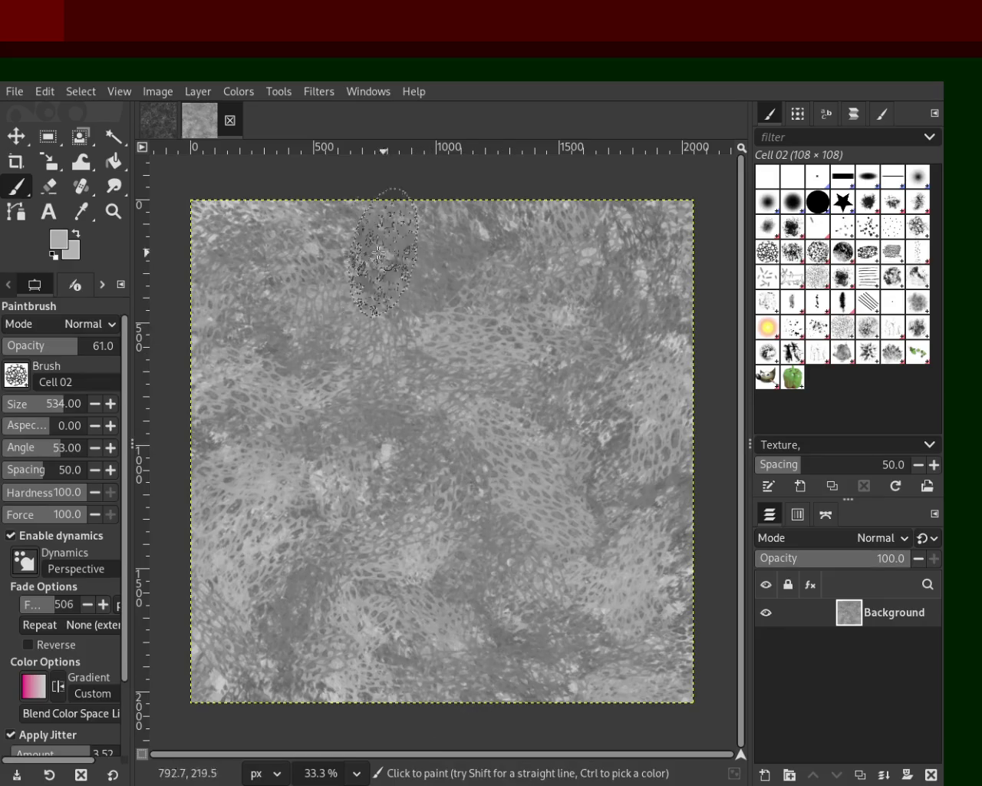
left_click(354, 266)
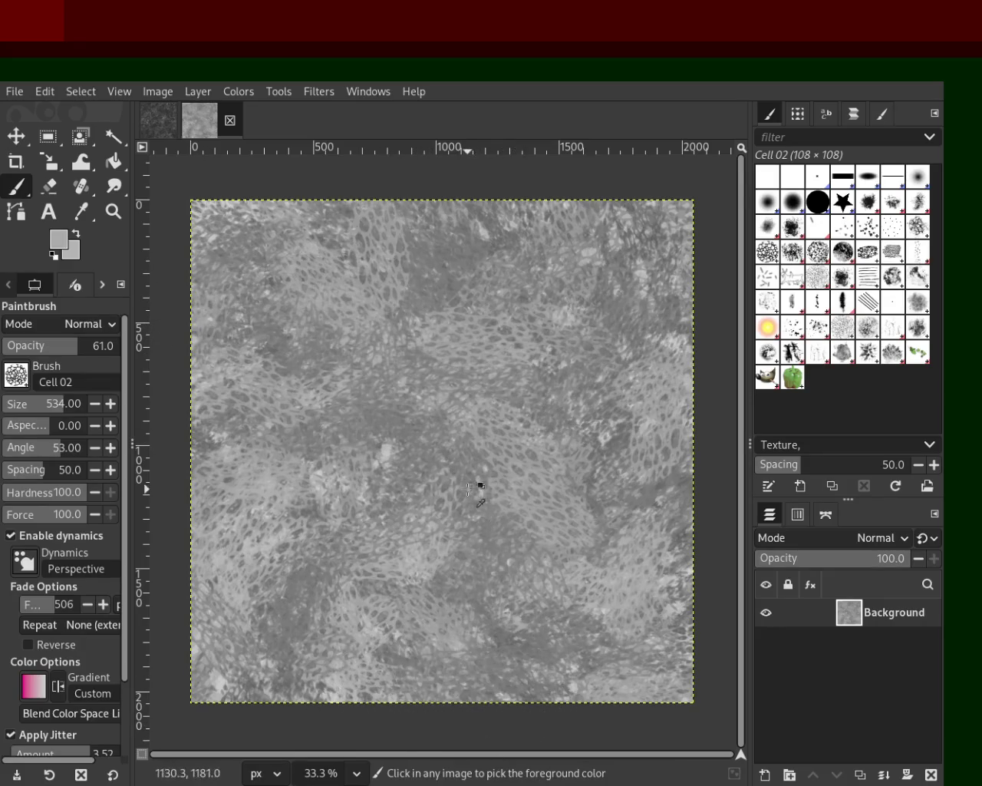
left_click(491, 560)
key("ctrl+z")
left_click(613, 440, "ctrl")
mouse_move(448, 397)
left_mouse_down()
mouse_move(365, 613)
mouse_move(573, 706)
left_mouse_up()
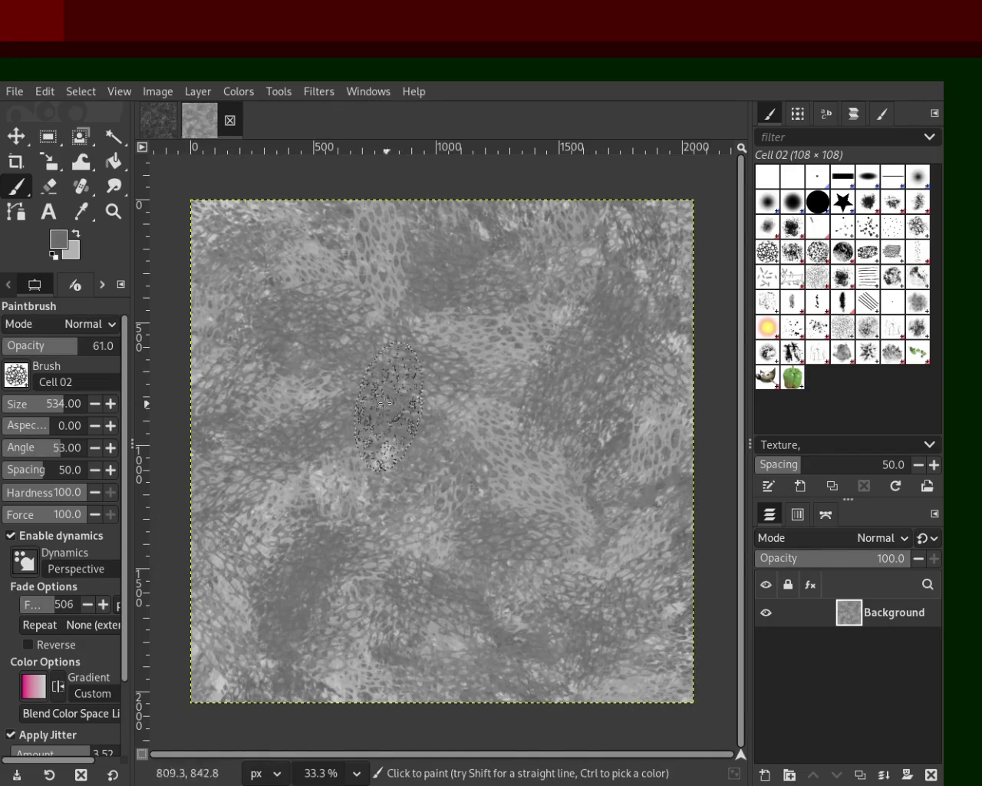
key("ctrl+z")
- Cover the canvas with dark Bristles 01 dabs at size 281, then select Confetti
left_click(843, 245)
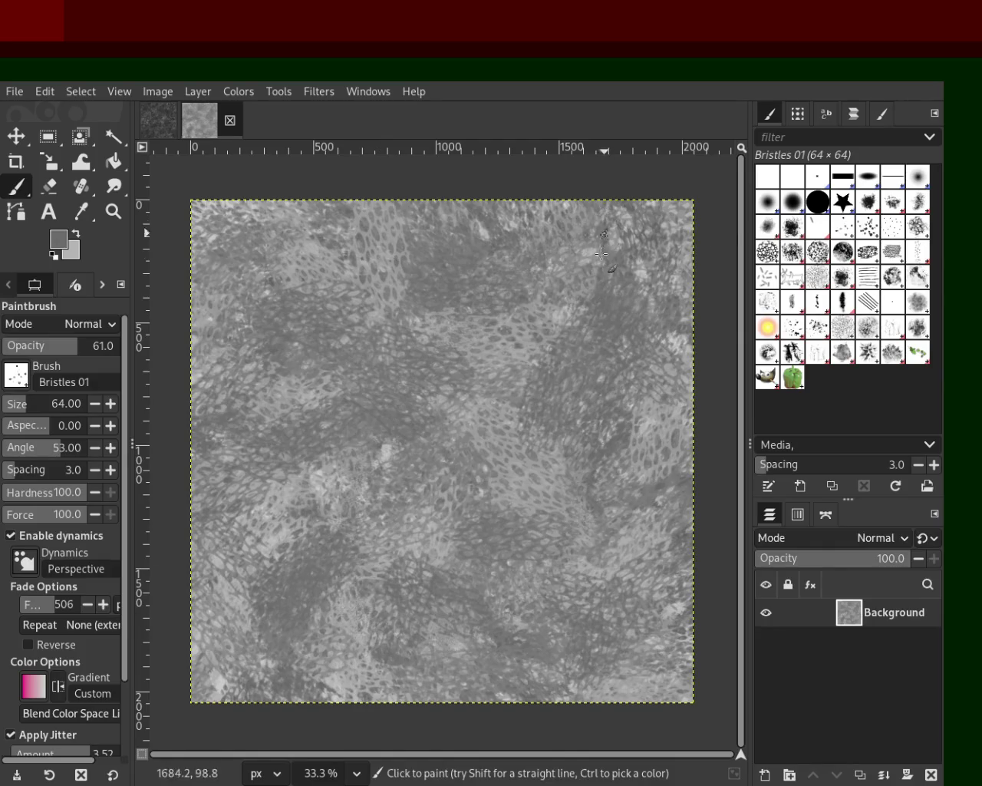
mouse_move(547, 315)
left_mouse_down()
mouse_move(570, 474)
mouse_move(610, 442)
mouse_move(319, 327)
mouse_move(589, 310)
left_mouse_up()
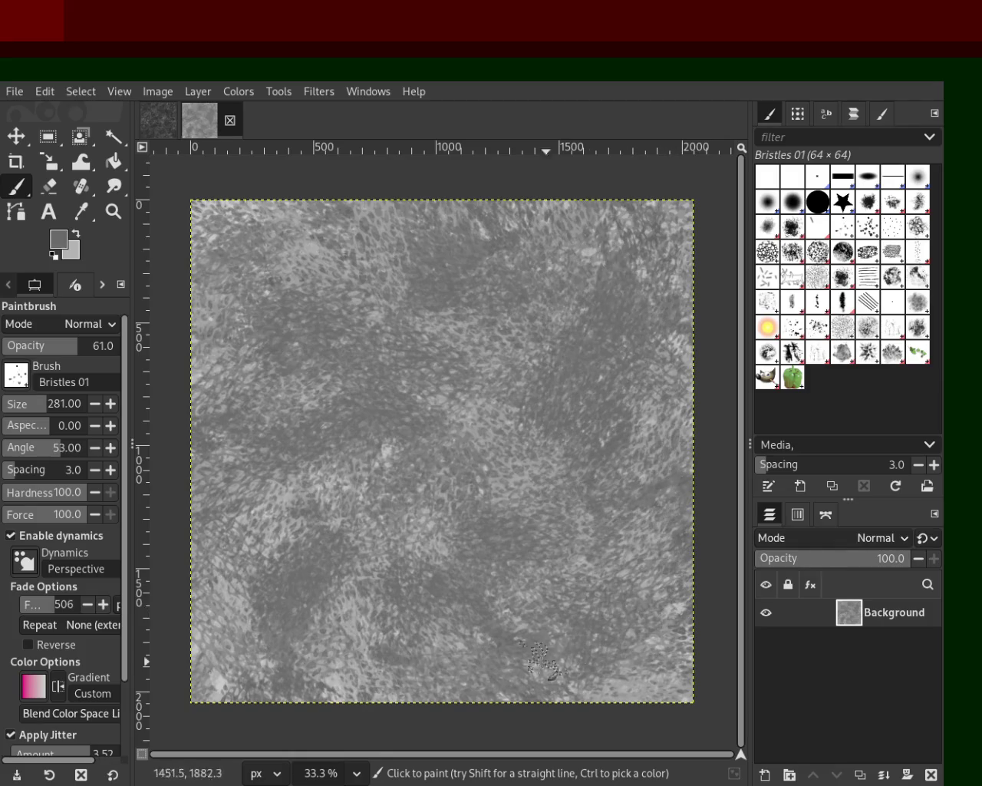
mouse_move(351, 396)
left_mouse_down()
mouse_move(468, 271)
mouse_move(714, 612)
left_mouse_up()
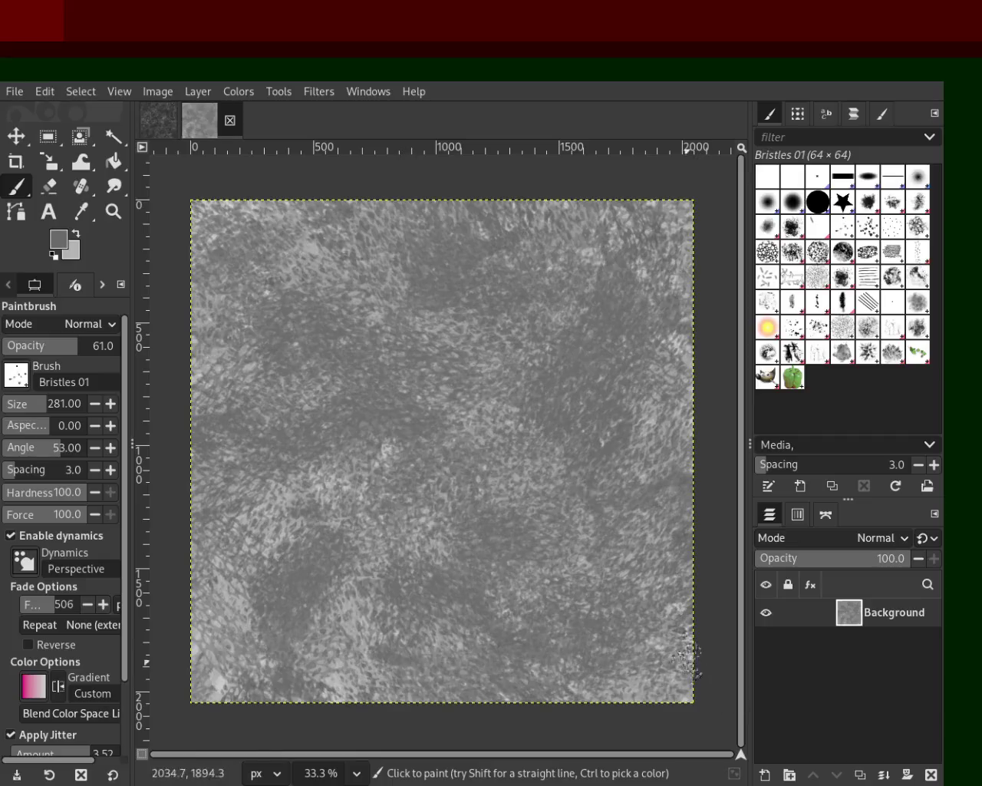
left_click(776, 274)
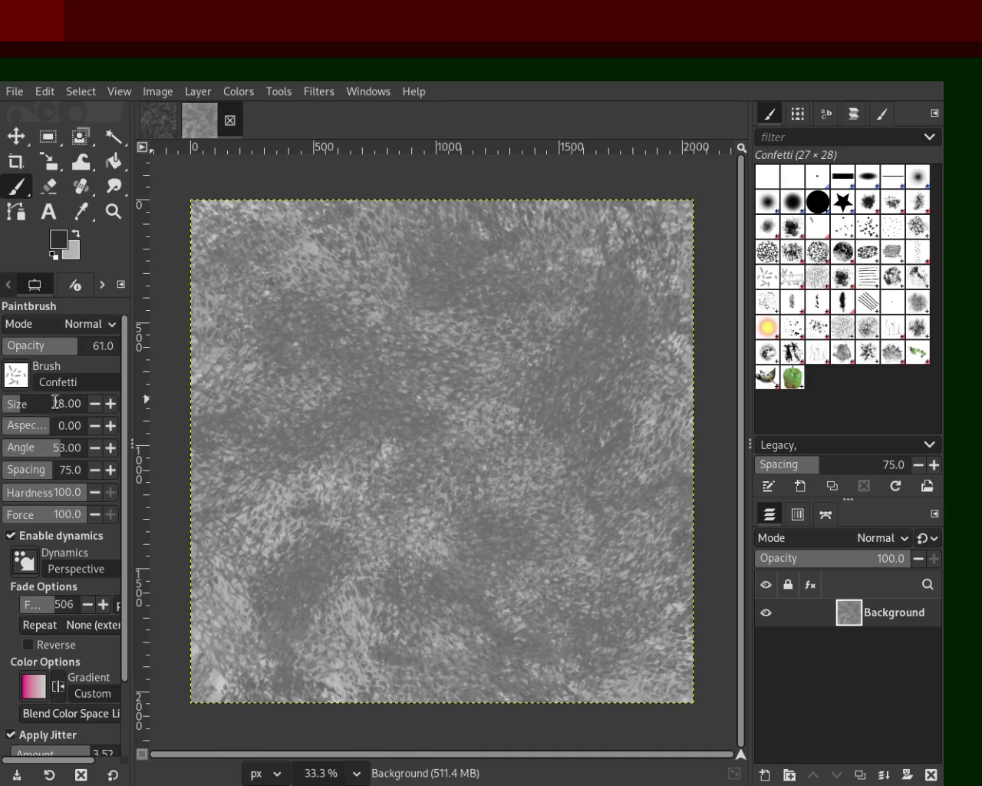
type("222")
- Scatter Confetti dabs in a picked grey across the canvas, then select Pencil 01
mouse_move(360, 637)
left_mouse_down()
mouse_move(371, 617)
mouse_move(576, 510)
mouse_move(657, 630)
mouse_move(544, 574)
mouse_move(322, 648)
mouse_move(579, 603)
mouse_move(364, 307)
mouse_move(279, 388)
left_mouse_up()
key("ctrl+z")
left_click(588, 357, "ctrl")
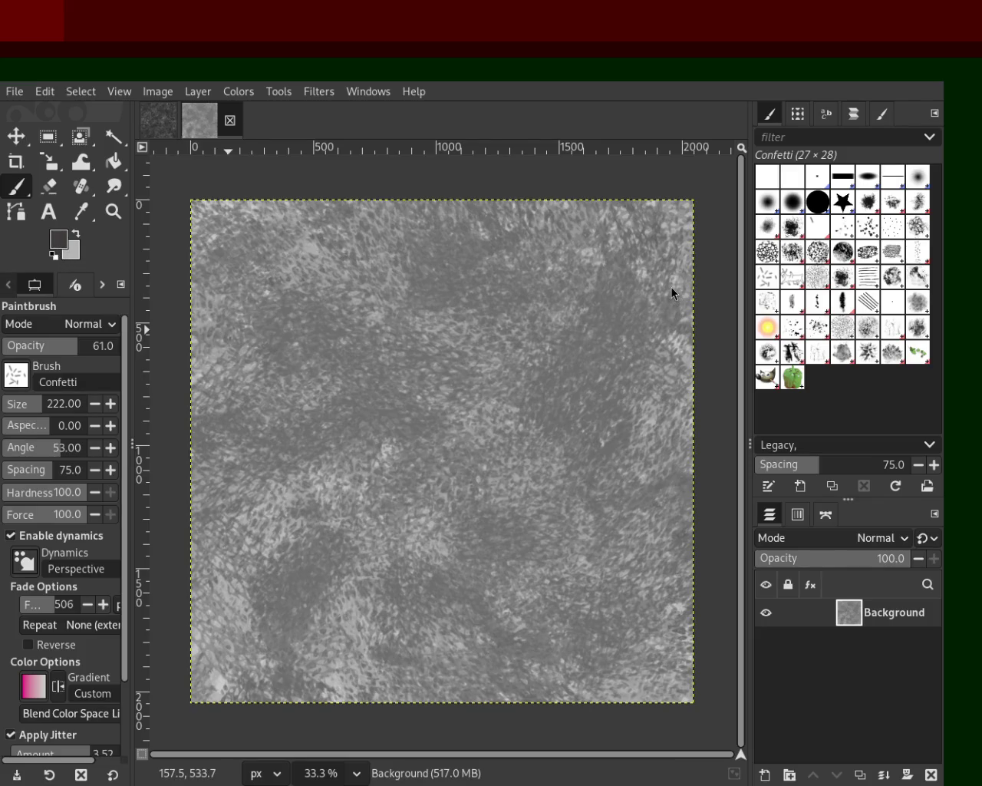
mouse_move(470, 250)
left_mouse_down()
mouse_move(442, 617)
mouse_move(248, 566)
mouse_move(652, 611)
left_mouse_up()
mouse_move(605, 568)
left_mouse_down()
mouse_move(550, 482)
mouse_move(398, 538)
mouse_move(335, 340)
mouse_move(188, 362)
mouse_move(254, 253)
mouse_move(708, 351)
mouse_move(696, 471)
mouse_move(214, 505)
mouse_move(219, 606)
mouse_move(180, 526)
mouse_move(192, 280)
mouse_move(625, 230)
mouse_move(352, 185)
left_mouse_up()
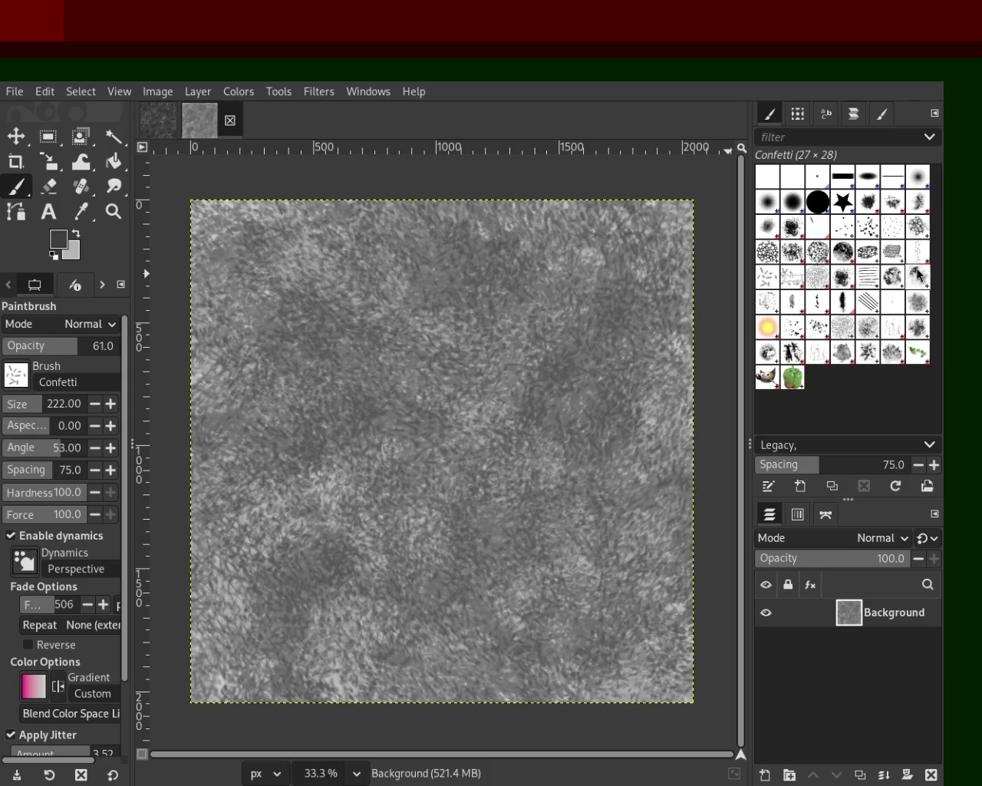
left_click(791, 305)
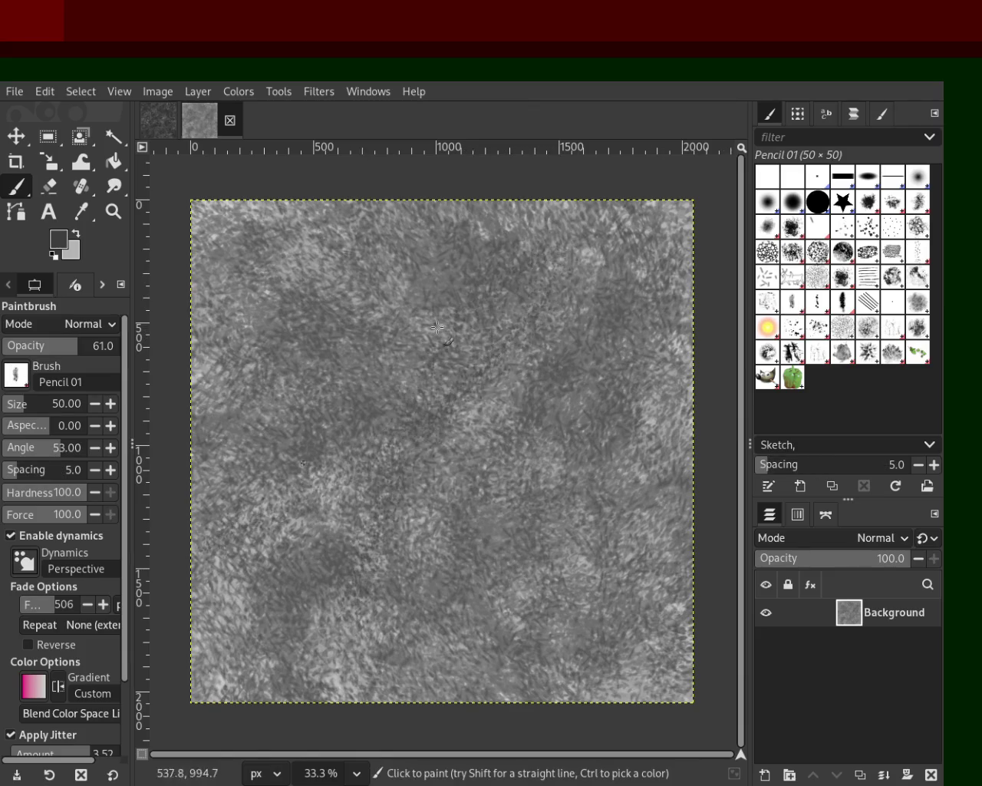
- Paint dark and faint Pencil 01 strokes at size 156 across the canvas
left_click(28, 407)
mouse_move(376, 294)
left_mouse_down()
mouse_move(601, 260)
mouse_move(671, 267)
mouse_move(605, 594)
mouse_move(434, 460)
mouse_move(323, 575)
mouse_move(361, 355)
mouse_move(397, 327)
mouse_move(491, 492)
mouse_move(309, 237)
mouse_move(230, 299)
left_mouse_up()
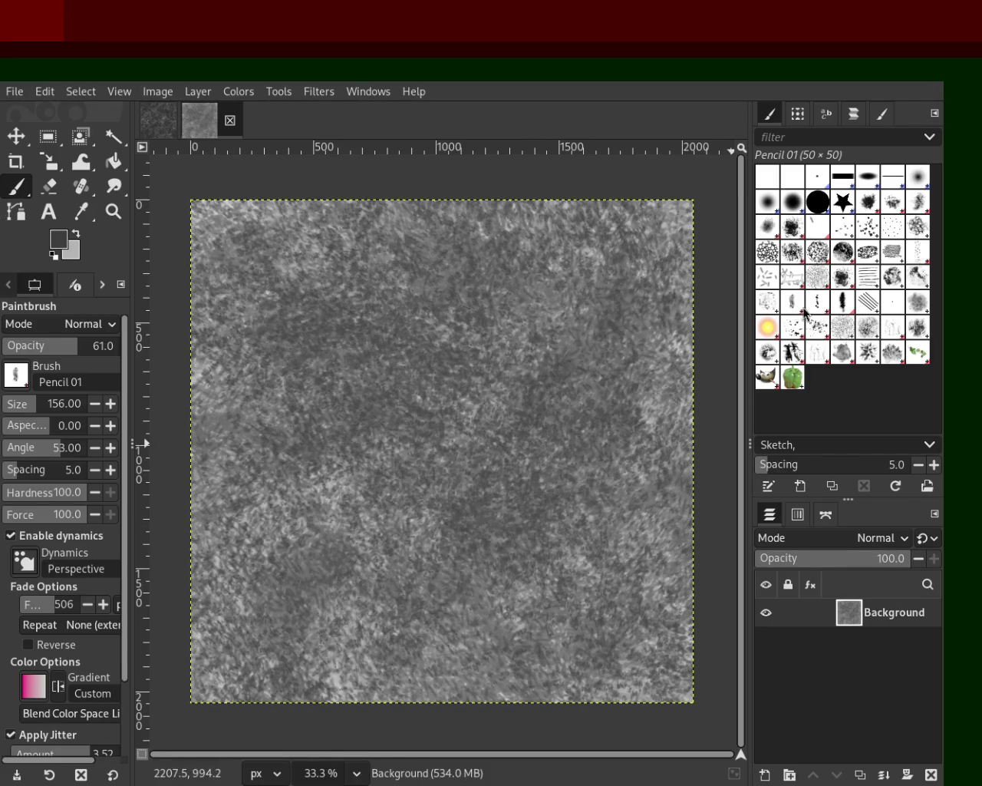
left_click_drag(619, 607, 537, 505)
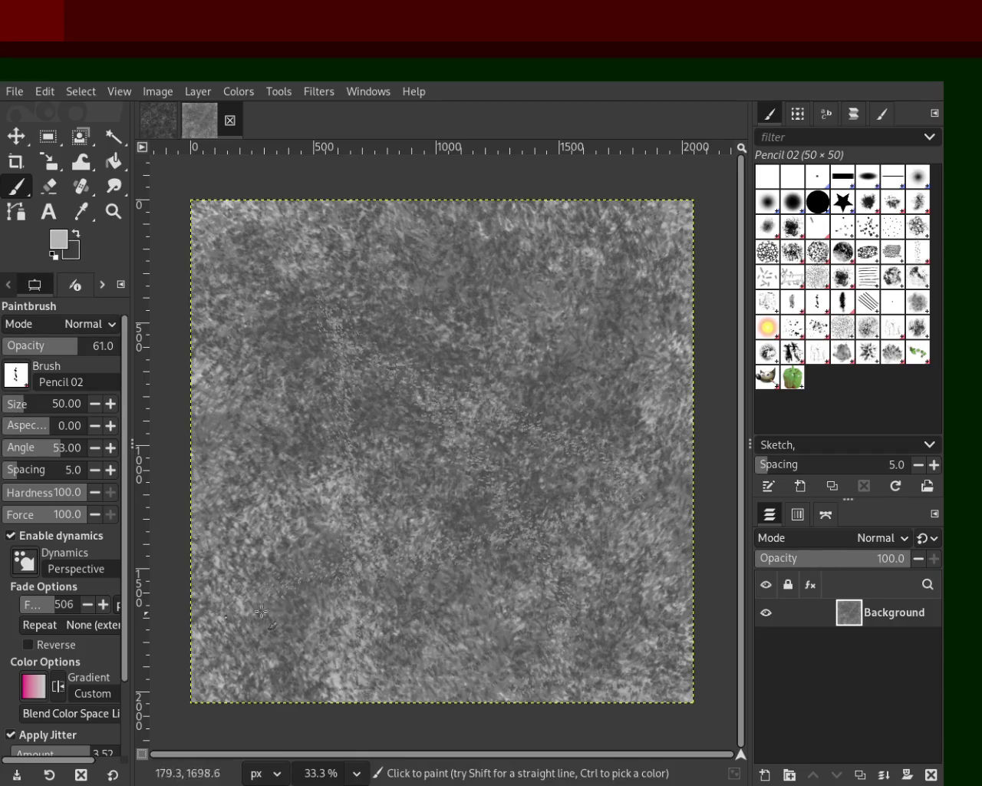
left_click_drag(345, 376, 330, 307)
left_click_drag(42, 409, 40, 409)
left_click_drag(455, 316, 445, 253)
- Try Pencil 02 marks at size 124 and opacity 44, then set black paint at opacity 27
left_click_drag(23, 412, 34, 412)
mouse_move(180, 336)
left_mouse_down()
mouse_move(439, 401)
mouse_move(326, 386)
mouse_move(400, 347)
left_mouse_up()
key("ctrl+z")
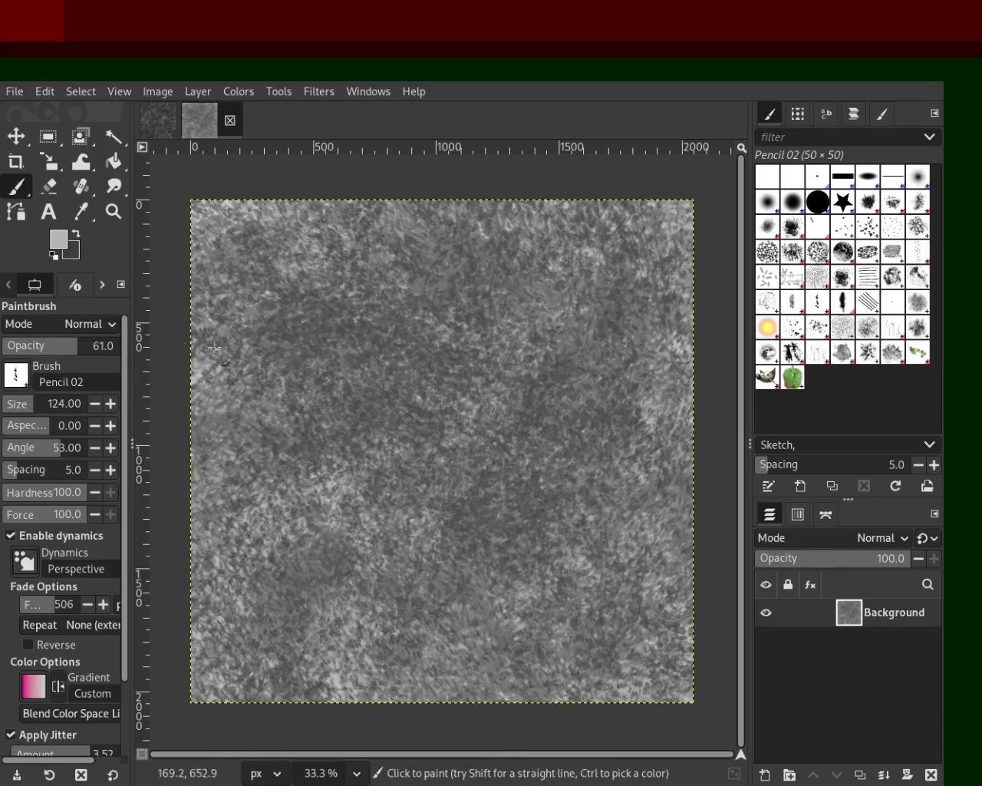
left_click_drag(63, 355, 52, 355)
mouse_move(172, 312)
left_mouse_down()
mouse_move(562, 348)
mouse_move(452, 186)
mouse_move(569, 322)
mouse_move(196, 702)
left_mouse_up()
key("ctrl+z")
left_click(349, 434, "ctrl")
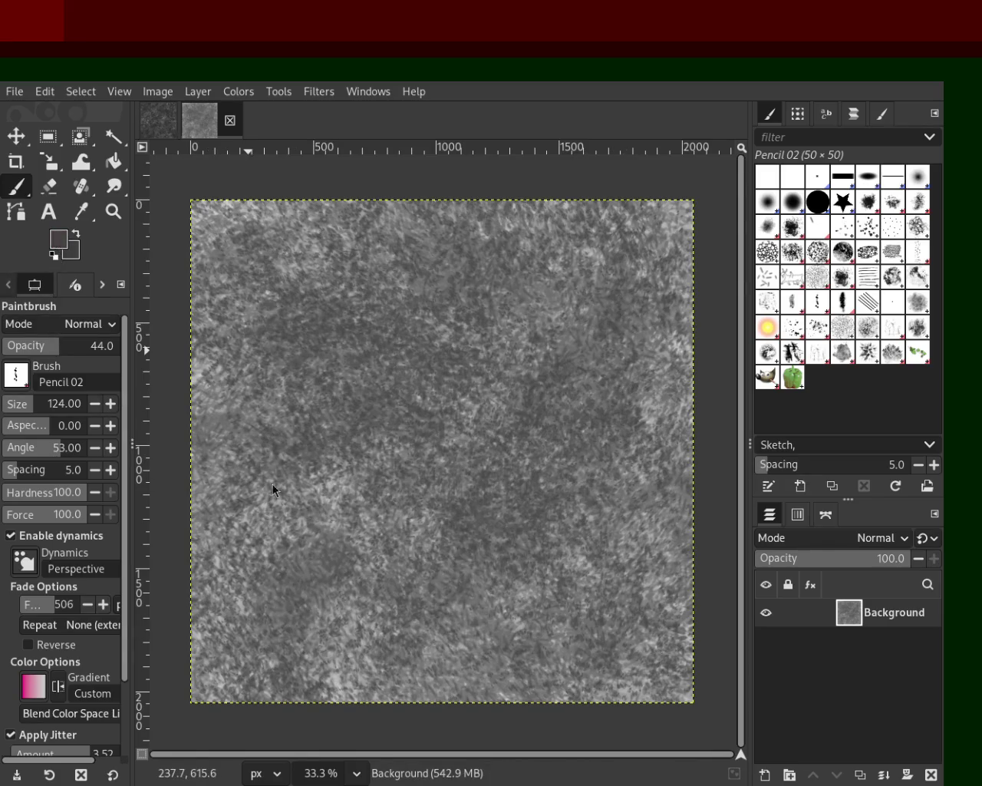
key("d")
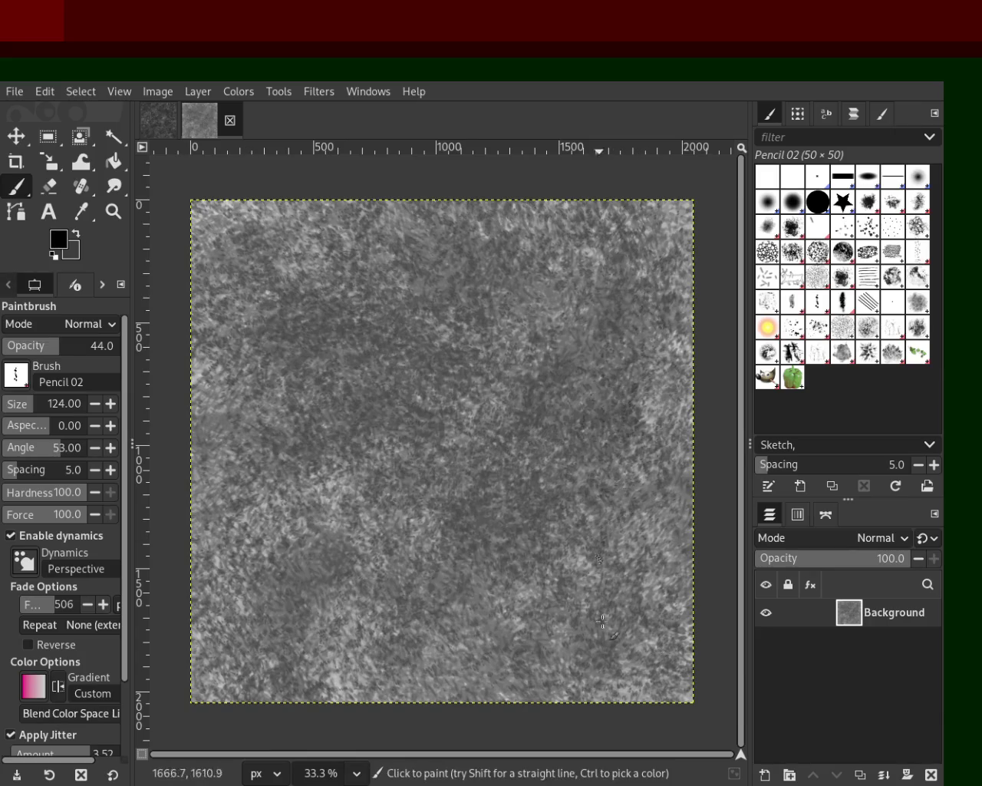
left_click(36, 341)
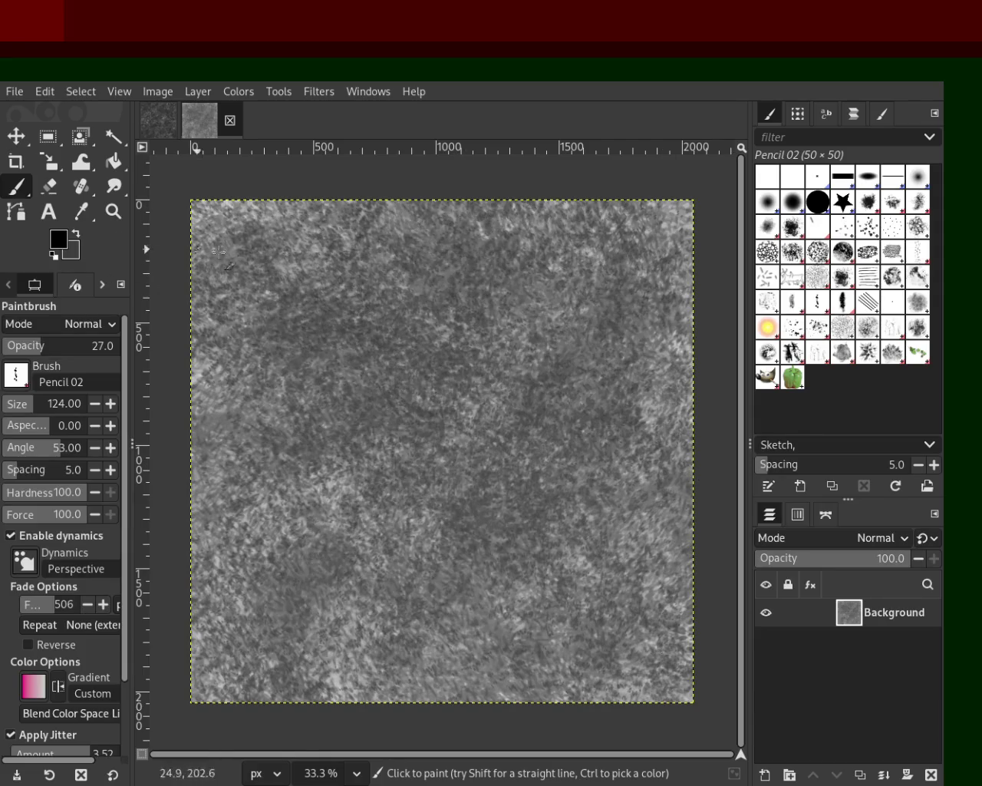
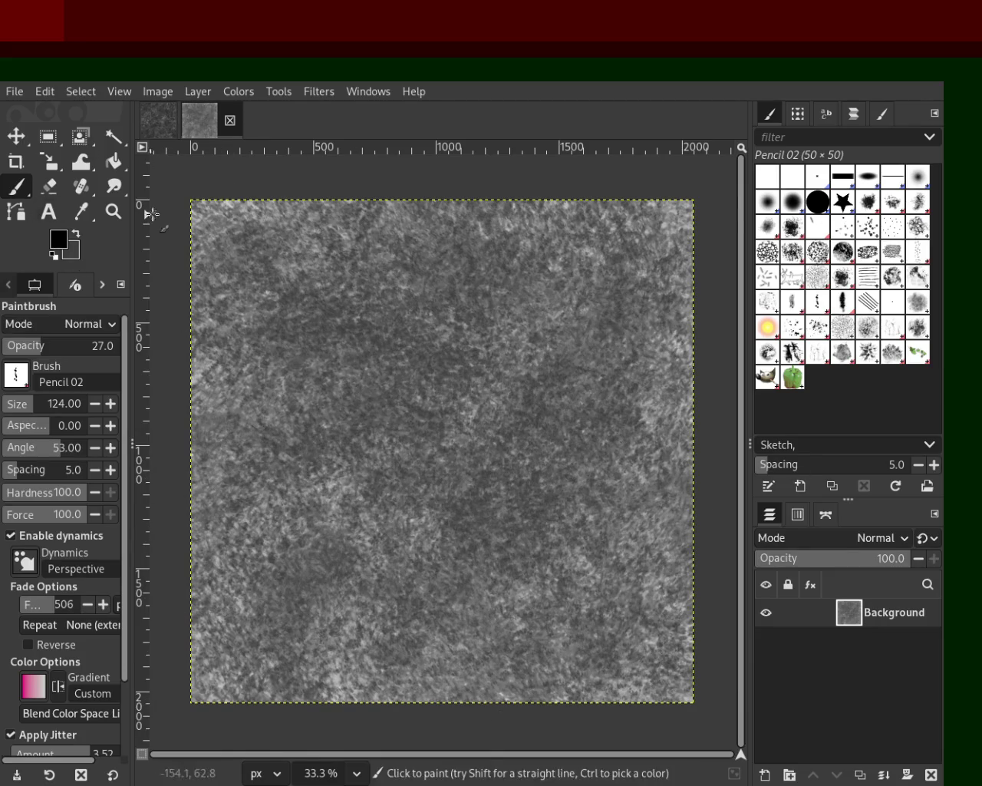
- Zoom the canvas view to 33.3% so the whole texture fills the window
left_click(121, 217)
left_click(472, 352)
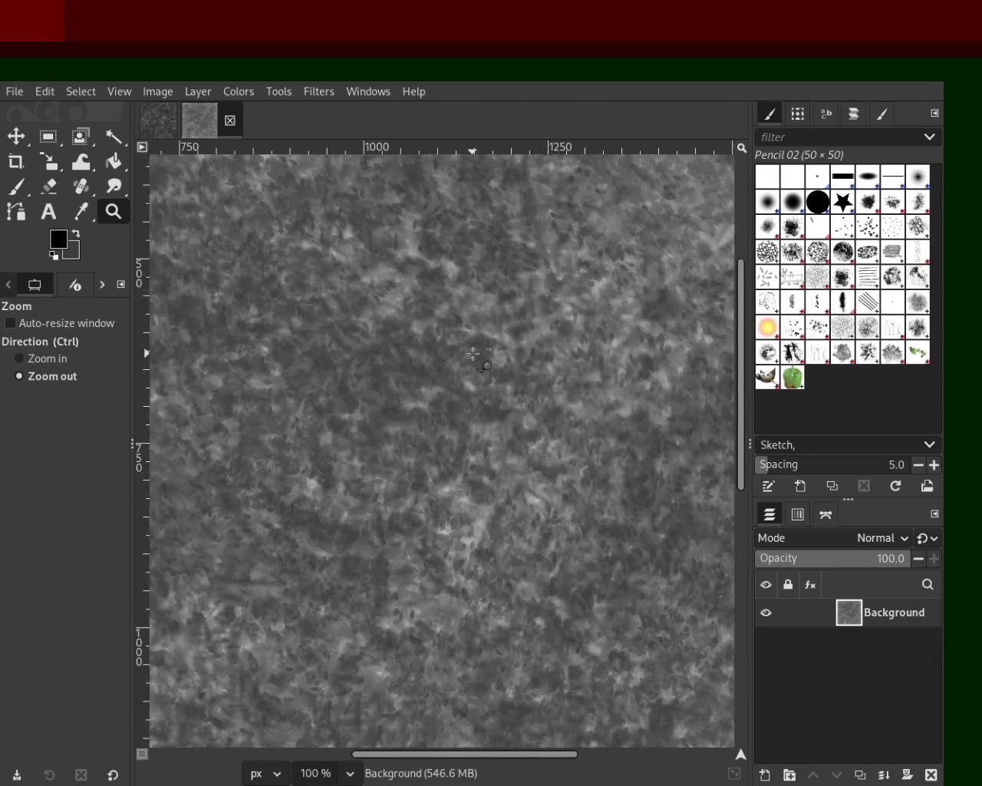
left_click(474, 353, "ctrl")
left_click(472, 352)
left_click(471, 364, "ctrl")
left_click(470, 378)
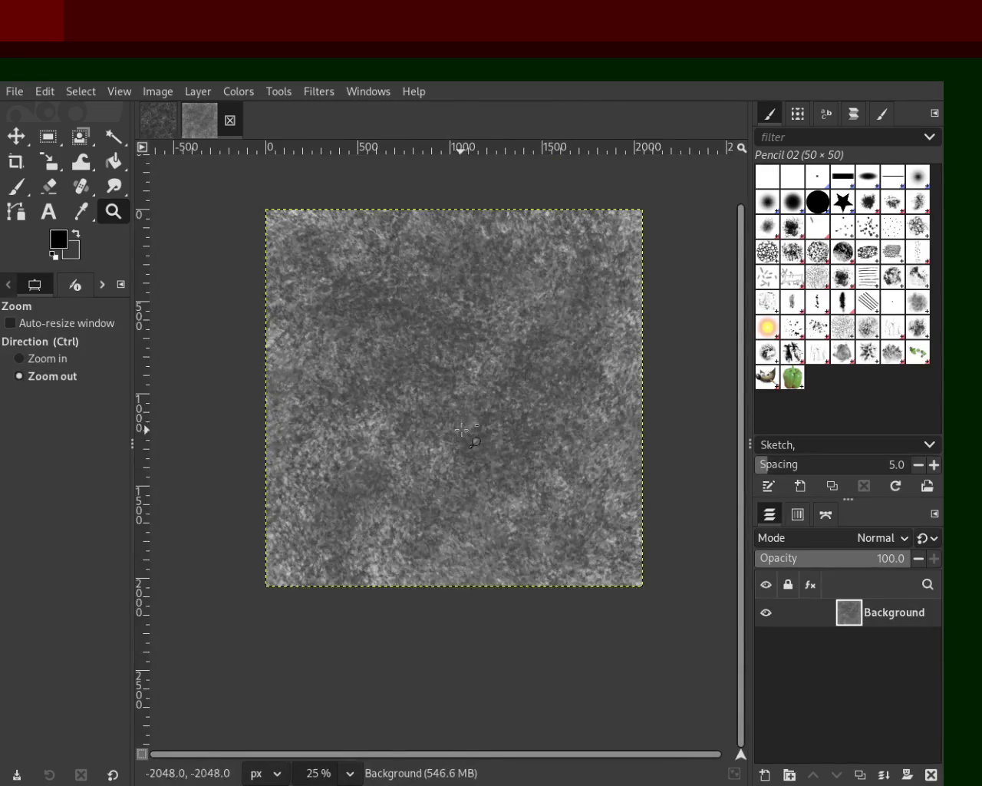
left_click(467, 392, "ctrl")
left_click(467, 392)
left_click(467, 392, "ctrl")
left_click(467, 392, "ctrl")
left_click(467, 392)
left_click(468, 392, "ctrl")
left_click(531, 327, "ctrl")
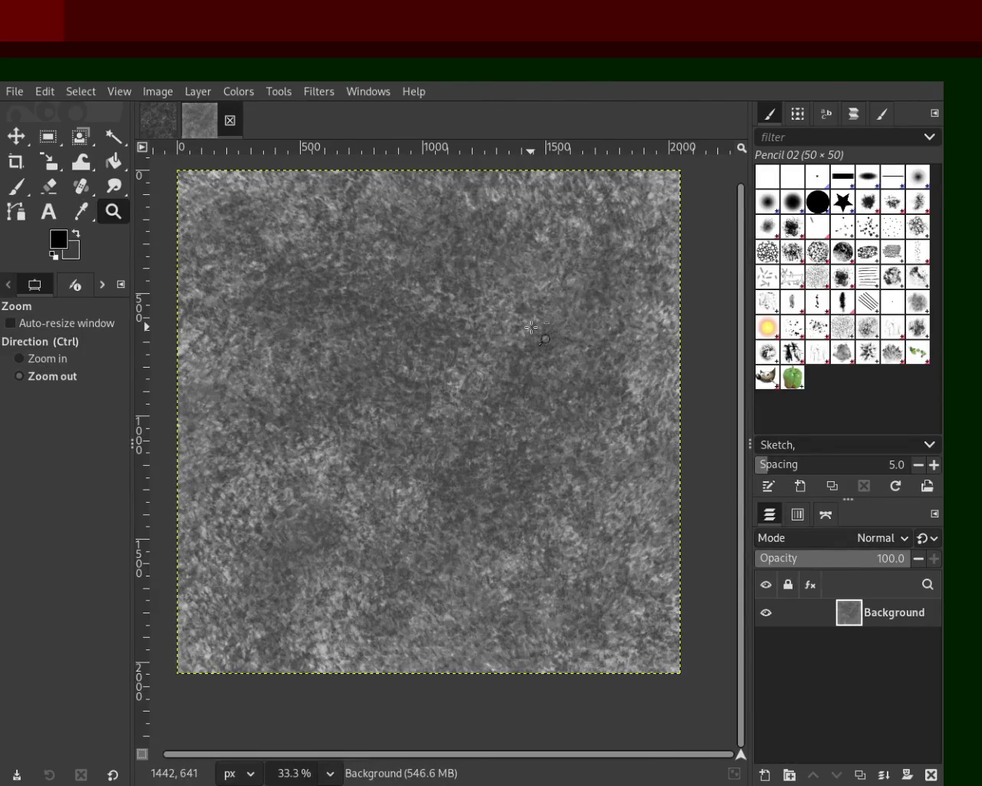
- Paint darker patches around the canvas edges with the Pencil 03 brush at 379 px
left_click(16, 186)
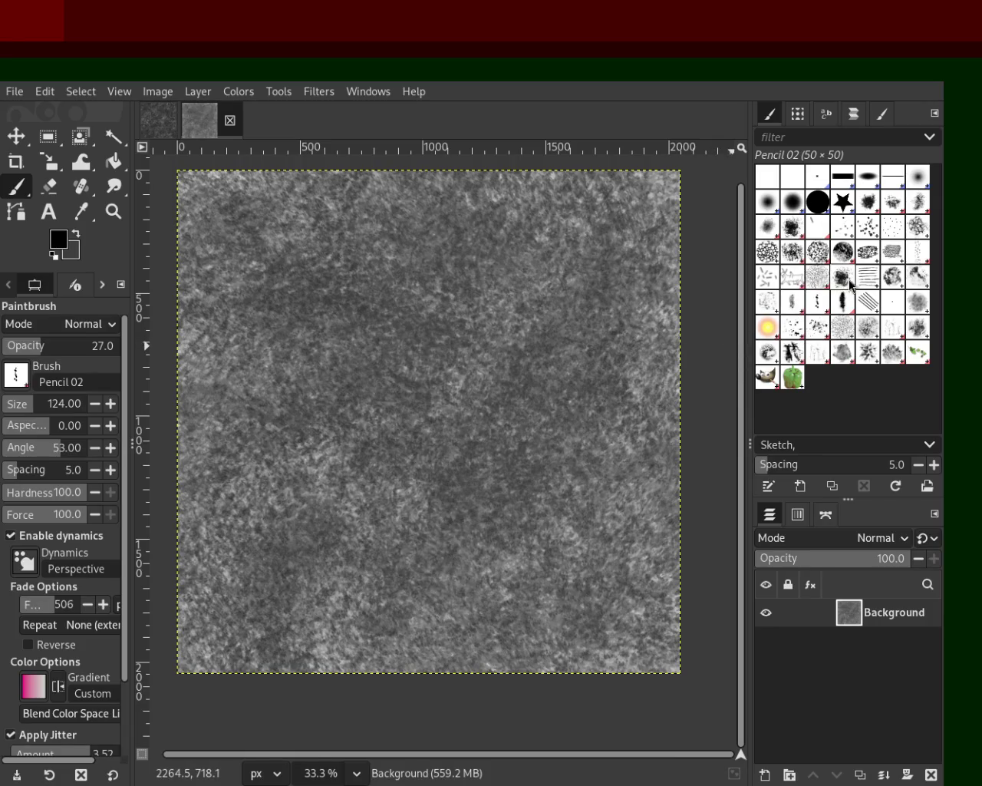
left_click(843, 303)
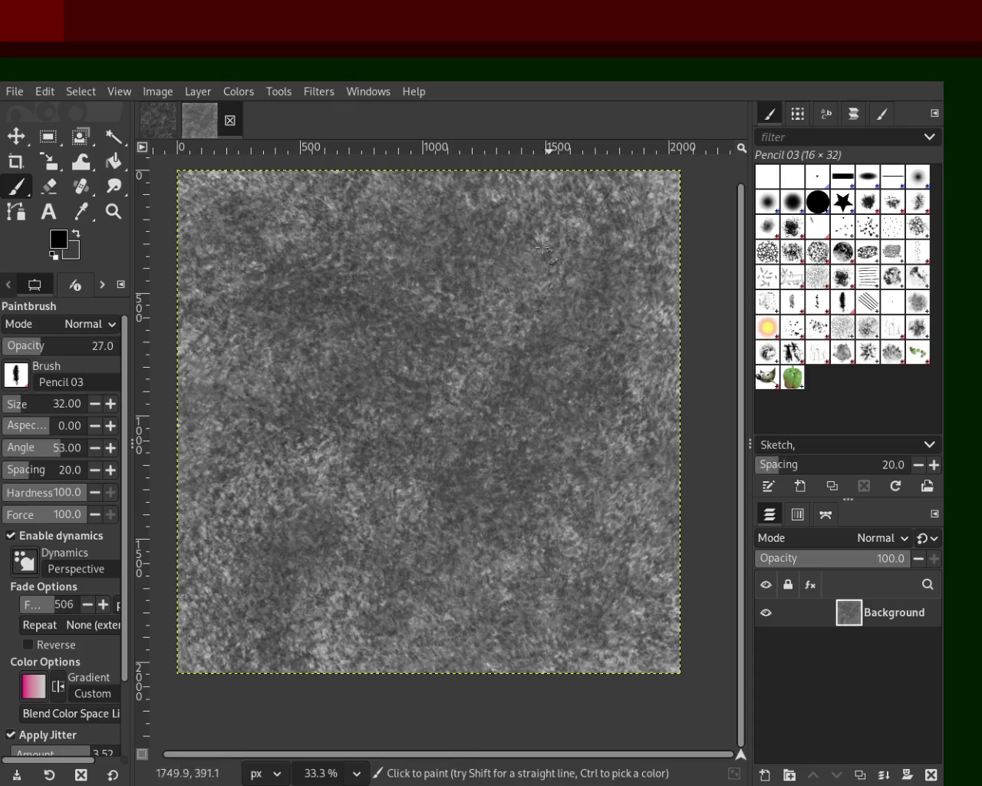
left_click(27, 405)
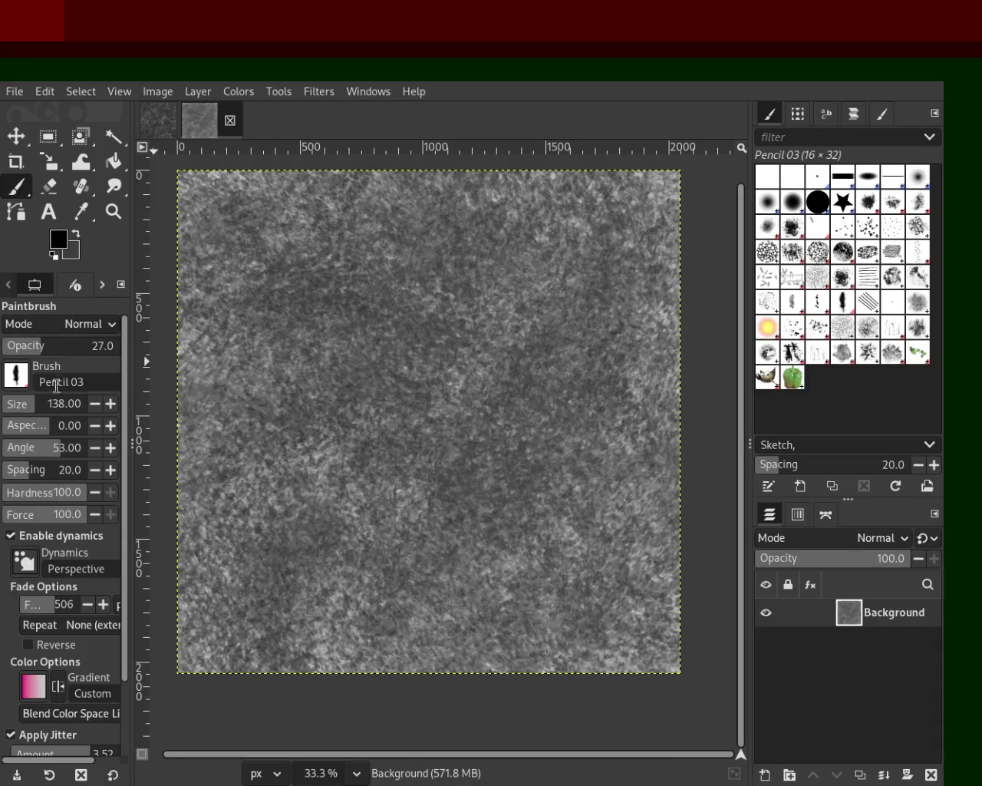
left_click(42, 406)
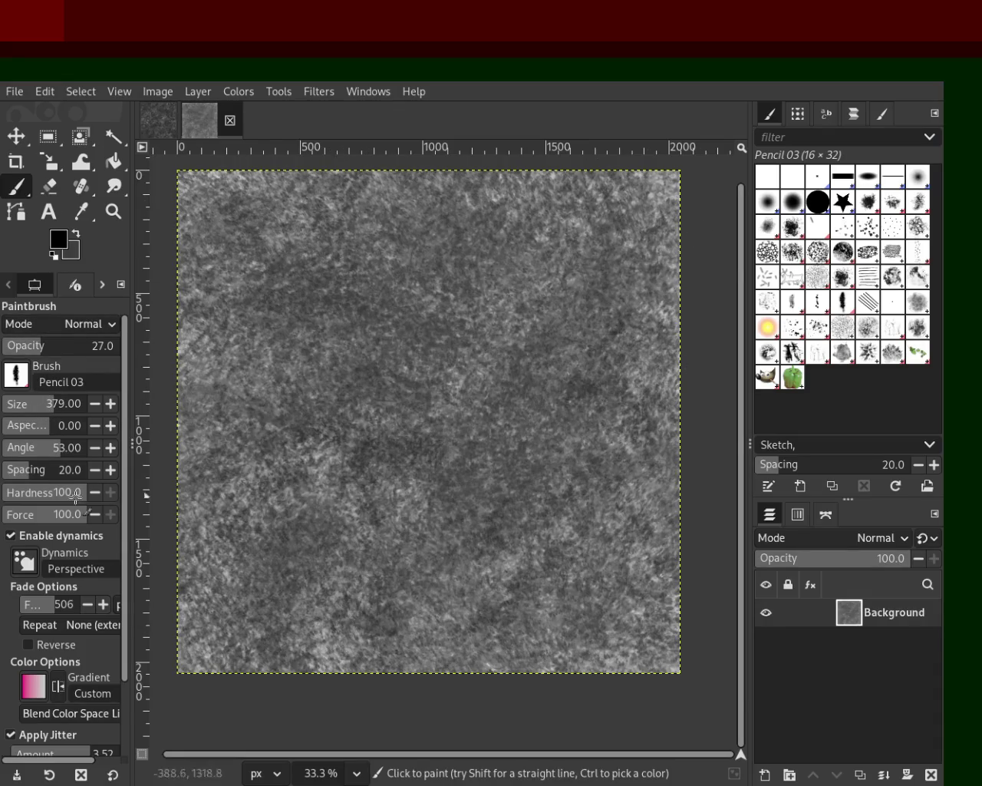
mouse_move(413, 271)
left_mouse_down()
mouse_move(504, 173)
mouse_move(610, 530)
mouse_move(101, 511)
mouse_move(479, 269)
mouse_move(692, 367)
left_mouse_up()
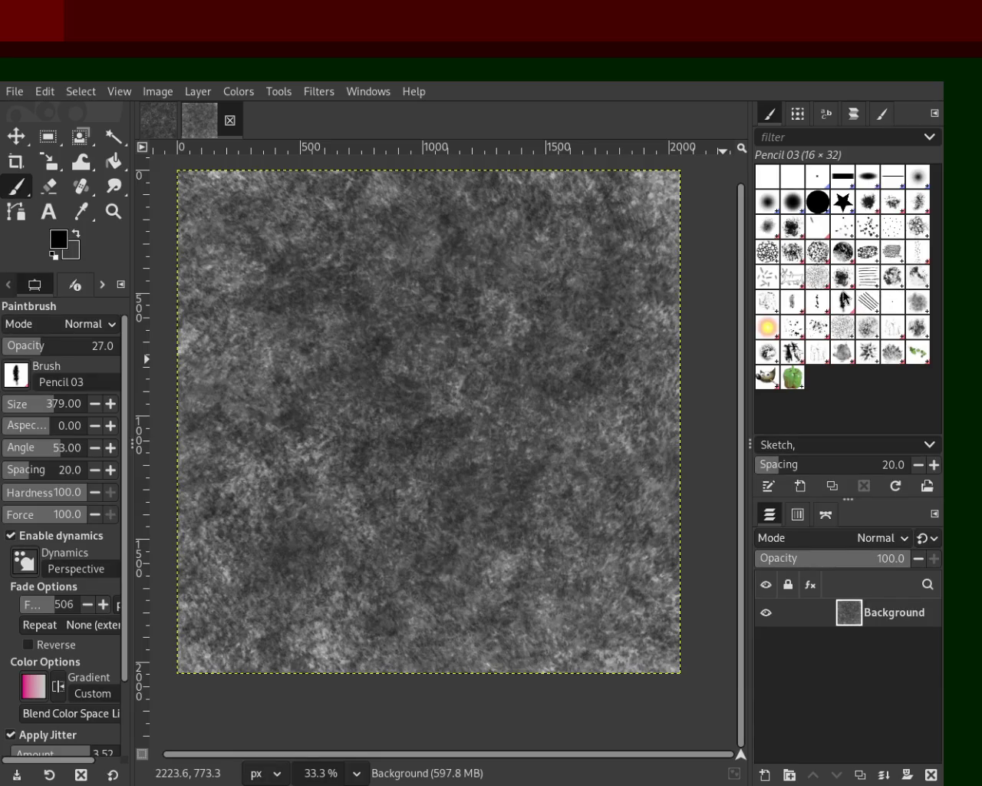
- Scatter faint splats across the texture with the Splats 01 brush at 668 px
left_click(767, 301)
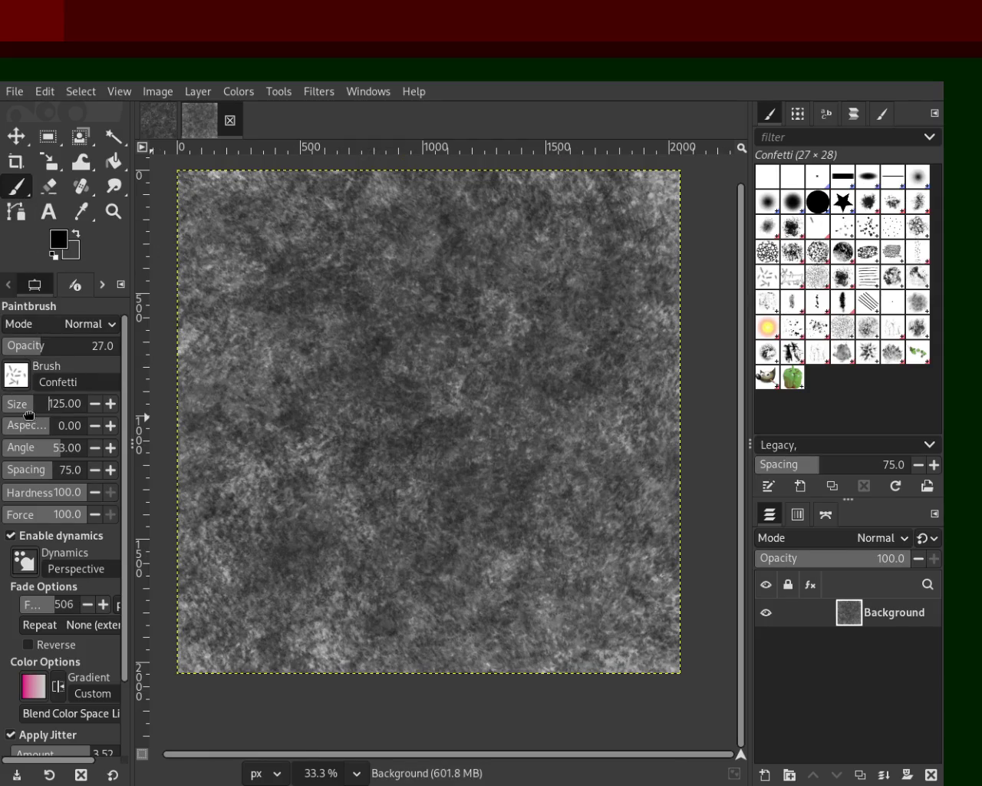
left_click(429, 371)
left_click(790, 336)
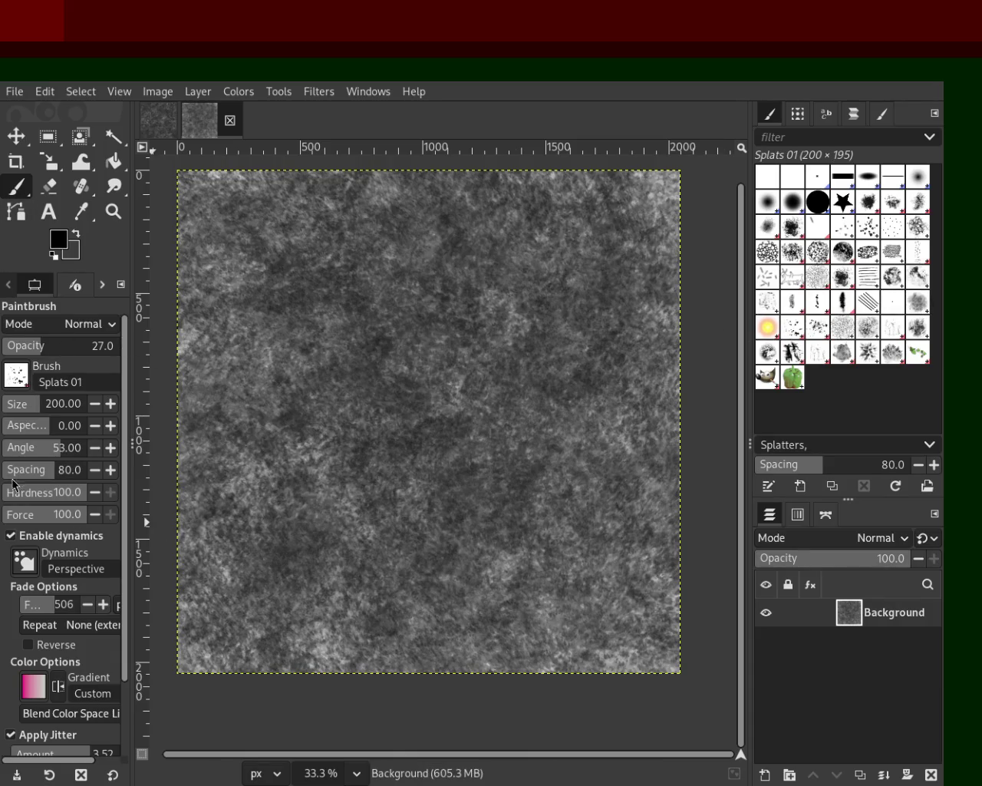
left_click(48, 410)
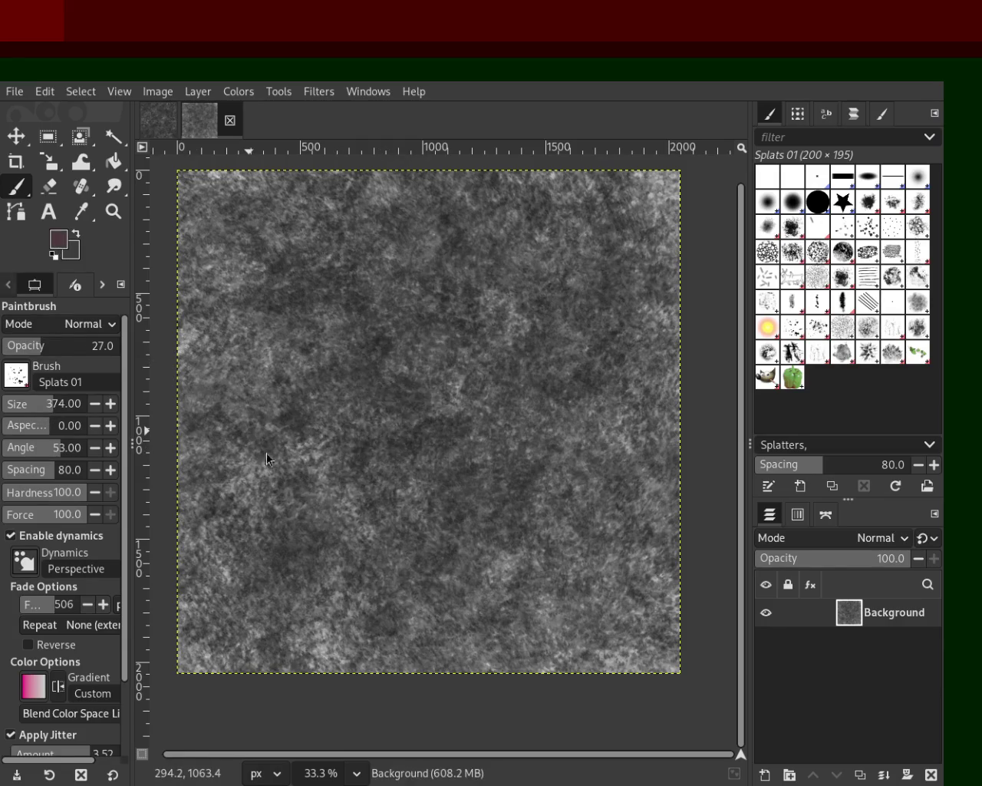
left_click(443, 564)
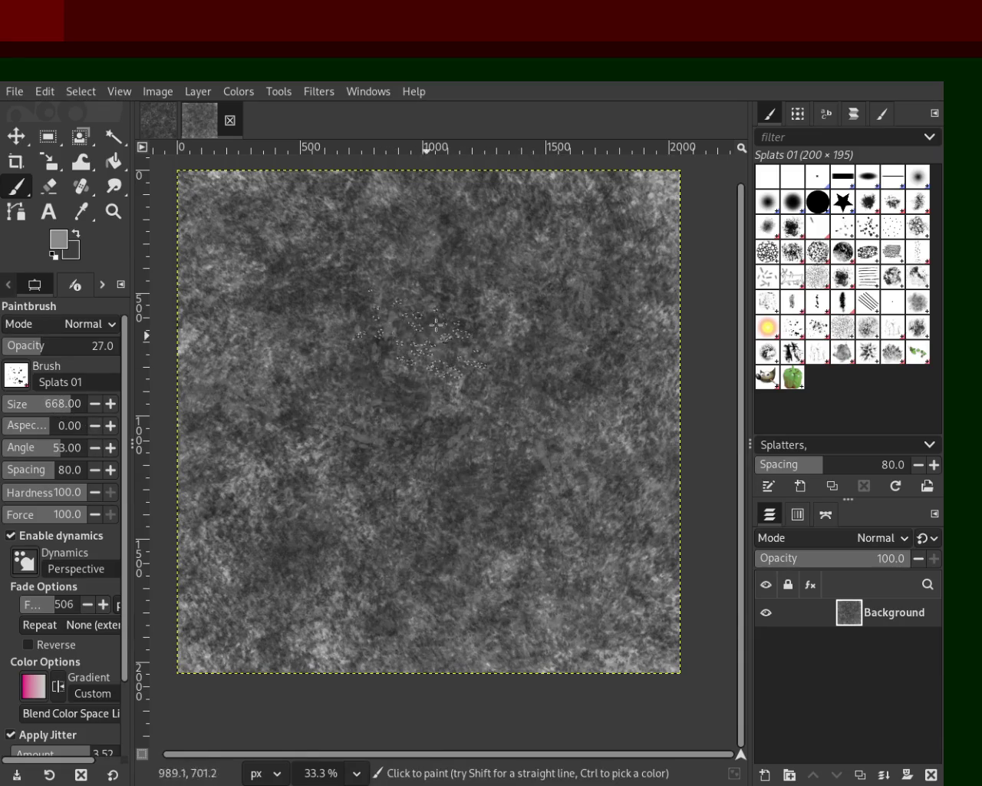
mouse_move(442, 580)
left_mouse_down()
mouse_move(343, 537)
mouse_move(613, 497)
mouse_move(246, 679)
mouse_move(329, 358)
mouse_move(443, 383)
mouse_move(435, 288)
mouse_move(312, 271)
mouse_move(370, 239)
mouse_move(236, 618)
mouse_move(540, 471)
mouse_move(289, 638)
mouse_move(617, 634)
left_mouse_up()
- Ctrl-pick a dark grey from the texture as the paint colour and choose Stone Work 01
mouse_move(611, 520)
left_mouse_down()
mouse_move(641, 430)
mouse_move(604, 236)
mouse_move(524, 364)
left_mouse_up()
key("ctrl")
left_click(289, 301, "ctrl")
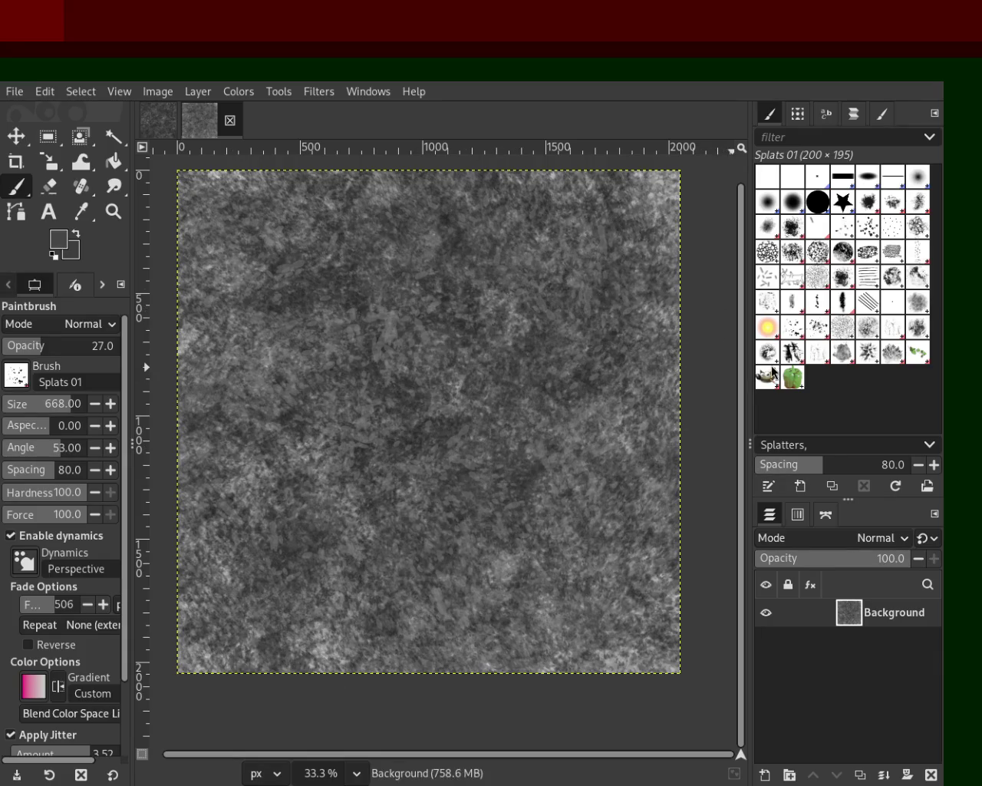
left_click(896, 329)
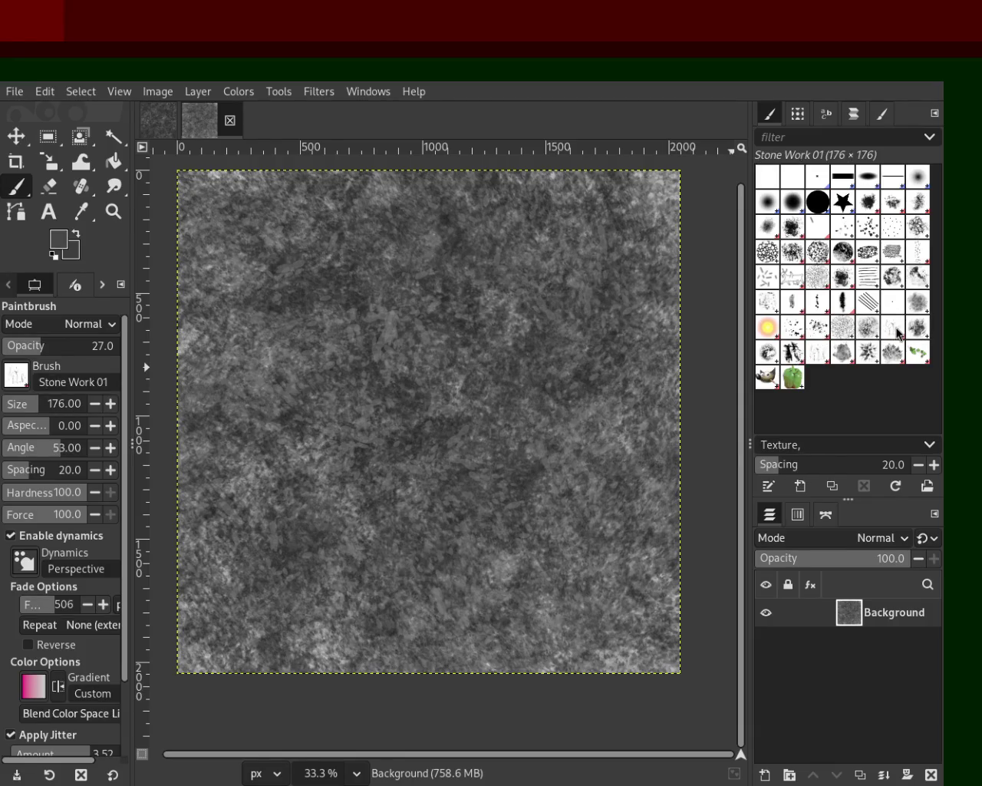
- Set Stone Work 01 to 345 px and opacity 100, then undo a trial dark stroke
left_click(252, 385)
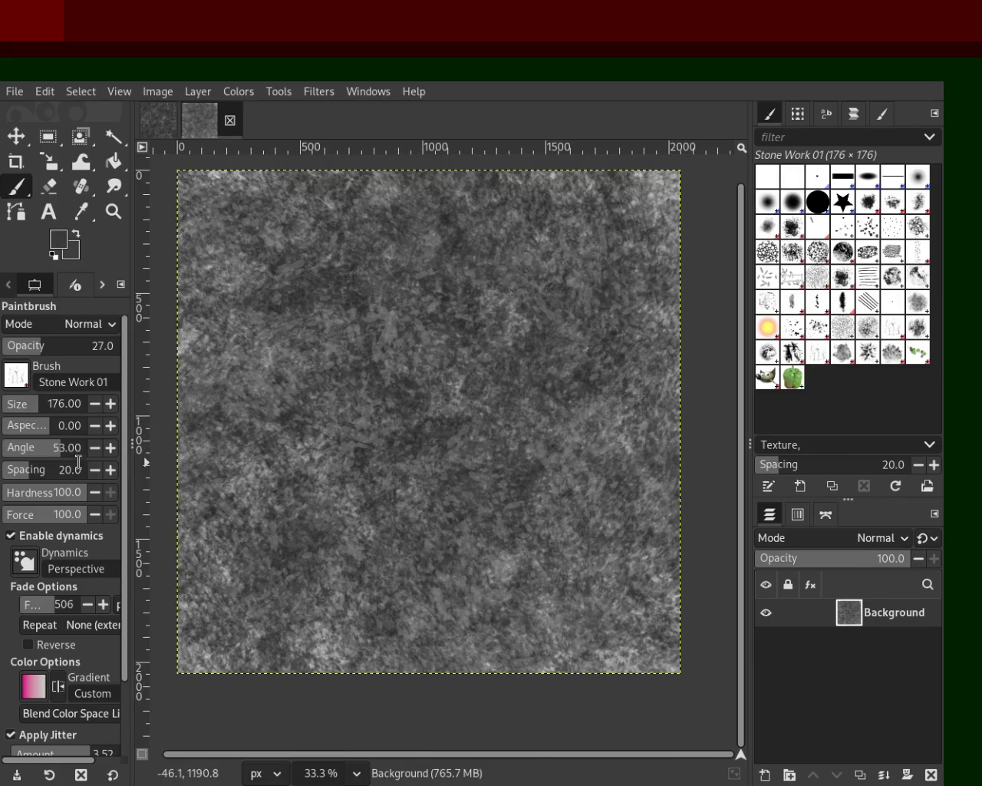
left_click_drag(35, 414, 48, 412)
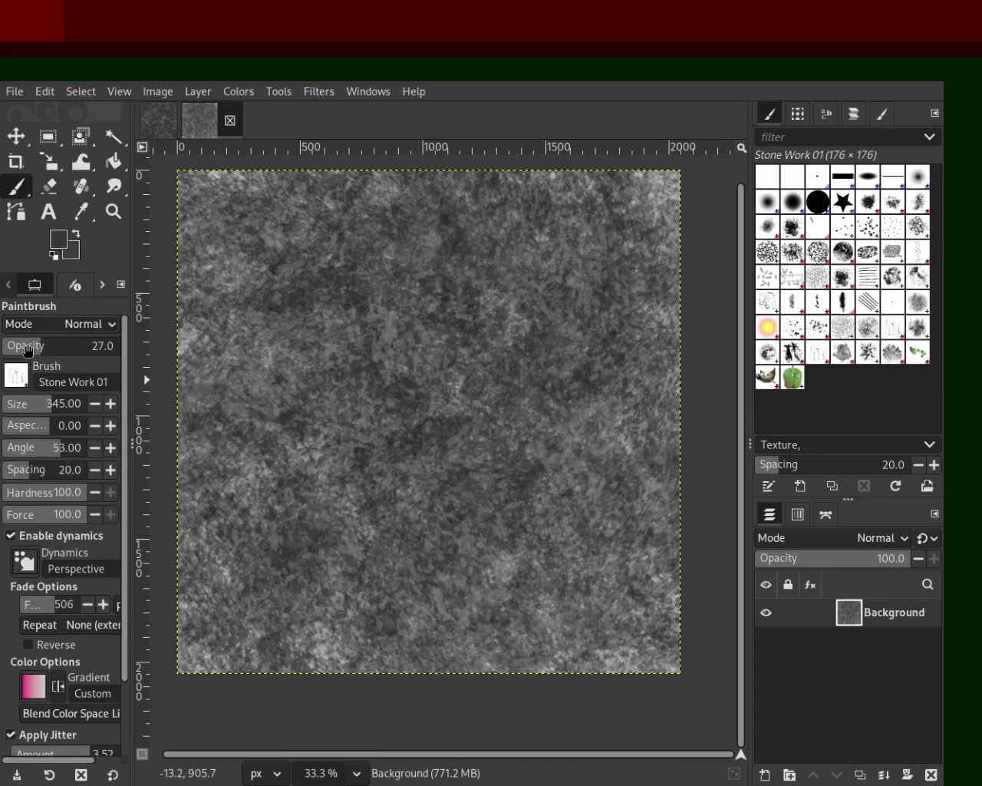
left_click_drag(31, 346, 127, 351)
left_click_drag(398, 345, 639, 520)
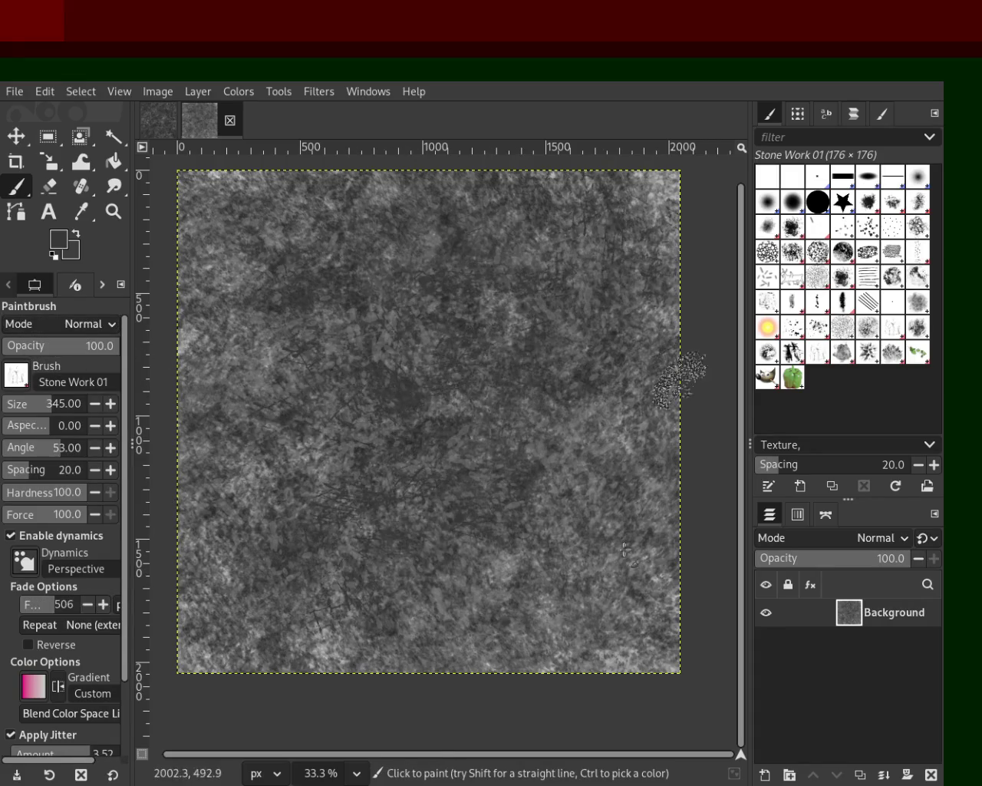
key("ctrl+z")
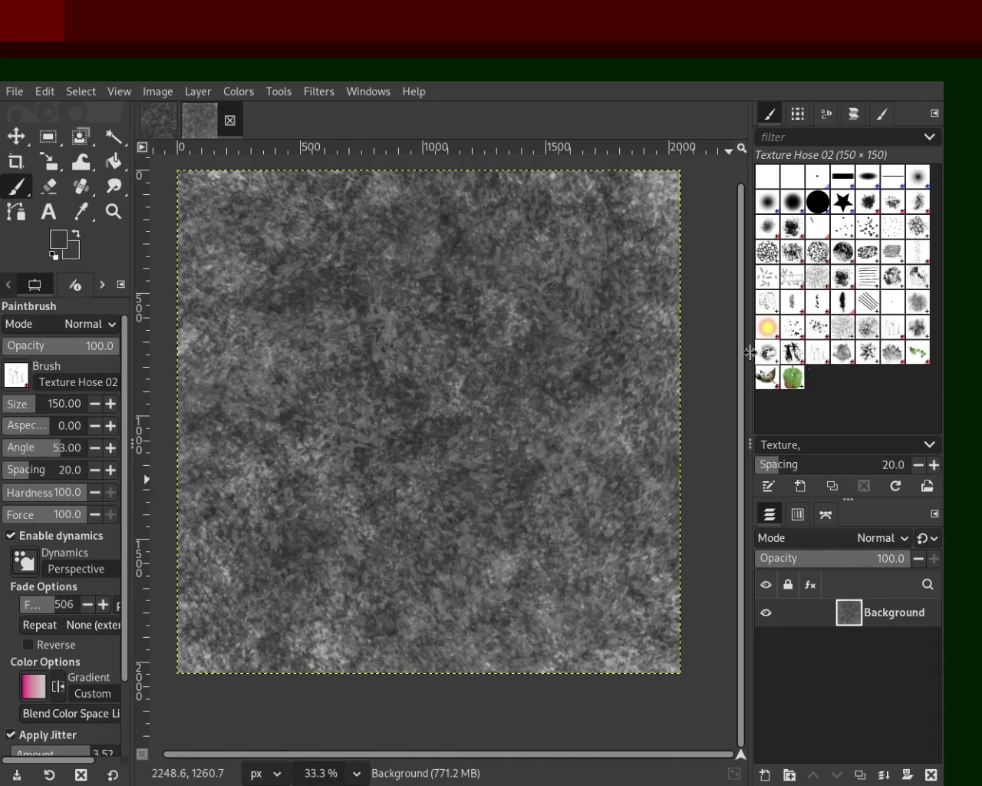
- Paint dark crack lines with Texture Hose 02 at 378 px, then mid-grey streaks
left_click(46, 400)
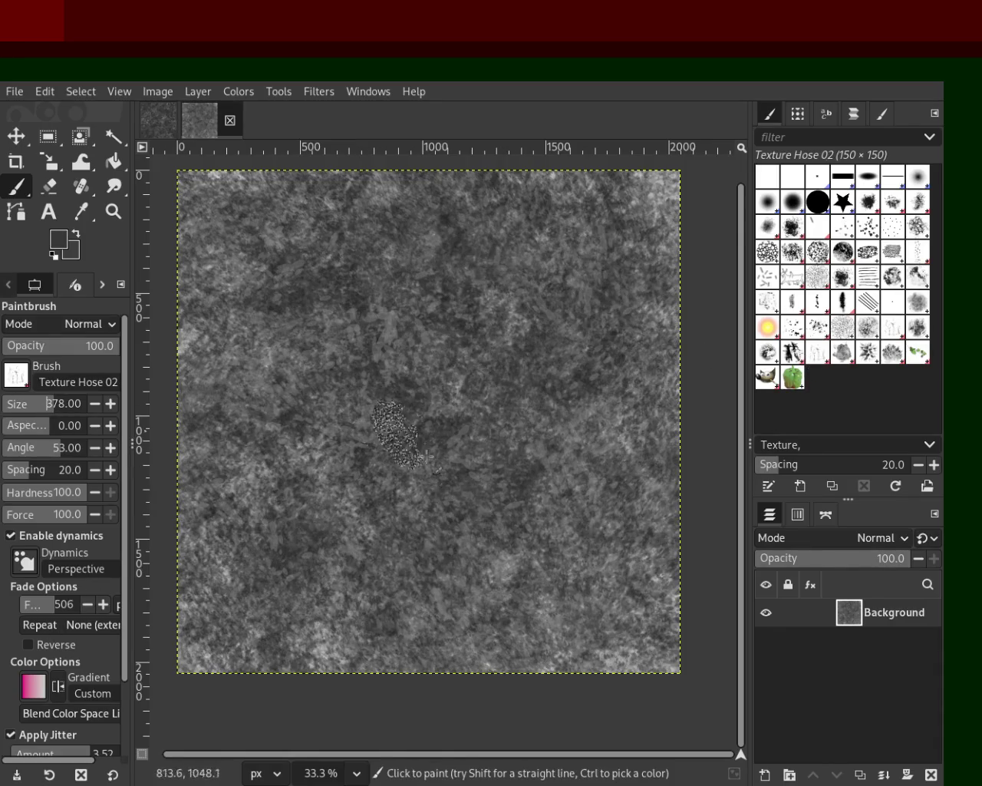
left_click_drag(550, 603, 637, 506)
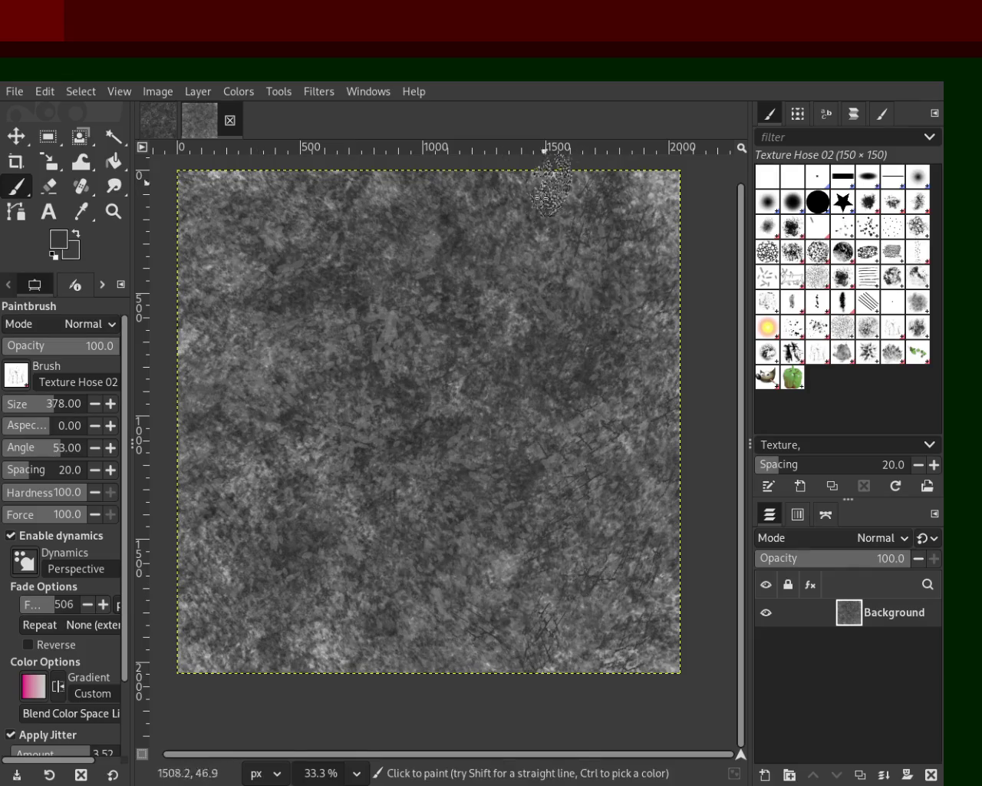
key("ctrl+z")
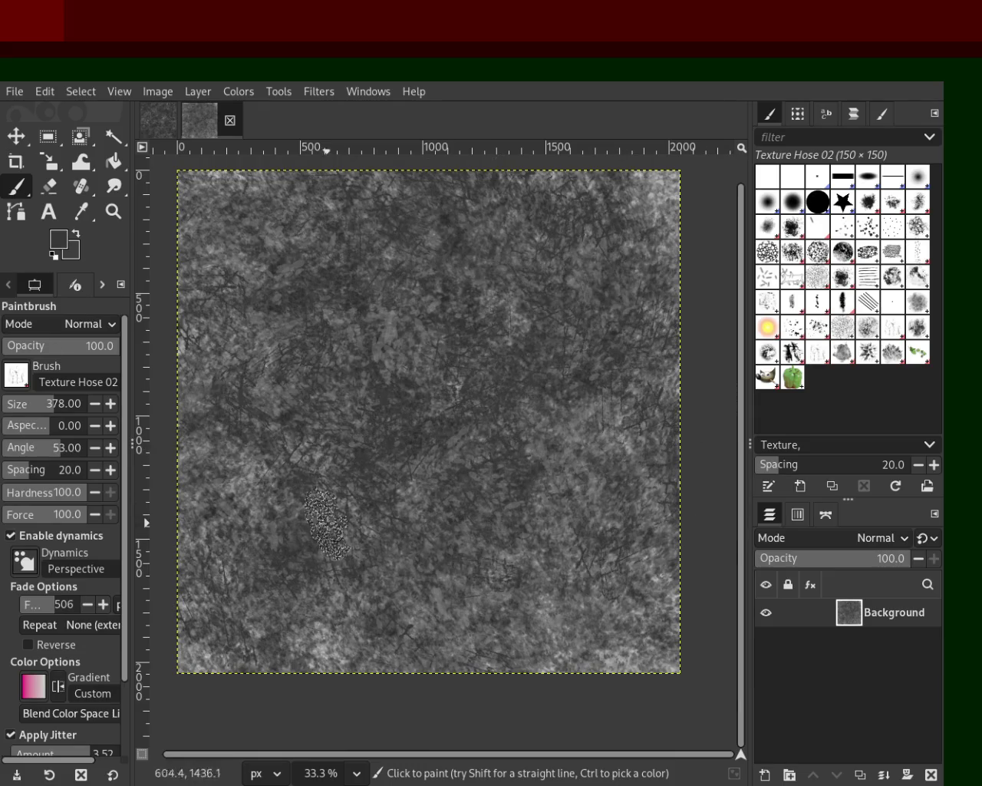
mouse_move(439, 218)
left_mouse_down()
mouse_move(438, 719)
mouse_move(680, 624)
mouse_move(679, 580)
mouse_move(242, 594)
left_mouse_up()
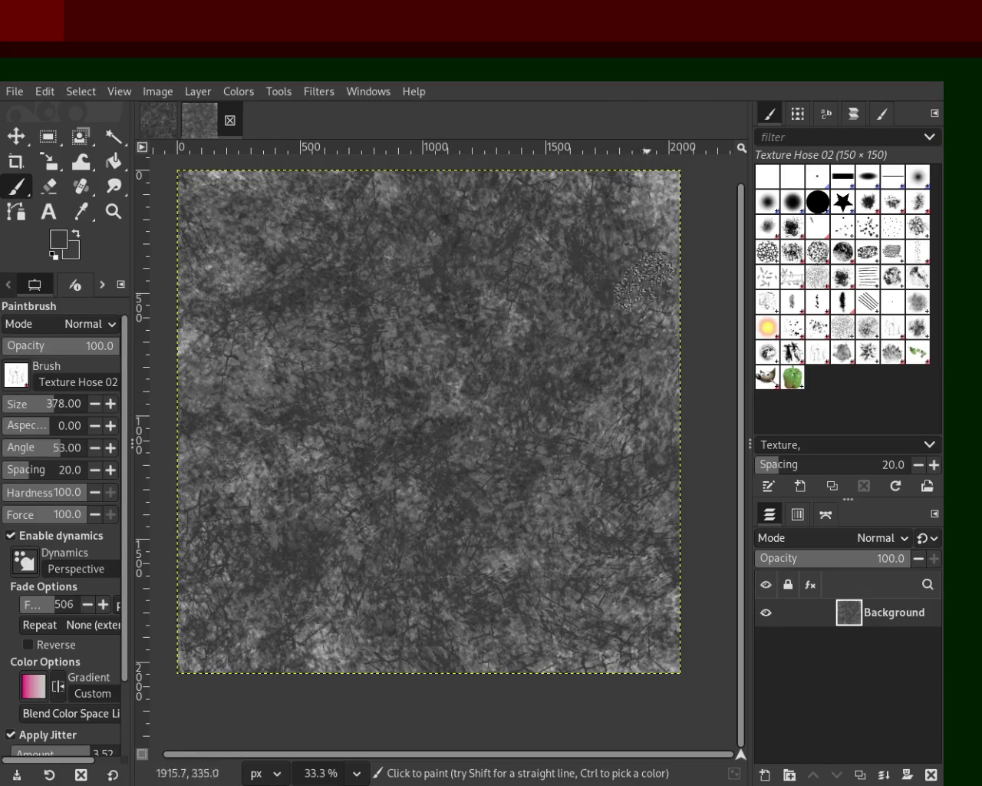
left_click(454, 407, "ctrl")
mouse_move(454, 408)
left_mouse_down()
mouse_move(360, 600)
mouse_move(494, 237)
mouse_move(568, 201)
mouse_move(252, 465)
mouse_move(319, 445)
mouse_move(671, 236)
mouse_move(680, 255)
mouse_move(625, 213)
mouse_move(645, 206)
mouse_move(652, 237)
mouse_move(666, 187)
left_mouse_up()
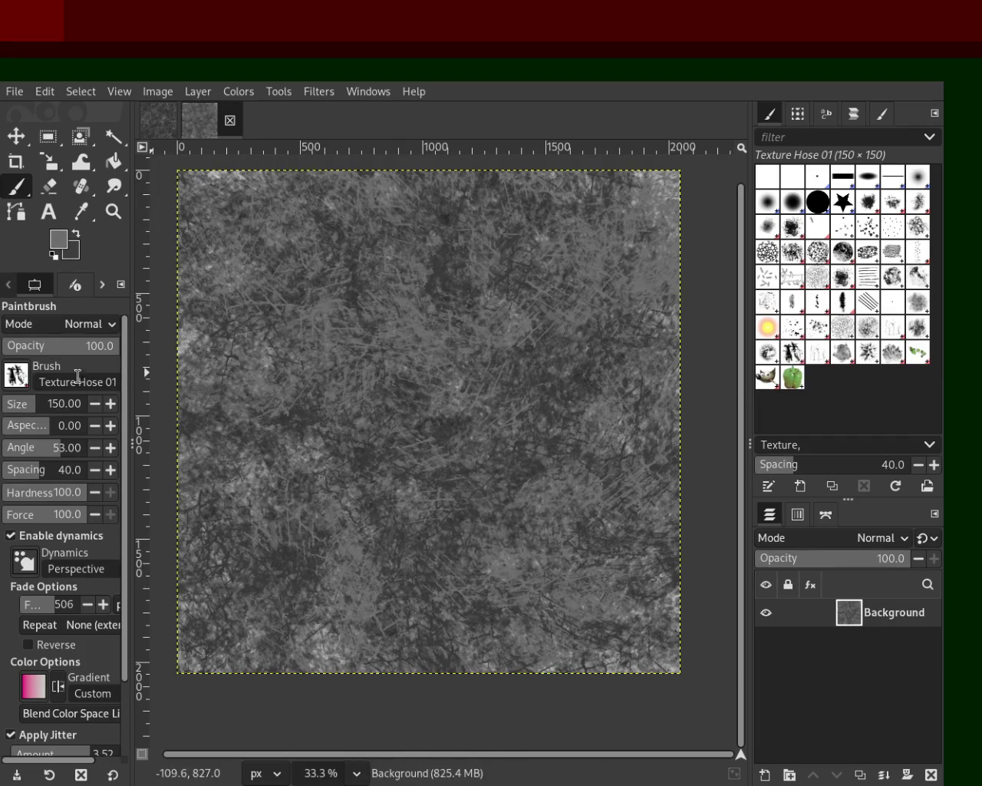
- Paint grey streaks across the canvas centre at 437 px, undoing two unwanted dab strokes
left_click_drag(31, 415, 57, 404)
mouse_move(547, 429)
left_mouse_down()
mouse_move(377, 515)
mouse_move(607, 460)
left_mouse_up()
left_click_drag(533, 426, 486, 577)
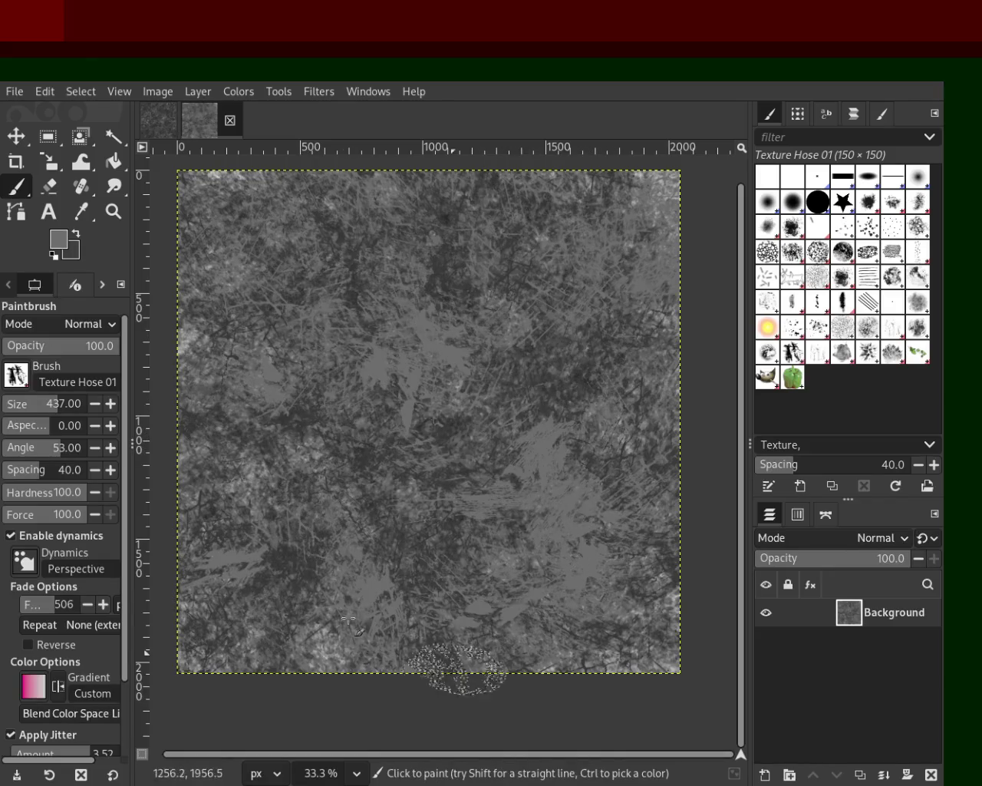
left_click_drag(548, 278, 458, 549)
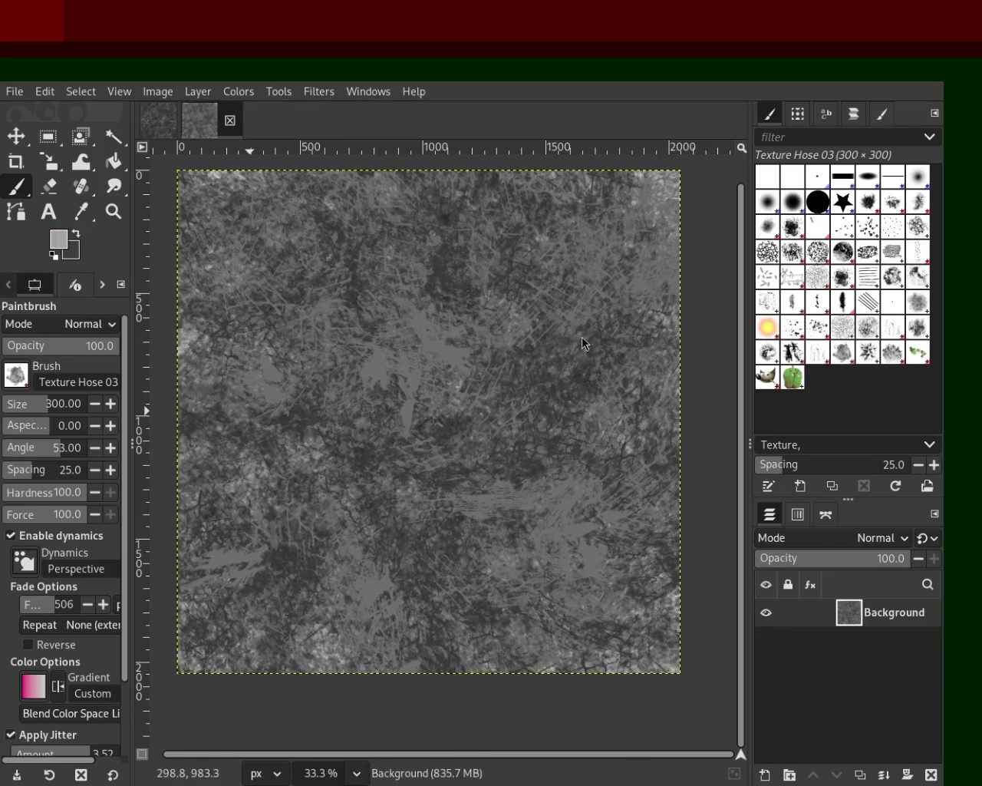
left_click_drag(292, 509, 702, 311)
key("ctrl+z")
left_click_drag(581, 345, 390, 186)
key("ctrl+z")
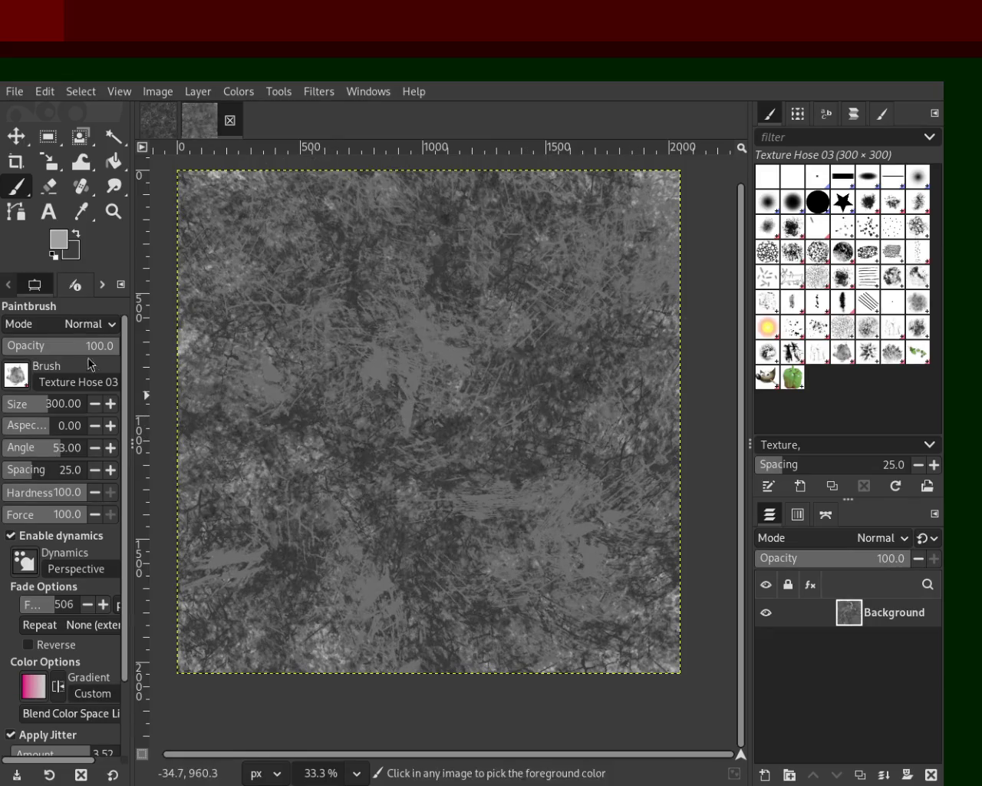
- At opacity 73, paint lighter texture dabs, then dark-grey strokes at size 333
left_click(91, 347)
left_click_drag(472, 293, 542, 500)
key("ctrl+z")
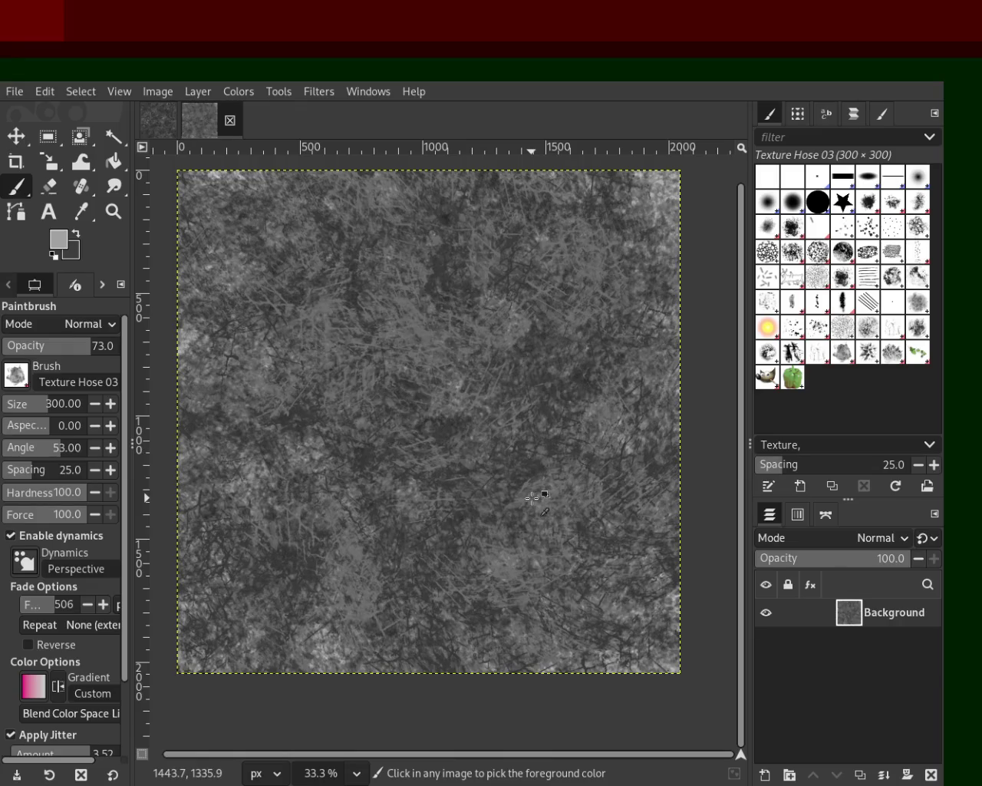
key("ctrl+y")
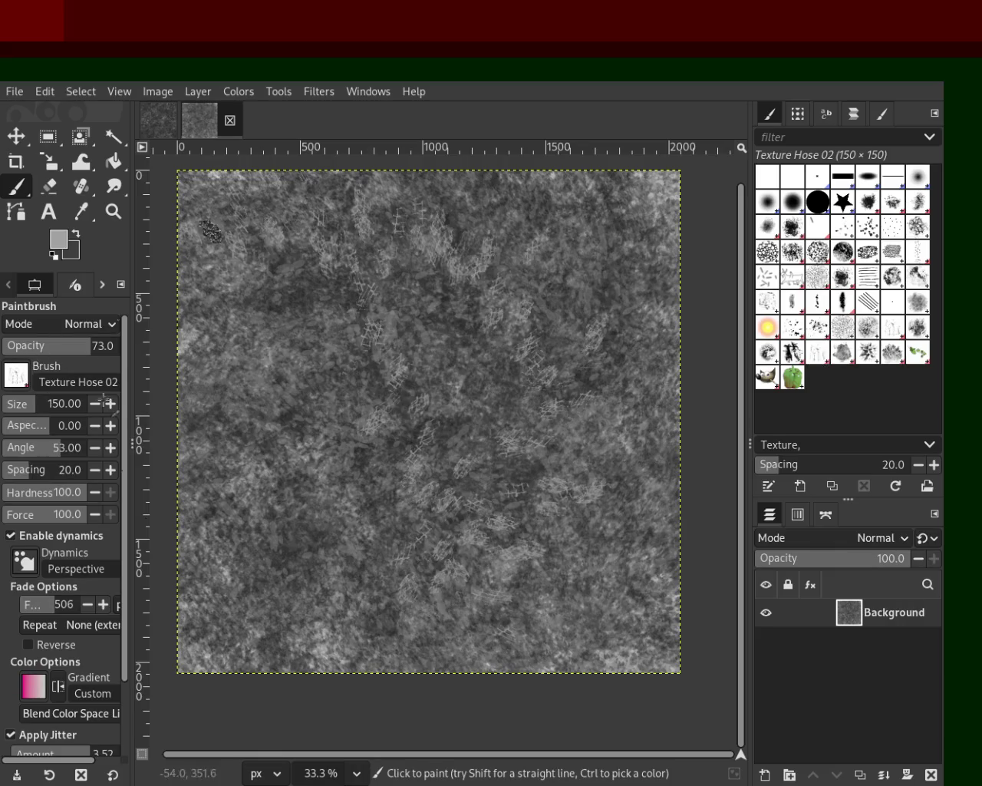
left_click(35, 412)
left_click(560, 640, "ctrl")
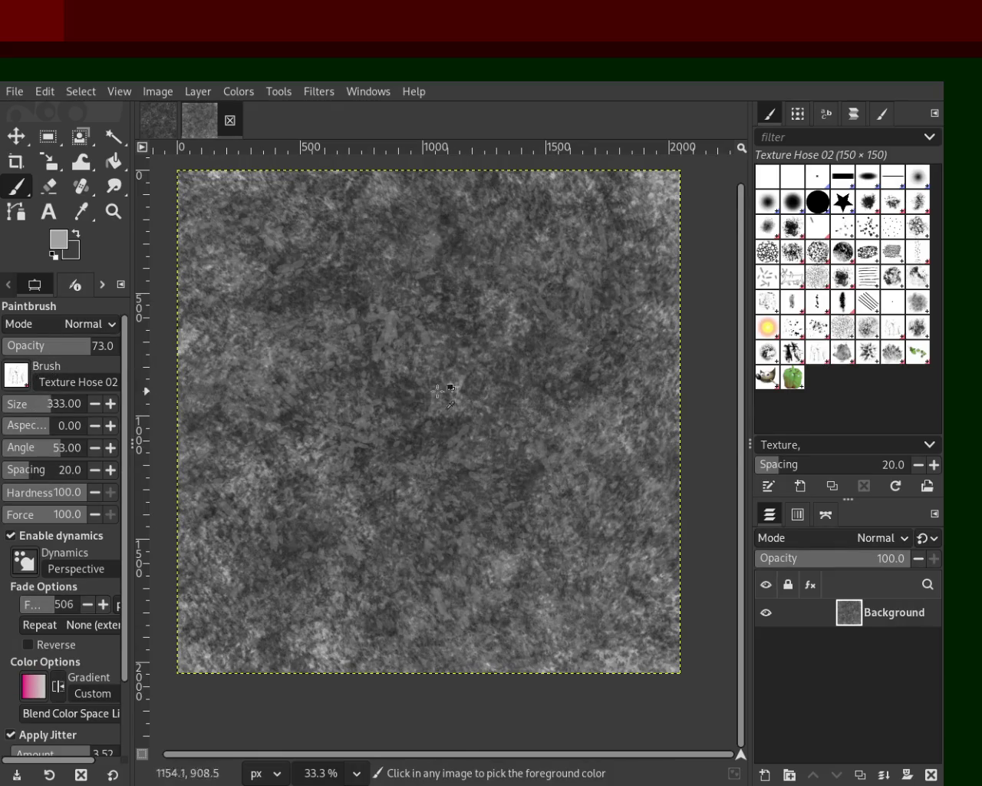
left_click(430, 637)
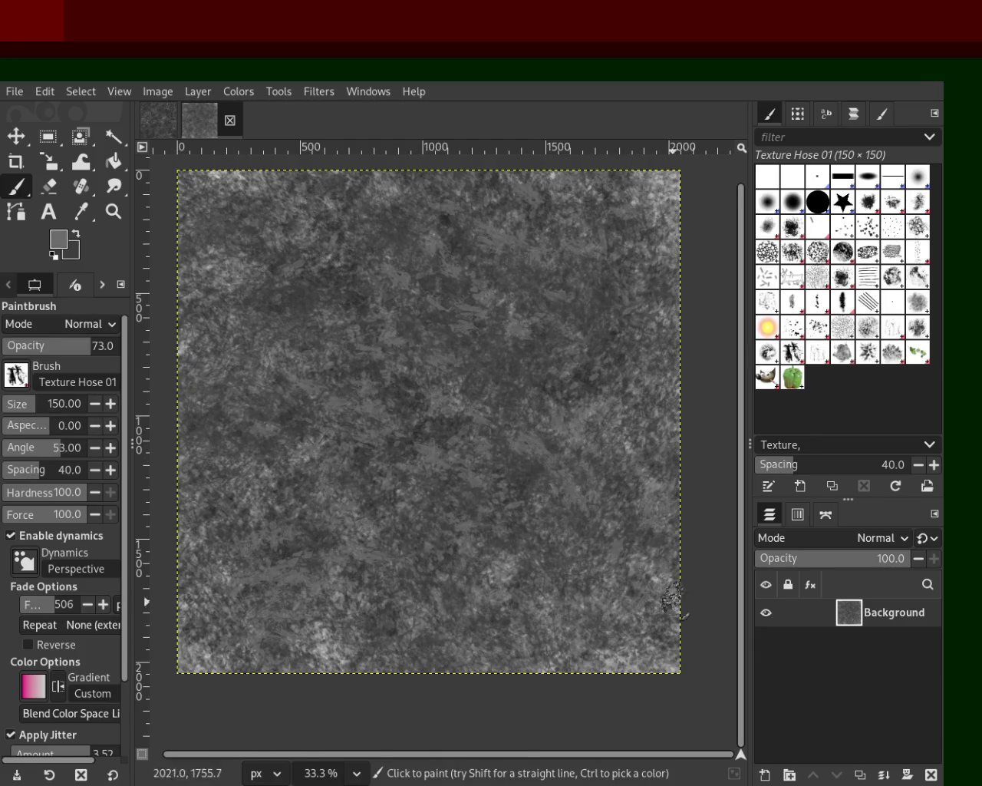
mouse_move(420, 414)
left_mouse_down()
mouse_move(299, 258)
mouse_move(542, 485)
mouse_move(449, 217)
mouse_move(550, 571)
left_mouse_up()
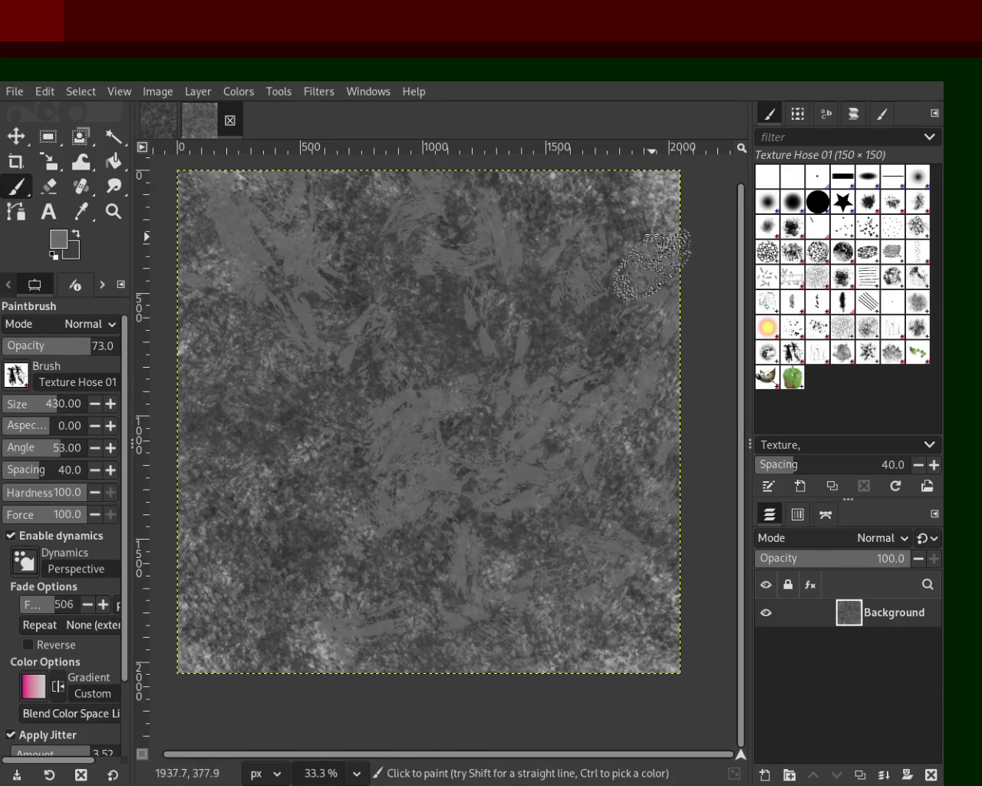
- Paint light, then darker-grey leaf-shaped Texture Hose 03 dabs across the whole canvas
left_click(844, 353)
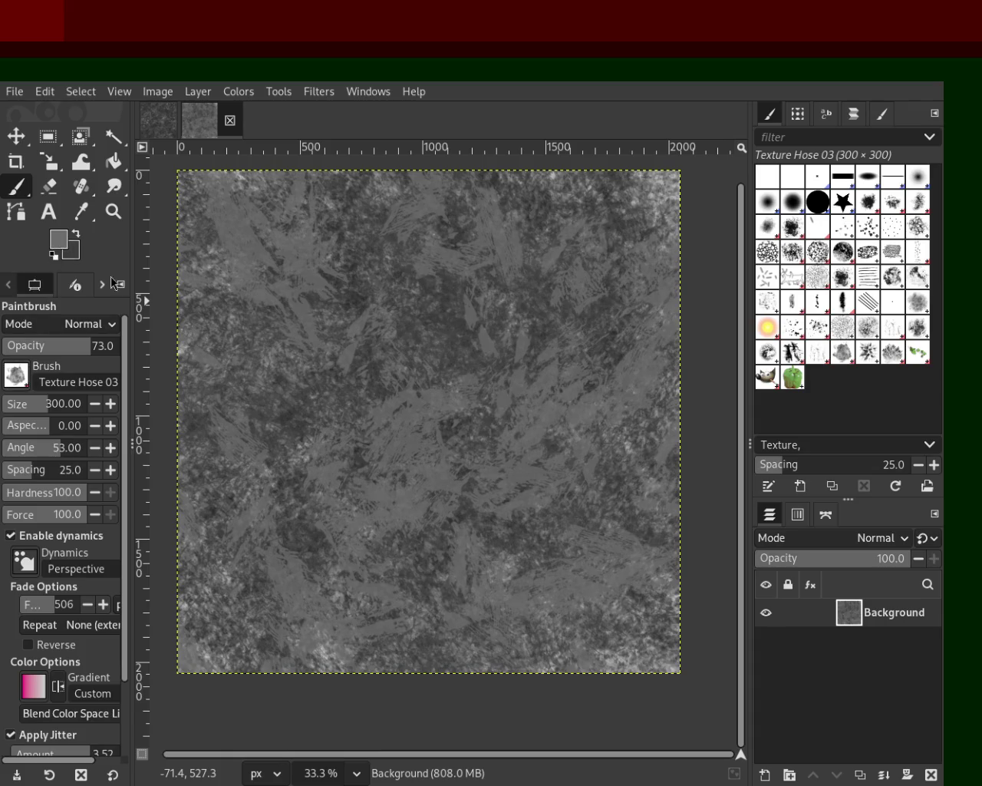
left_click_drag(500, 356, 678, 703)
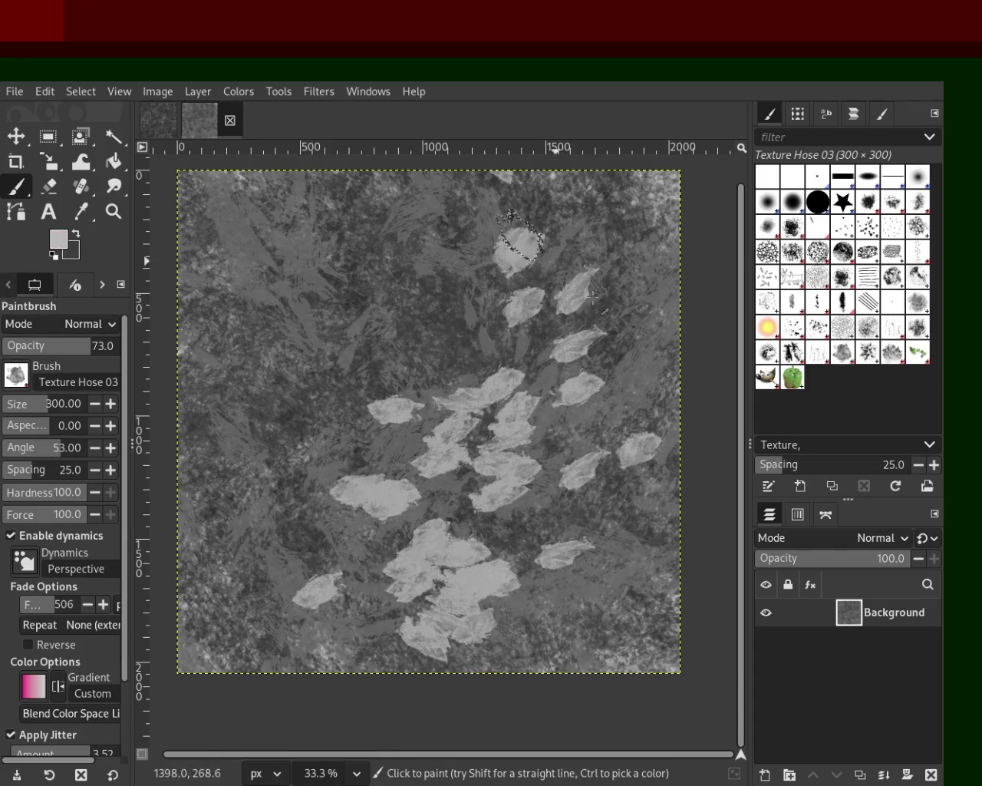
left_click(601, 593, "ctrl")
left_click_drag(601, 593, 429, 458)
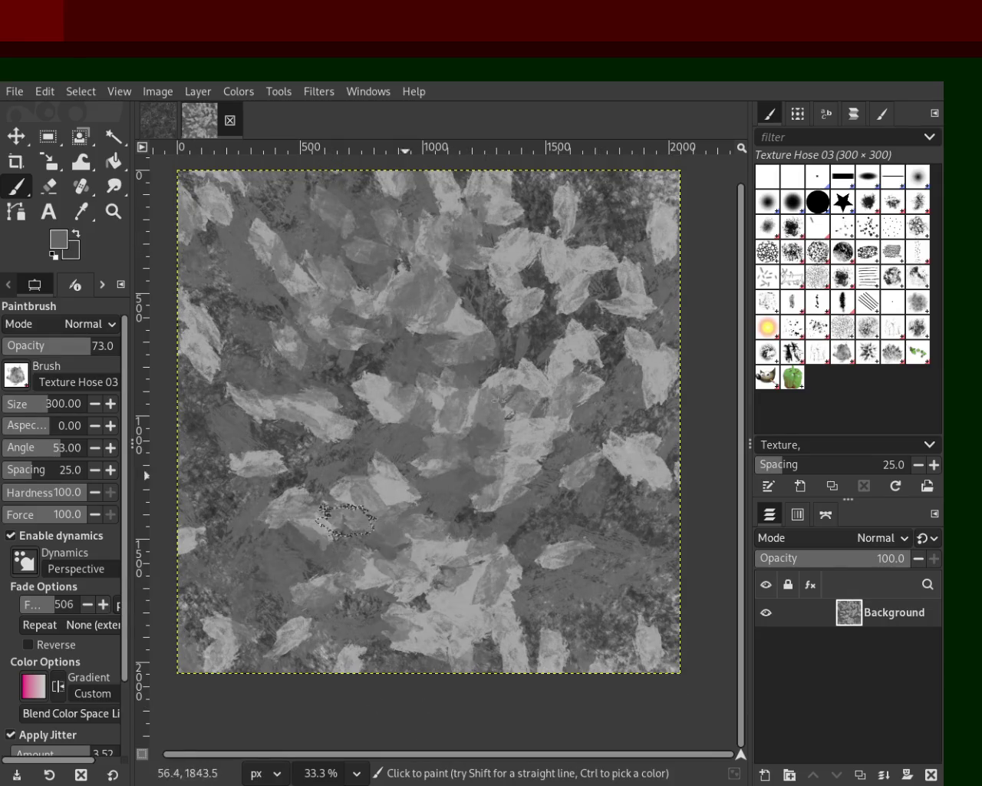
left_click(802, 237)
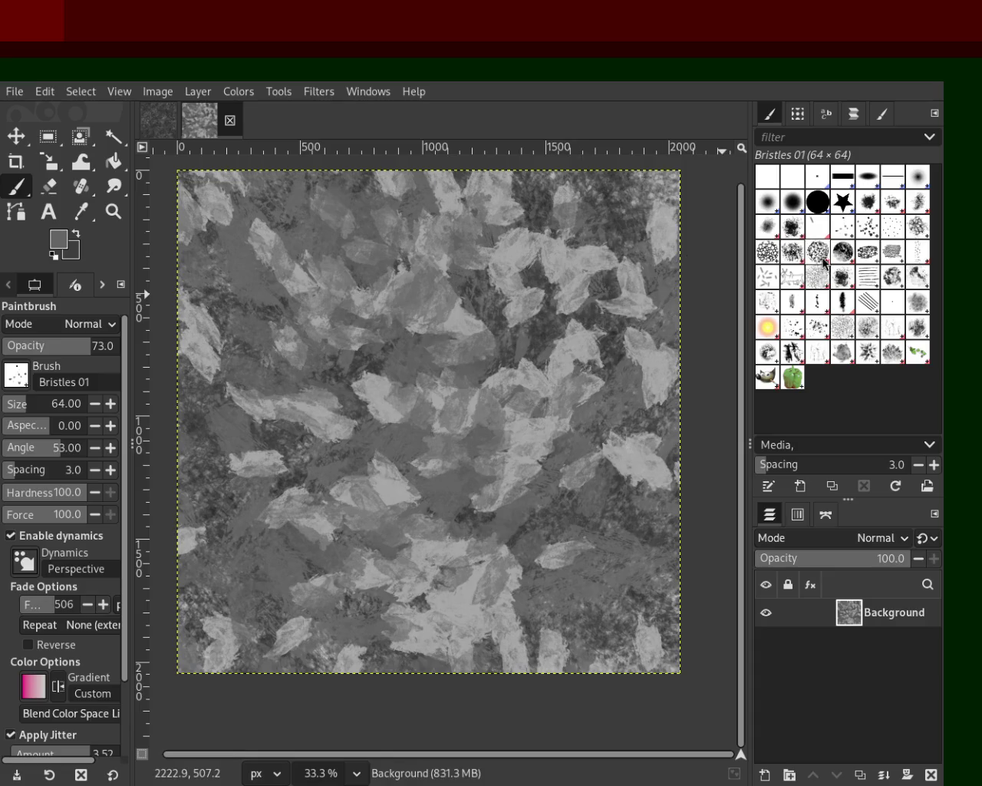
- Paint light-grey Acrylic 01 dabs across the whole canvas
left_click(875, 206)
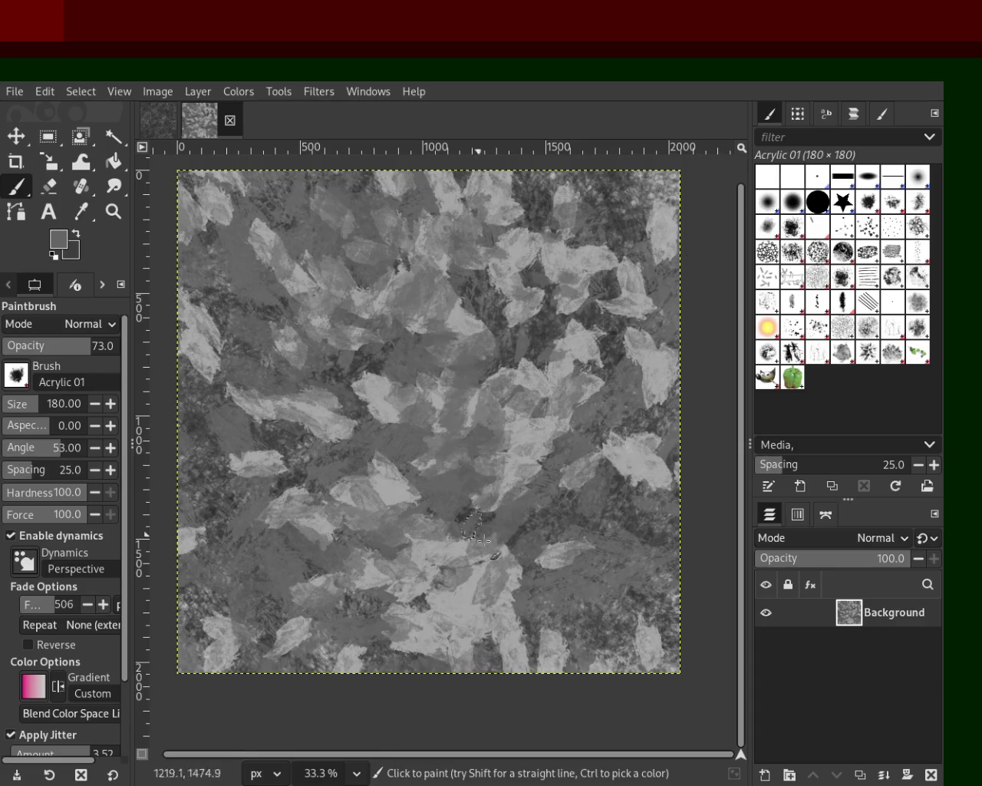
left_click(581, 280, "ctrl")
mouse_move(326, 379)
left_mouse_down()
mouse_move(234, 321)
mouse_move(160, 549)
mouse_move(290, 516)
mouse_move(529, 201)
mouse_move(698, 208)
mouse_move(576, 686)
mouse_move(418, 588)
mouse_move(94, 434)
mouse_move(189, 553)
mouse_move(159, 526)
mouse_move(226, 308)
mouse_move(685, 534)
mouse_move(677, 435)
mouse_move(216, 681)
mouse_move(620, 389)
left_mouse_up()
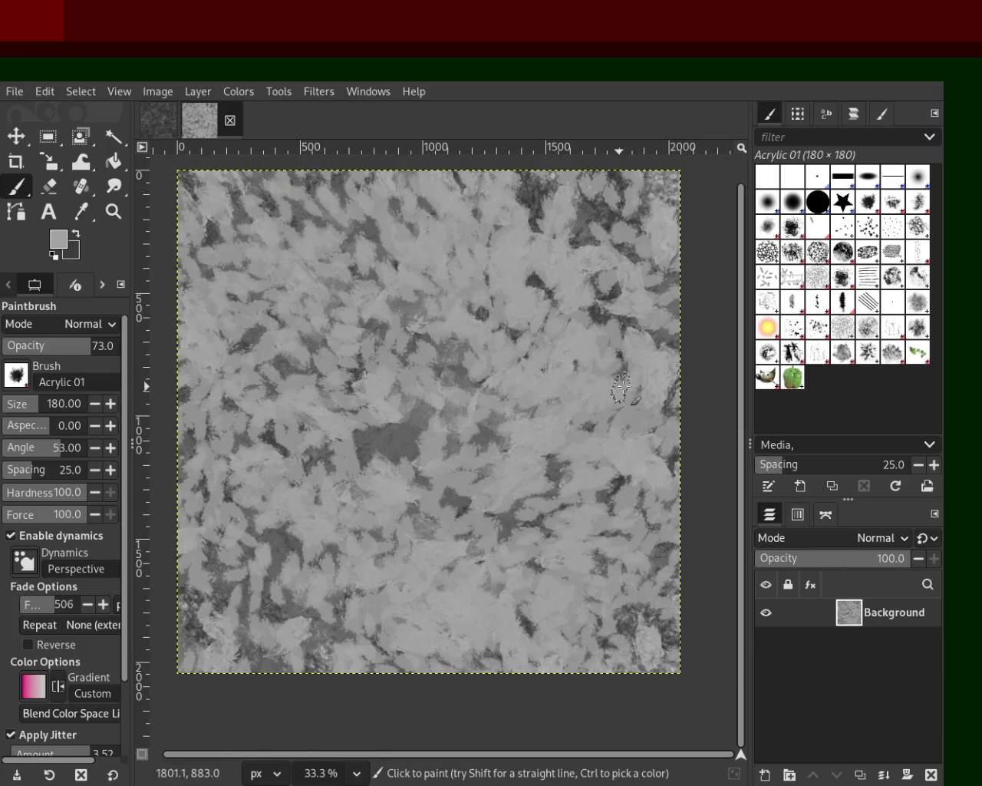
- Cover the canvas with dense dark Bristles 01 marks, undoing the first attempt
left_click(847, 228)
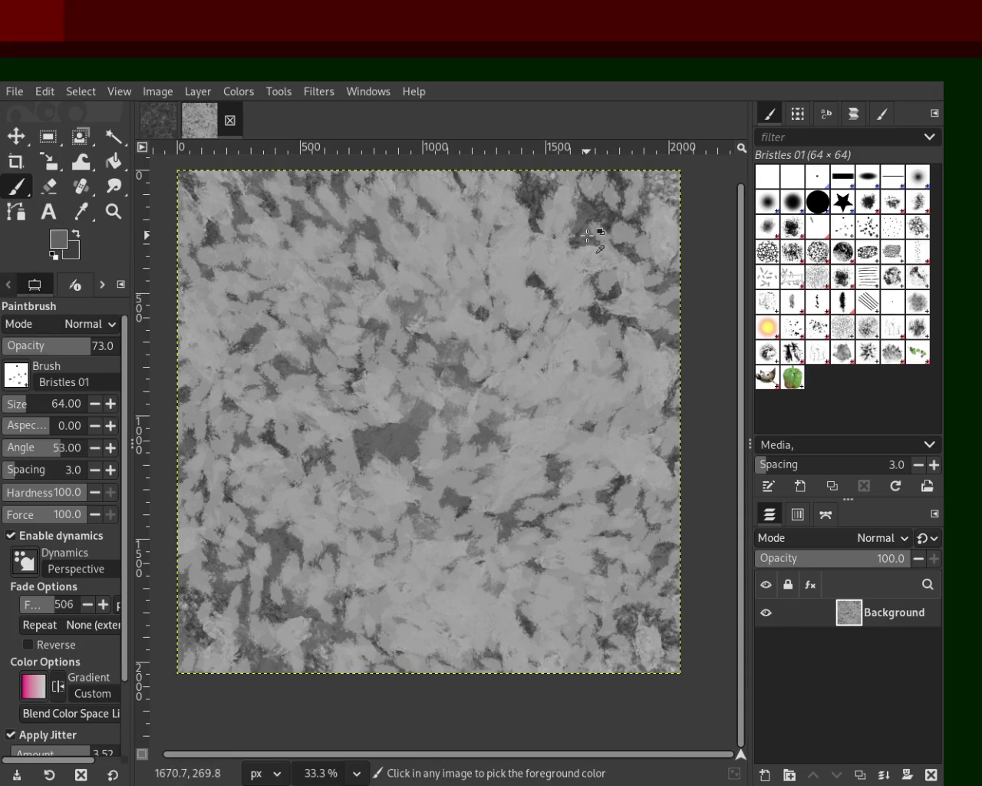
mouse_move(491, 307)
left_mouse_down()
mouse_move(578, 217)
mouse_move(262, 320)
left_mouse_up()
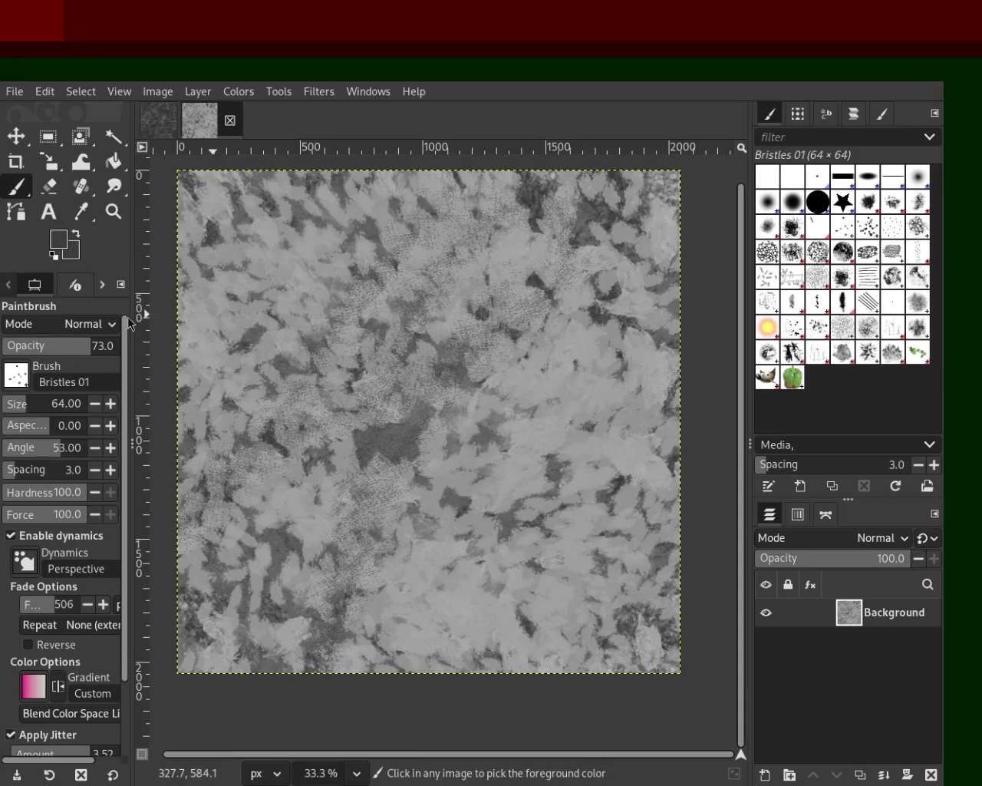
key("ctrl+z")
mouse_move(475, 345)
left_mouse_down()
mouse_move(259, 645)
mouse_move(217, 672)
mouse_move(317, 350)
mouse_move(356, 465)
mouse_move(544, 366)
mouse_move(439, 477)
mouse_move(617, 289)
mouse_move(500, 245)
mouse_move(392, 568)
left_mouse_up()
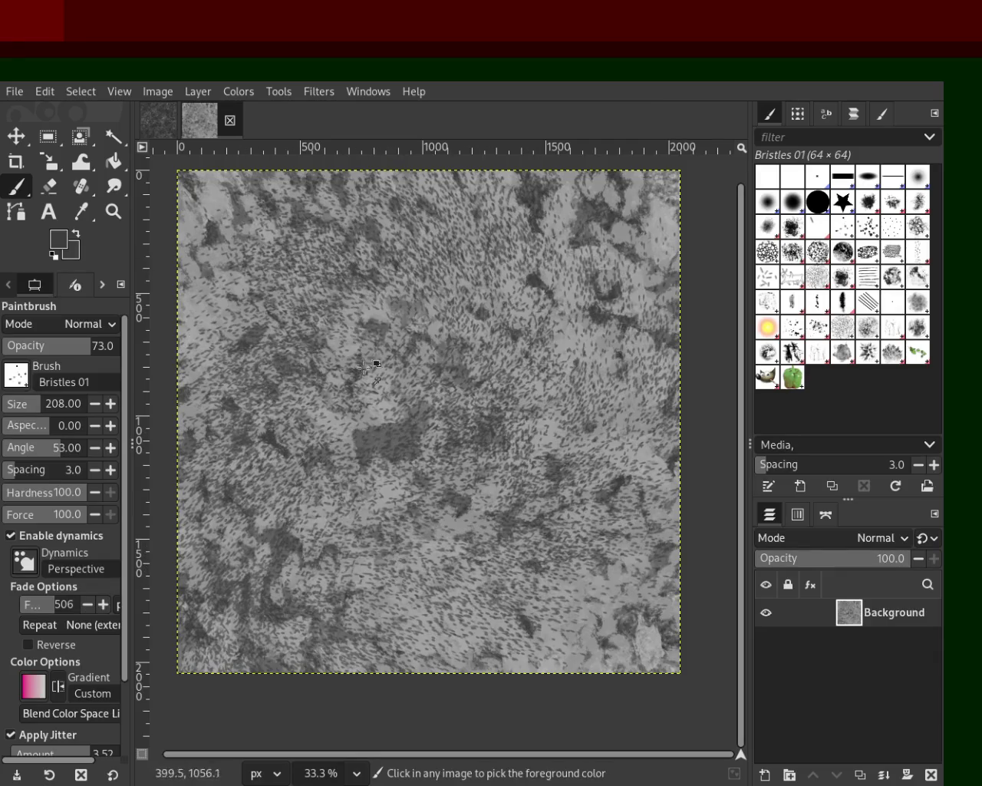
left_click_drag(340, 382, 490, 606)
mouse_move(317, 661)
left_mouse_down()
mouse_move(634, 386)
mouse_move(383, 306)
mouse_move(524, 303)
mouse_move(662, 368)
left_mouse_up()
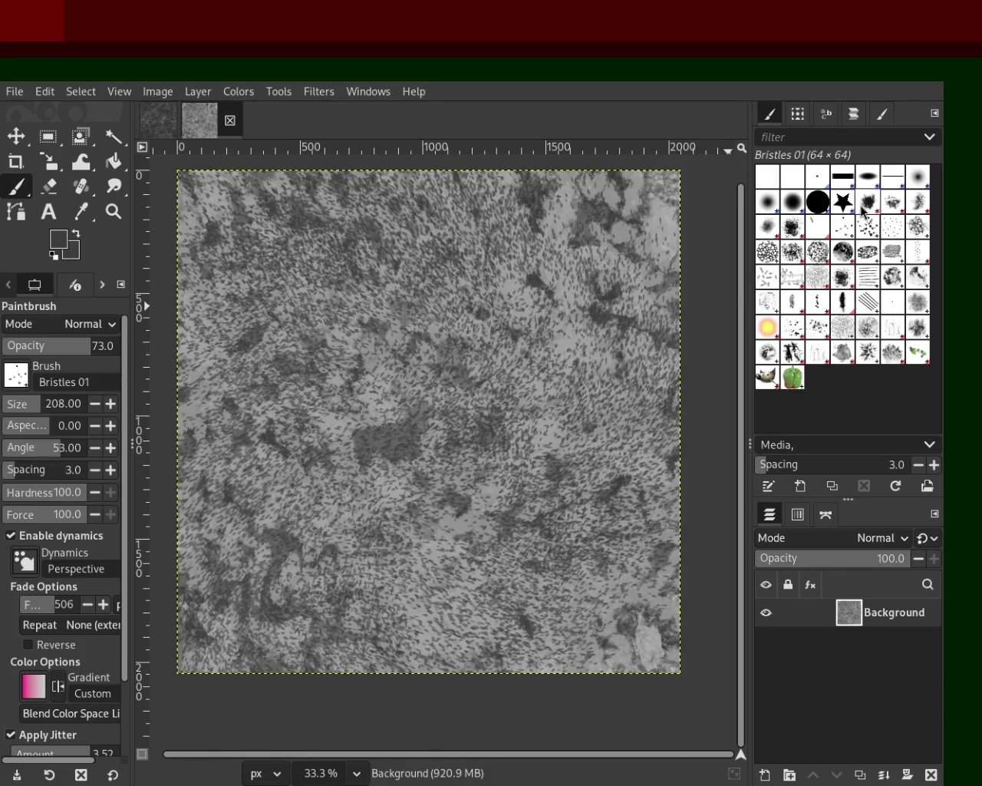
mouse_move(575, 248)
left_mouse_down()
mouse_move(577, 549)
mouse_move(647, 342)
mouse_move(285, 386)
mouse_move(541, 464)
mouse_move(583, 534)
mouse_move(301, 369)
mouse_move(543, 488)
left_mouse_up()
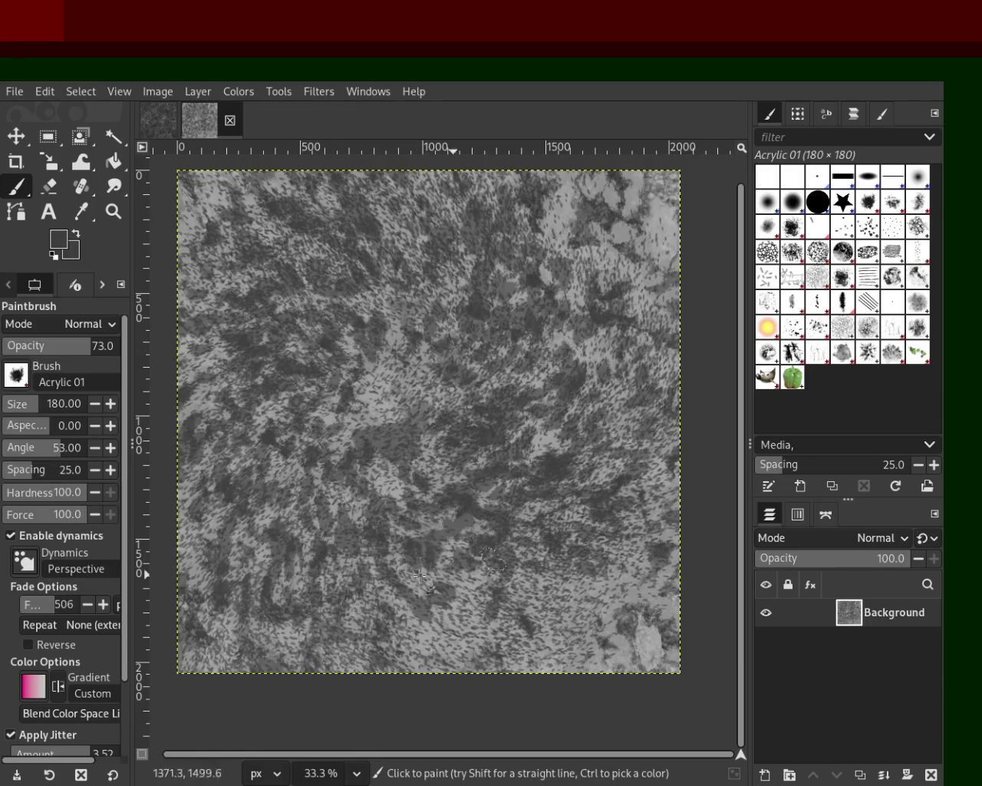
- Add more dark bristle marks and grey dabs over the centre and diagonals
left_click_drag(621, 260, 206, 598)
mouse_move(438, 309)
left_mouse_down()
mouse_move(403, 389)
mouse_move(185, 263)
left_mouse_up()
mouse_move(510, 495)
left_mouse_down()
mouse_move(583, 581)
mouse_move(325, 372)
mouse_move(577, 407)
left_mouse_up()
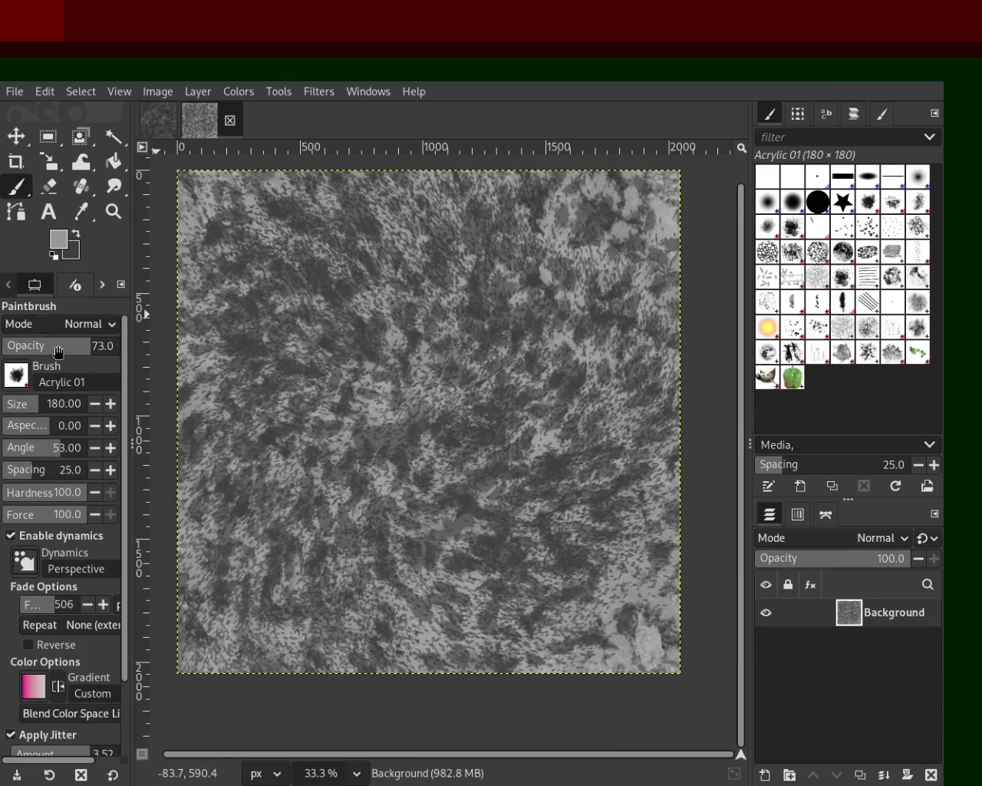
mouse_move(464, 418)
left_mouse_down()
mouse_move(550, 650)
mouse_move(502, 623)
mouse_move(399, 462)
left_mouse_up()
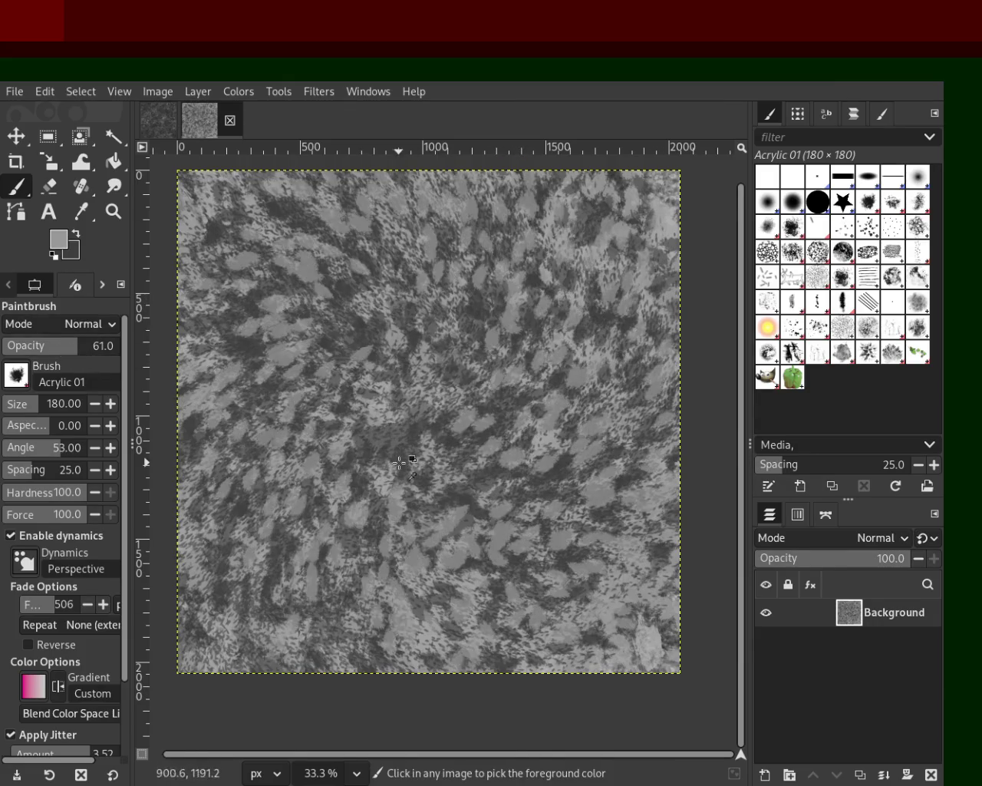
mouse_move(439, 289)
left_mouse_down()
mouse_move(578, 320)
mouse_move(466, 483)
mouse_move(481, 230)
mouse_move(395, 210)
mouse_move(501, 590)
mouse_move(651, 668)
left_mouse_up()
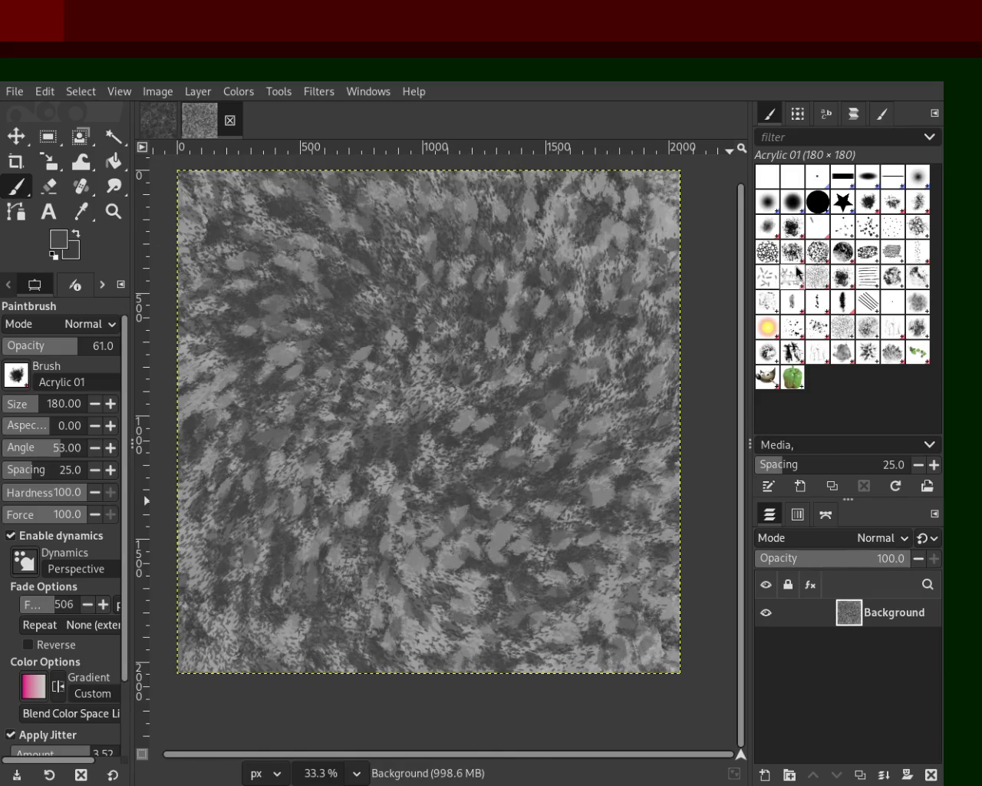
left_click(768, 249)
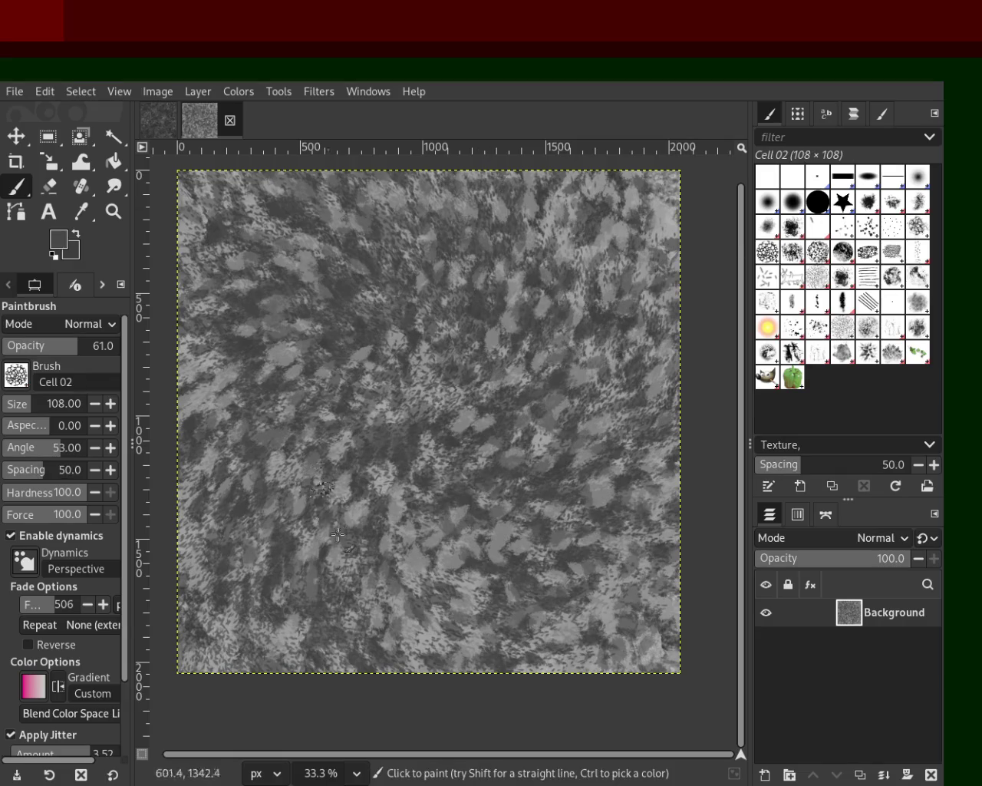
- Paint Cell 02 strokes at size 332, then brighten areas with light-grey cell dabs
left_click(42, 406)
mouse_move(491, 276)
left_mouse_down()
mouse_move(449, 303)
mouse_move(434, 352)
mouse_move(580, 335)
mouse_move(626, 272)
left_mouse_up()
mouse_move(51, 383)
left_mouse_down()
mouse_move(294, 286)
mouse_move(278, 248)
mouse_move(518, 467)
mouse_move(627, 411)
mouse_move(287, 399)
mouse_move(487, 486)
mouse_move(529, 641)
mouse_move(428, 163)
mouse_move(654, 522)
mouse_move(295, 498)
mouse_move(531, 386)
mouse_move(577, 472)
mouse_move(255, 584)
mouse_move(219, 630)
left_mouse_up()
key("ctrl+z")
left_click(545, 488, "ctrl")
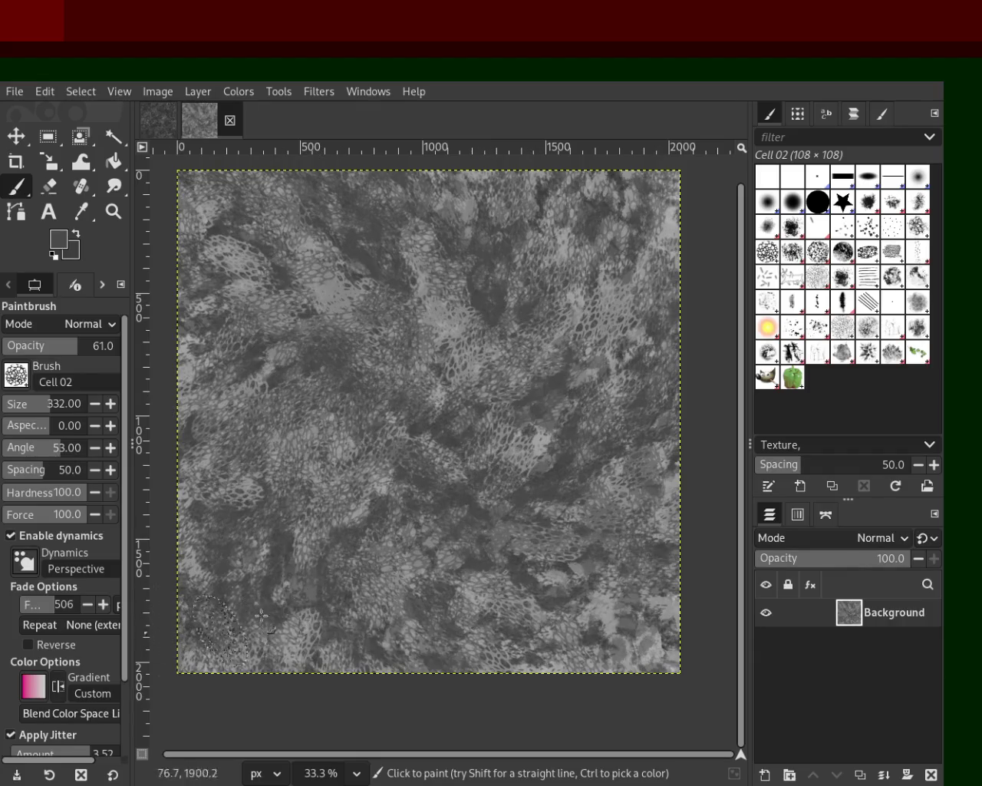
left_click(606, 610, "ctrl")
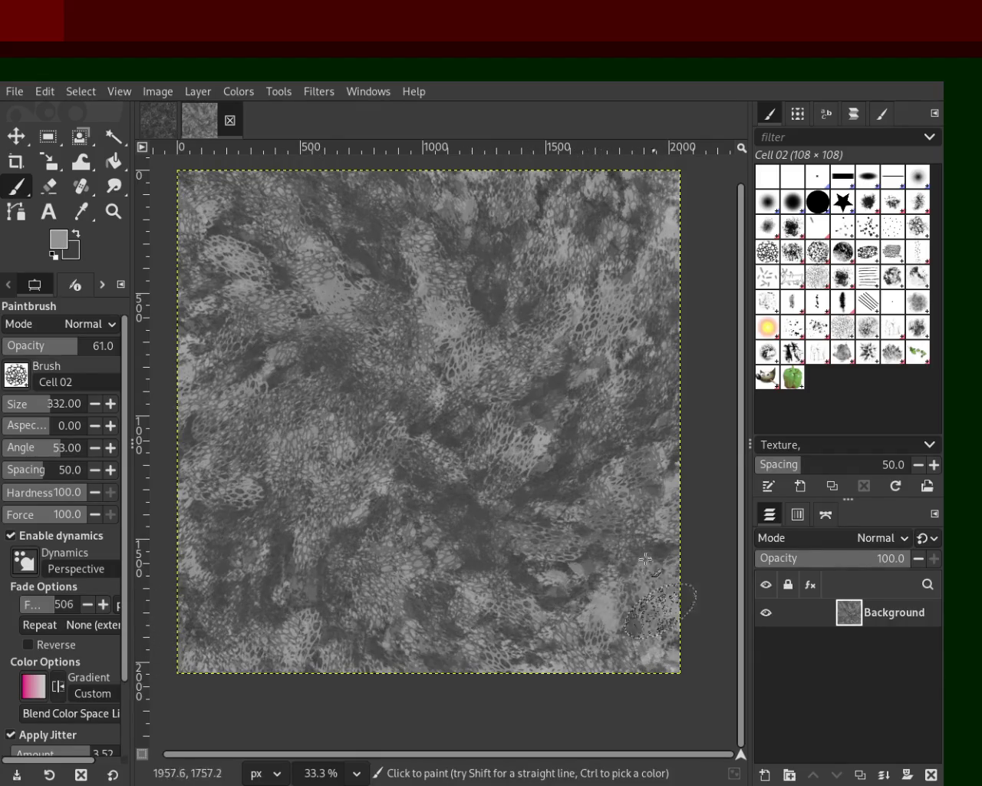
left_click_drag(636, 619, 510, 606)
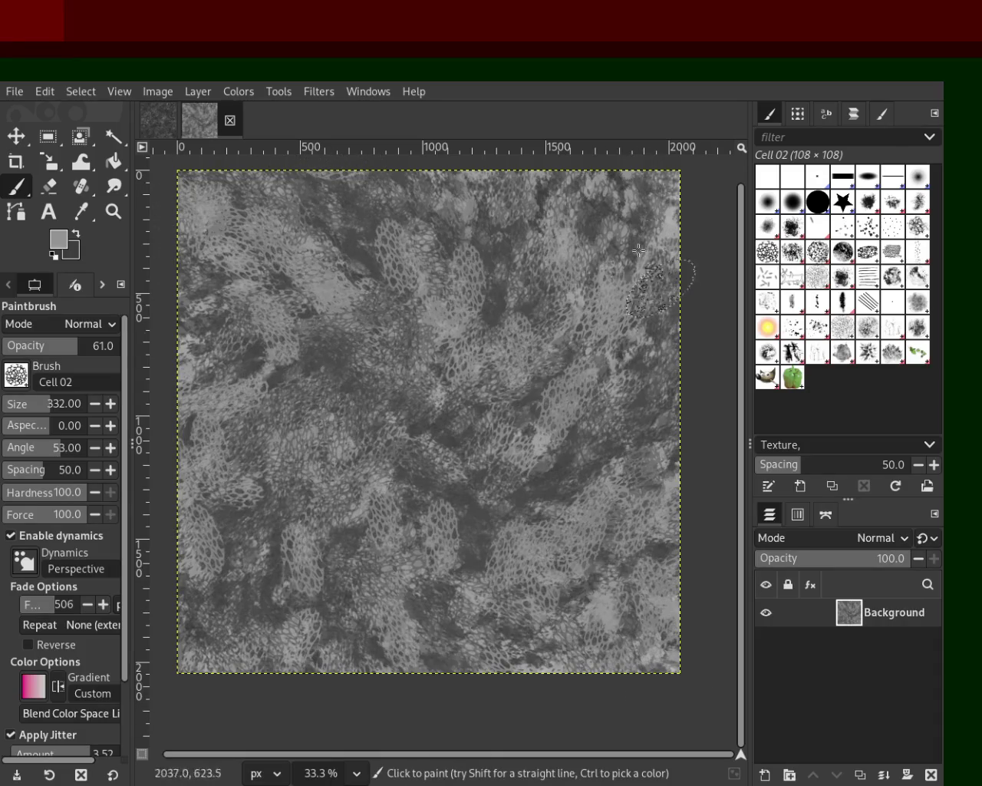
- Paint dark mottled patches across the canvas with Bristles 01 at size 185
left_click(817, 227)
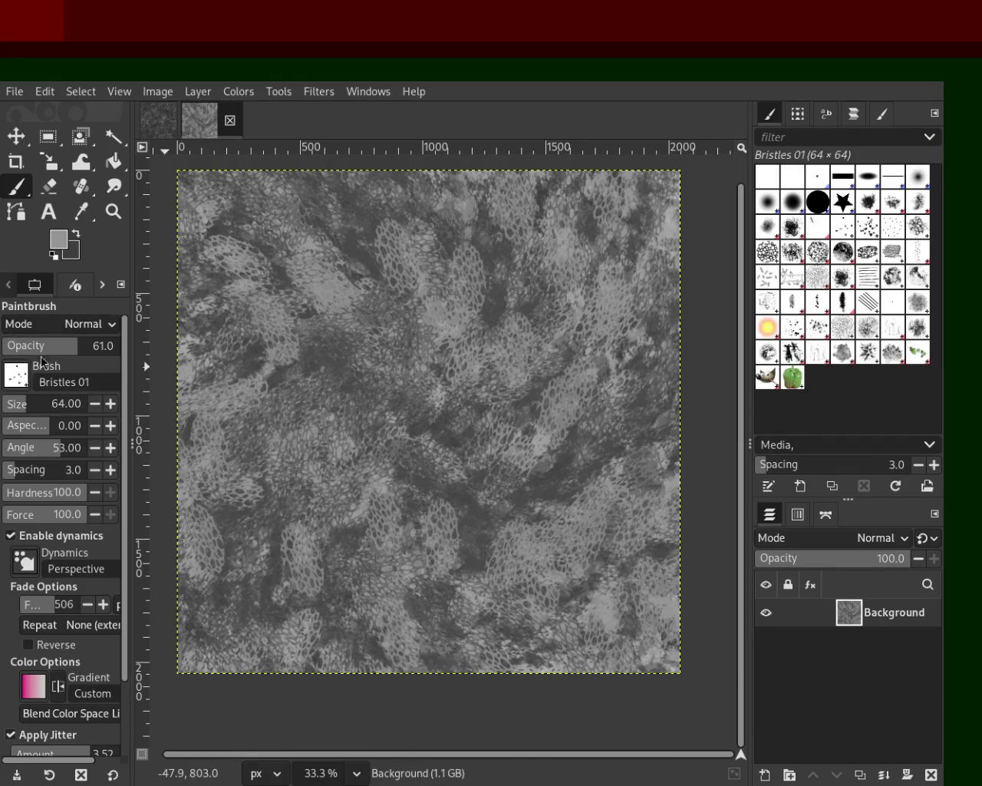
left_click(33, 400)
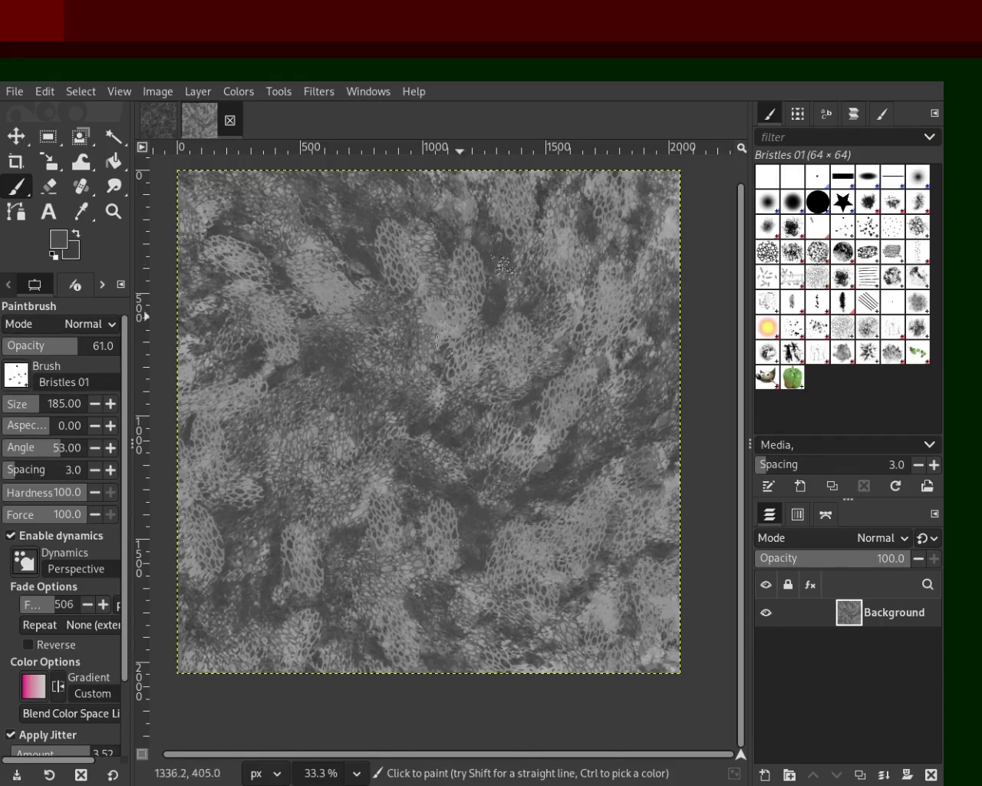
left_click_drag(459, 316, 553, 213)
left_click_drag(247, 392, 461, 202)
left_click_drag(184, 491, 238, 424)
left_click_drag(300, 635, 612, 616)
left_click_drag(606, 230, 571, 303)
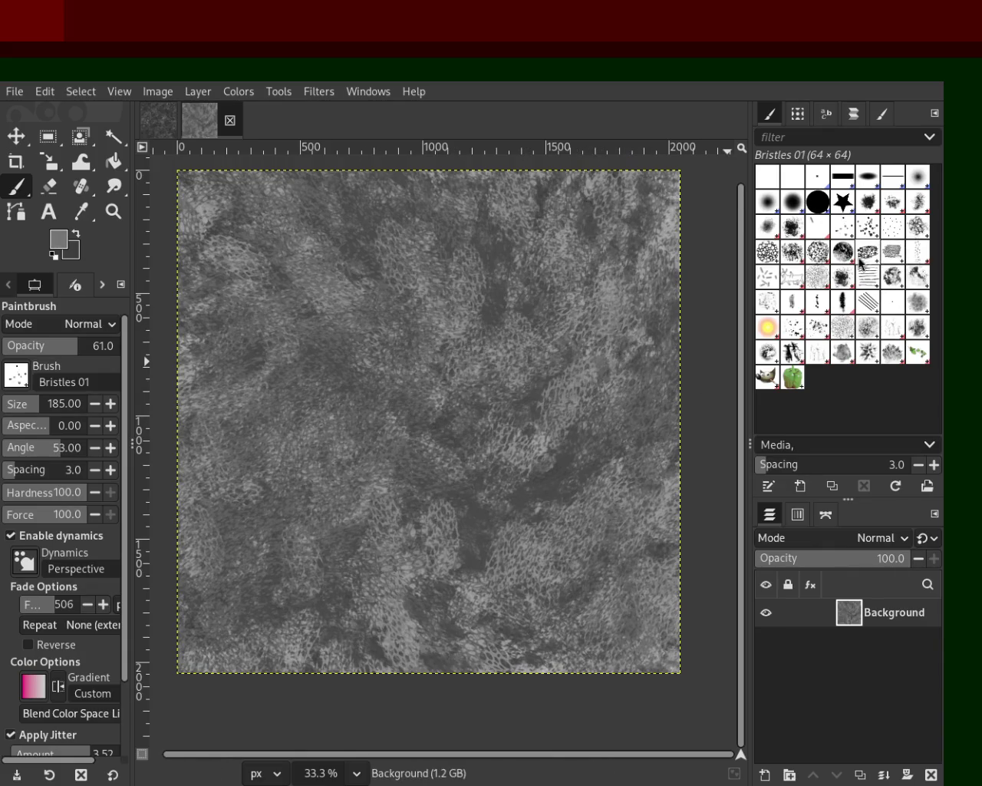
- Stamp large light-grey Cell 02 patterns over the canvas, undoing unsatisfactory stamps
left_click(769, 260)
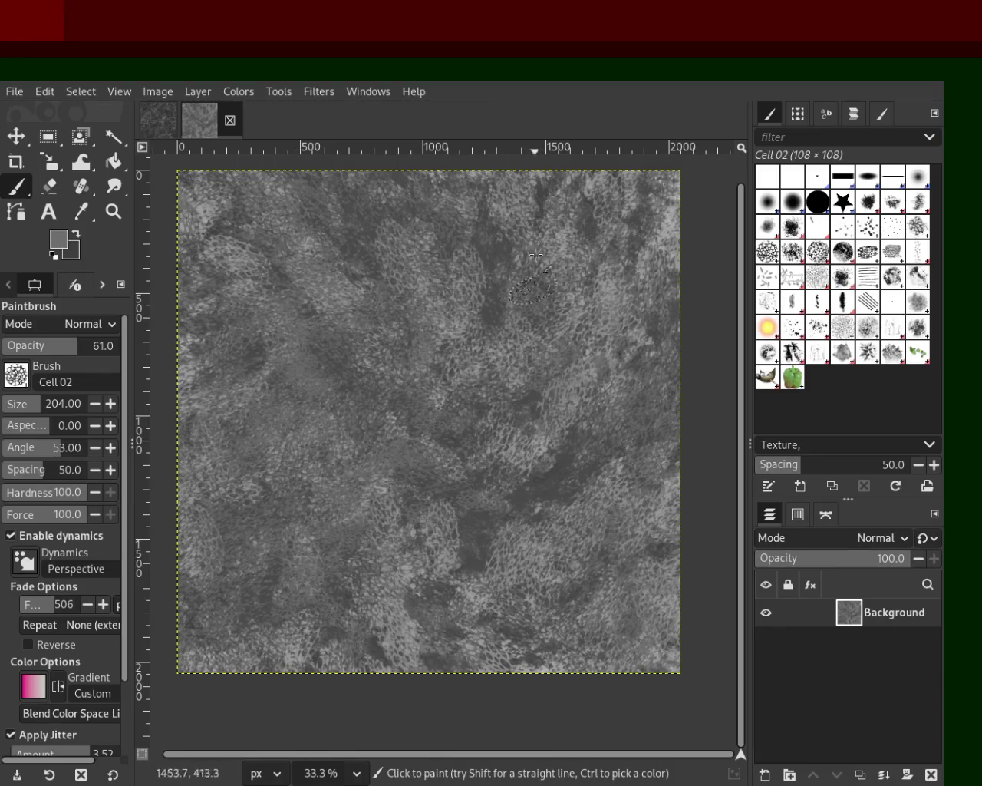
left_click(202, 211, "ctrl")
mouse_move(202, 211)
left_mouse_down()
mouse_move(358, 300)
mouse_move(585, 261)
mouse_move(184, 254)
mouse_move(544, 304)
mouse_move(461, 629)
mouse_move(384, 369)
left_mouse_up()
key("ctrl+z")
key("ctrl+z")
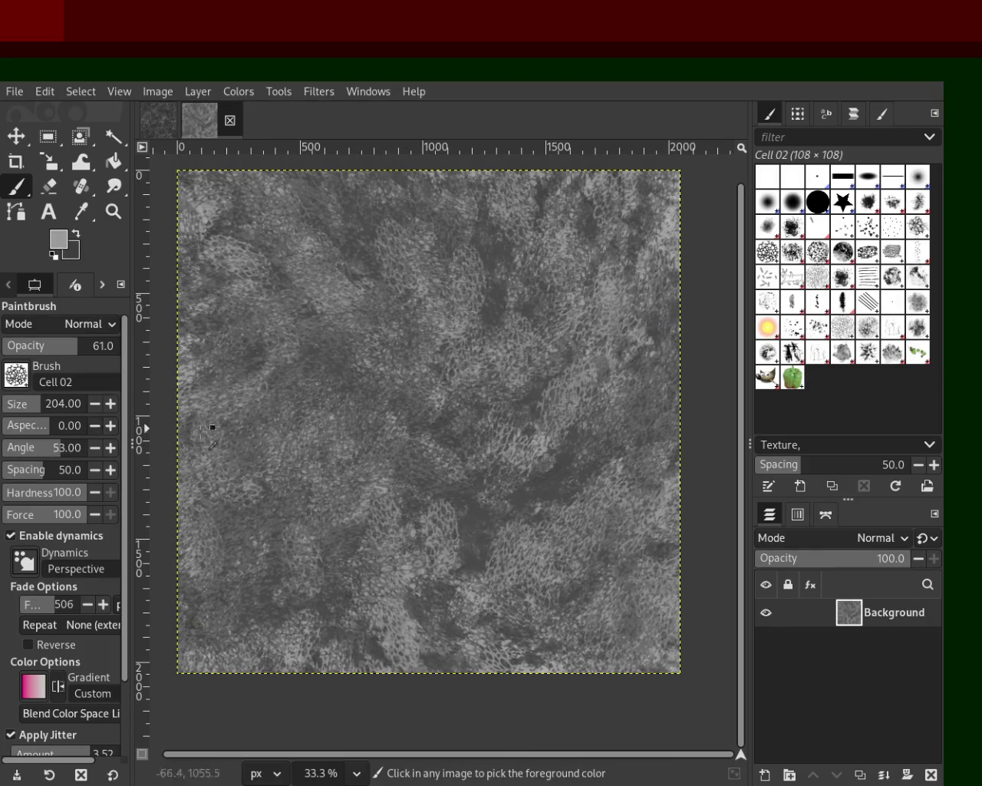
mouse_move(368, 317)
left_mouse_down()
mouse_move(547, 278)
mouse_move(371, 587)
mouse_move(323, 376)
mouse_move(438, 285)
mouse_move(340, 636)
mouse_move(185, 522)
mouse_move(504, 713)
mouse_move(282, 573)
mouse_move(395, 641)
left_mouse_up()
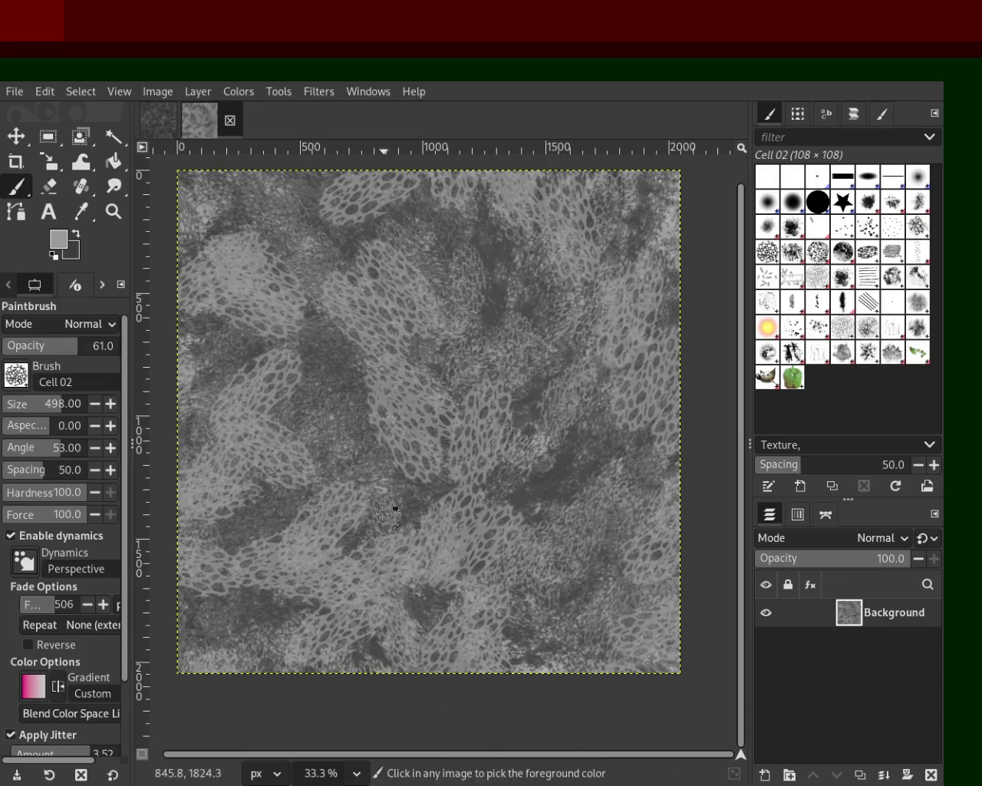
key("ctrl+z")
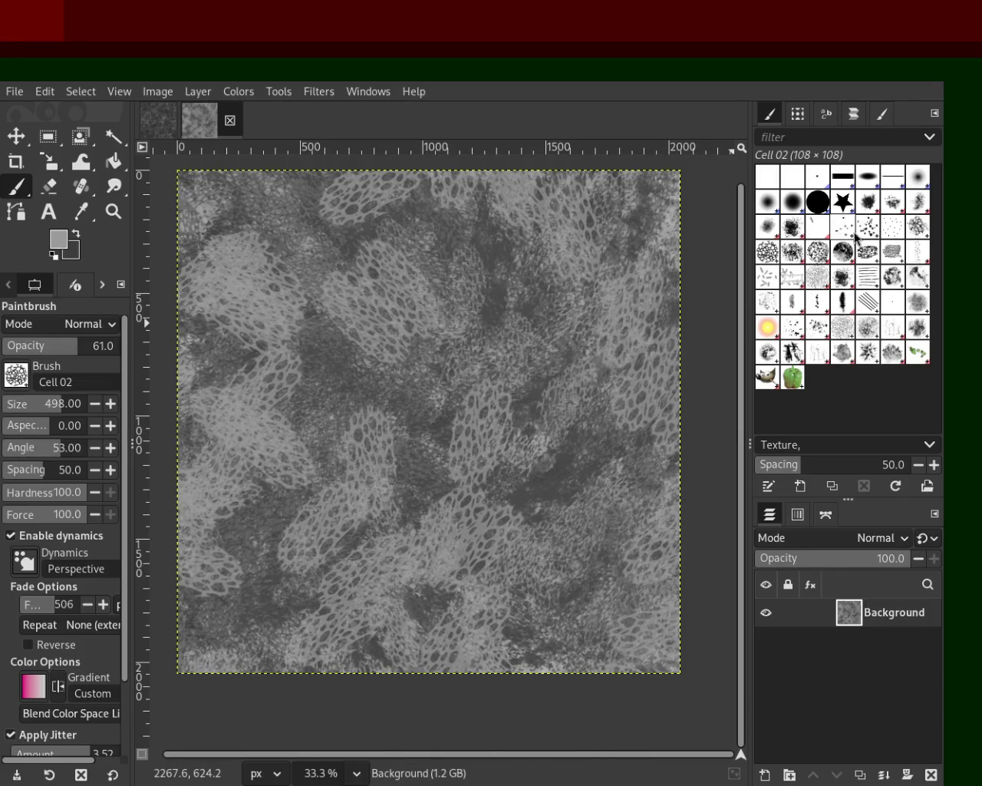
- Return to Bristles 01 and undo a stray stroke
left_click(843, 227)
left_click_drag(603, 217, 361, 358)
key("ctrl+z")
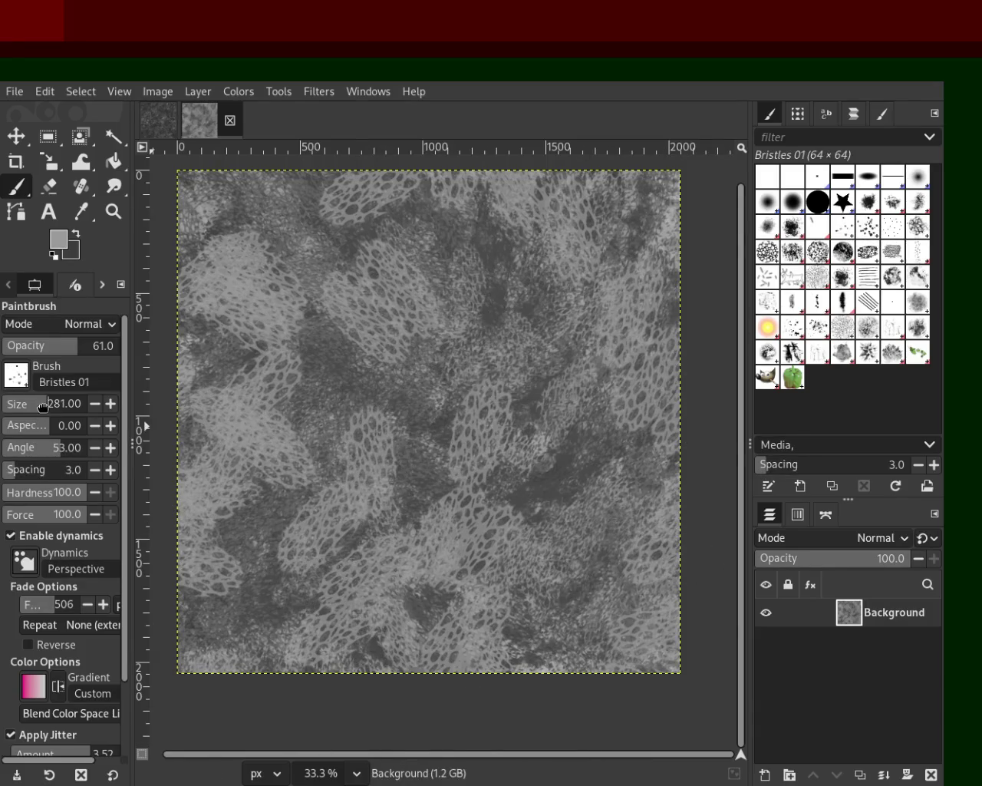
- Lighten the canvas with light Bristles 01 strokes at size 281, undoing the last one
left_click_drag(347, 600, 185, 329)
left_click_drag(299, 232, 203, 553)
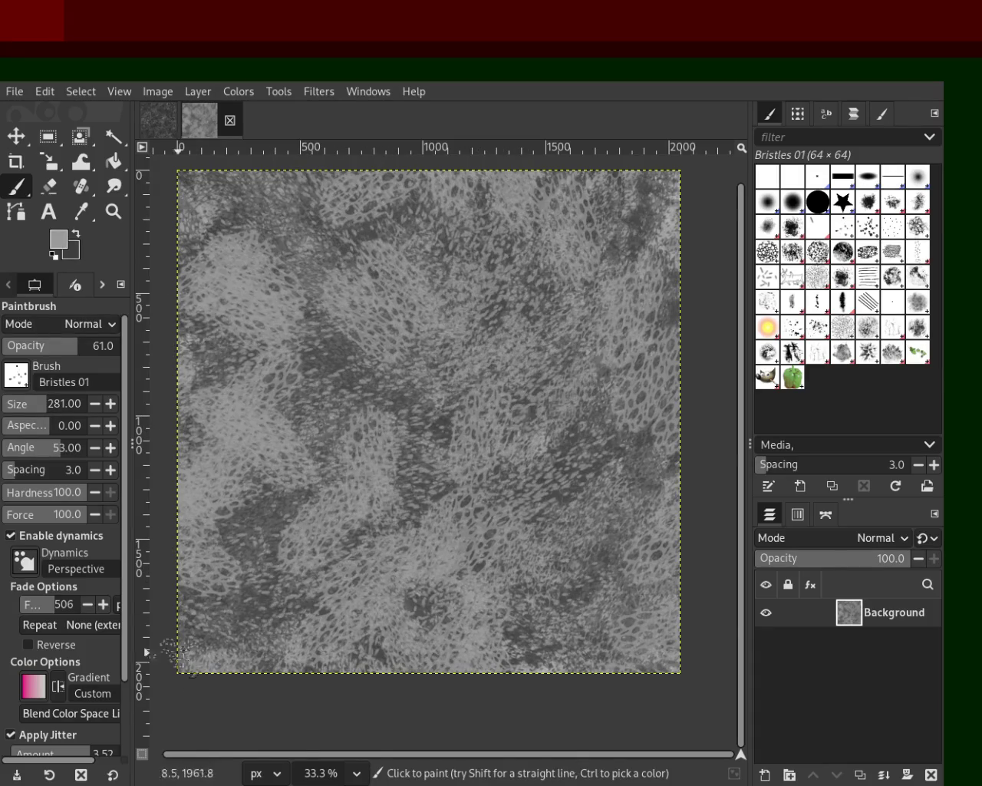
left_click_drag(473, 352, 606, 520)
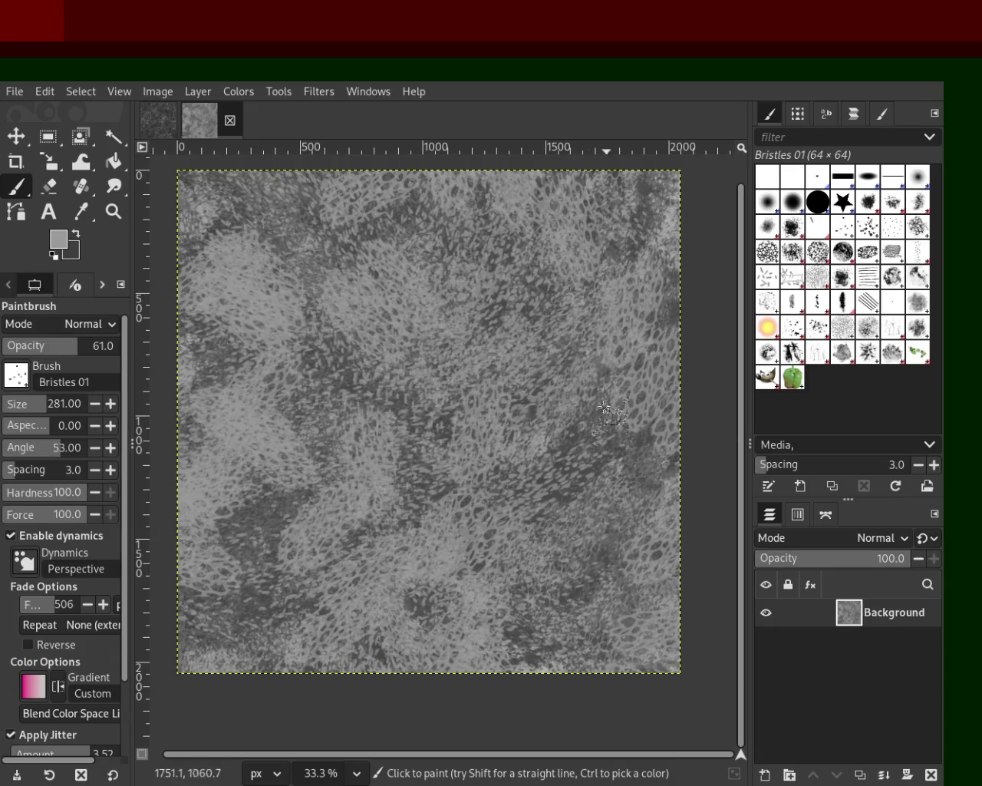
left_click_drag(606, 418, 577, 780)
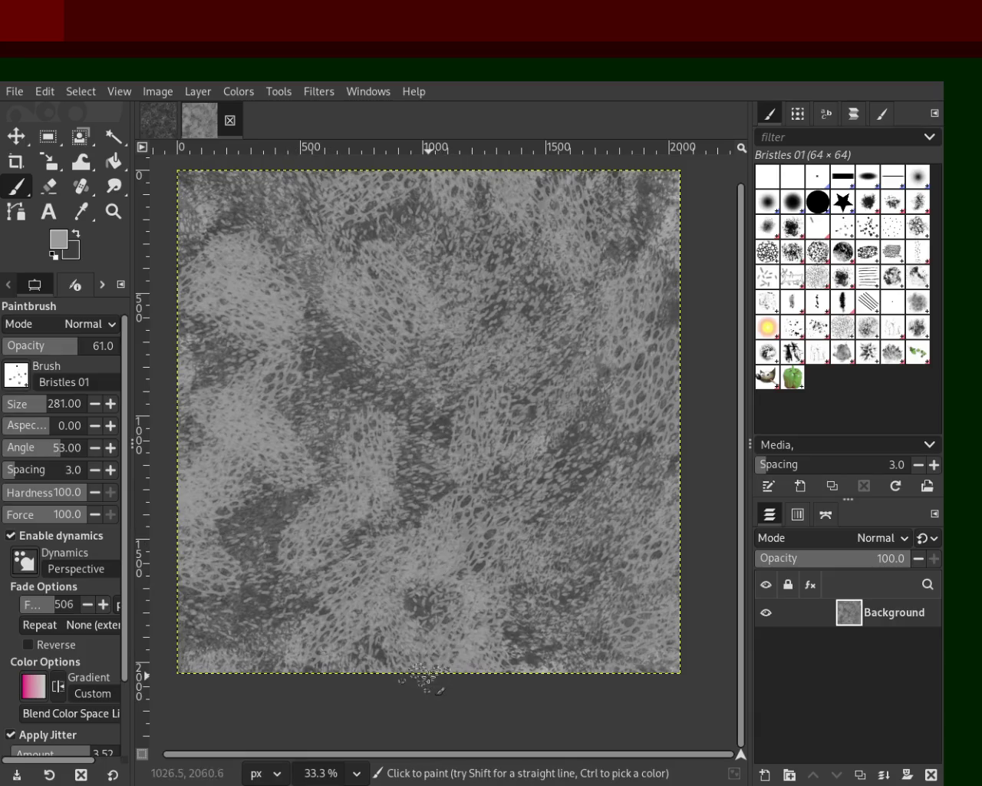
key("ctrl+z")
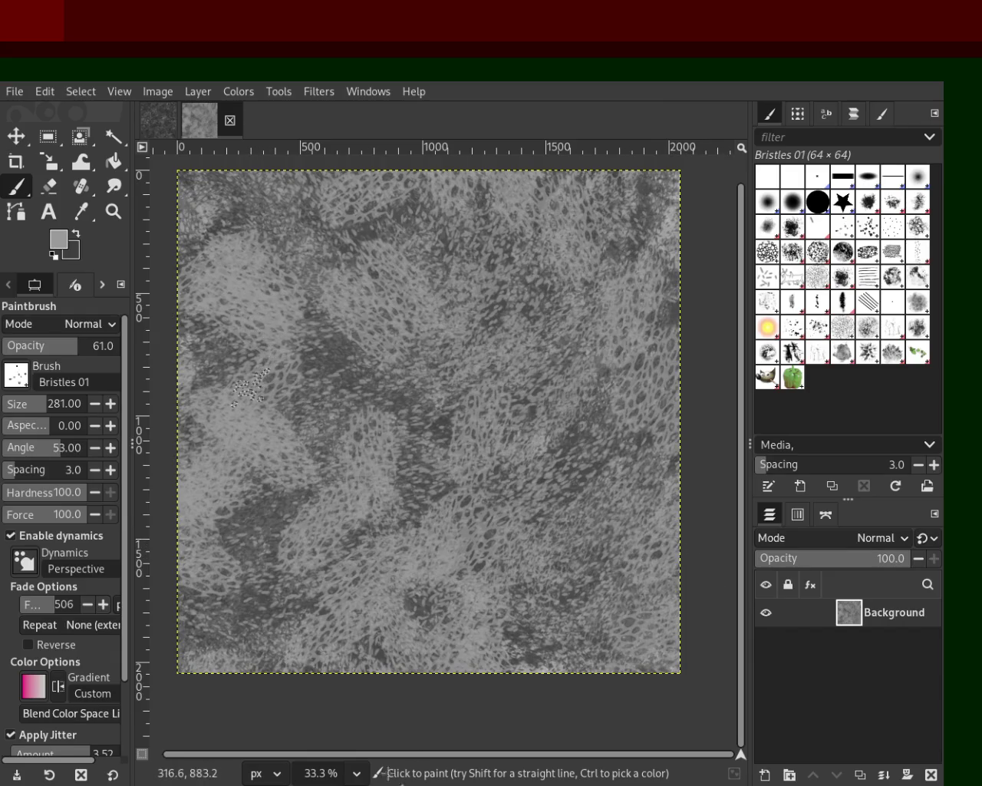
left_click(765, 279)
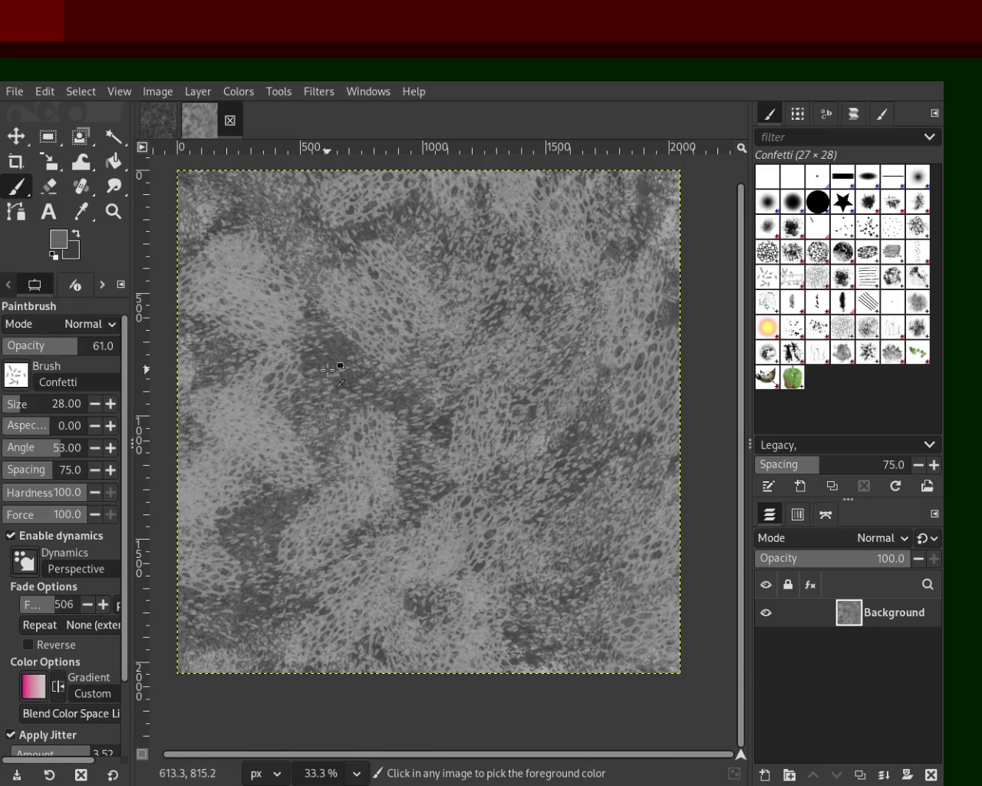
- Scatter dark flecks over the canvas with an enlarged Confetti brush, undoing one stroke
left_click(28, 404)
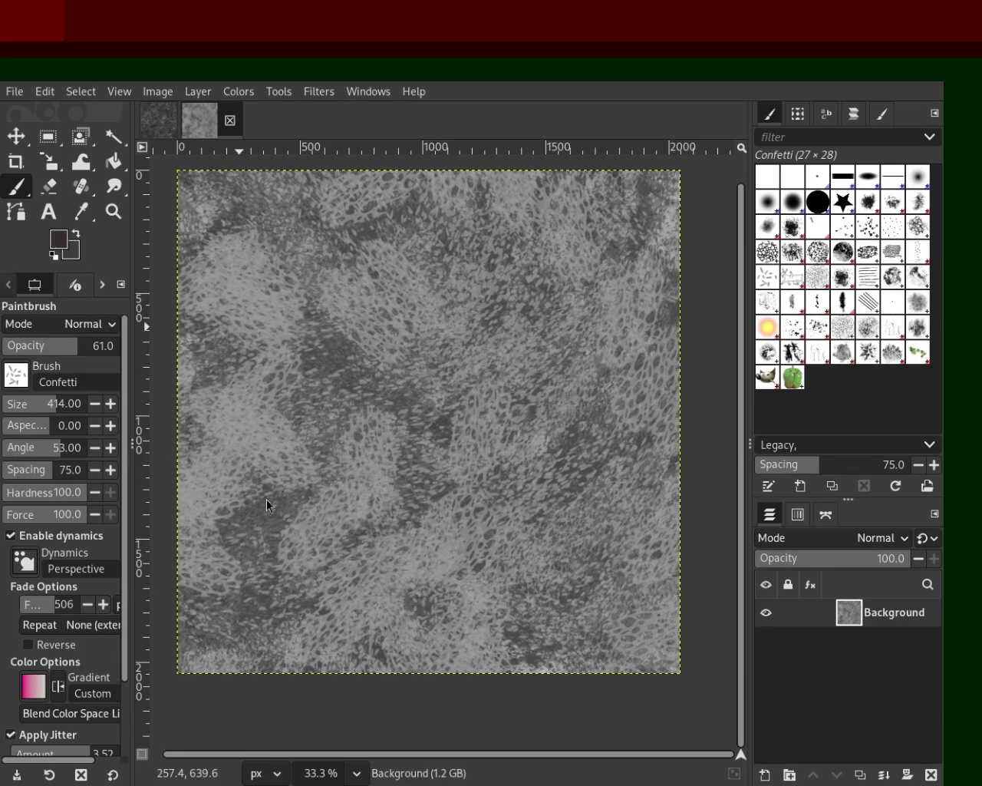
mouse_move(654, 287)
left_mouse_down()
mouse_move(600, 458)
mouse_move(367, 590)
mouse_move(301, 500)
mouse_move(448, 439)
mouse_move(654, 406)
mouse_move(364, 255)
mouse_move(239, 545)
mouse_move(539, 620)
mouse_move(495, 617)
left_mouse_up()
key("ctrl+z")
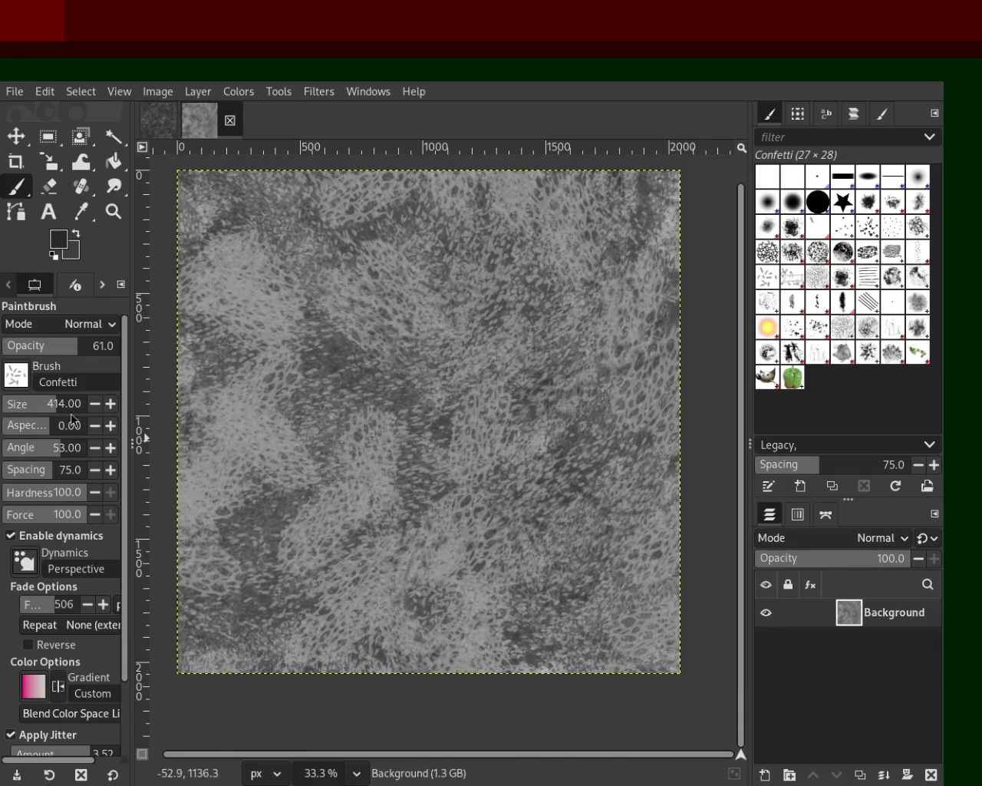
mouse_move(536, 444)
left_mouse_down()
mouse_move(625, 642)
mouse_move(487, 550)
mouse_move(428, 591)
mouse_move(429, 518)
mouse_move(570, 197)
mouse_move(613, 448)
mouse_move(380, 312)
mouse_move(207, 672)
mouse_move(419, 557)
mouse_move(442, 589)
mouse_move(348, 288)
mouse_move(241, 533)
mouse_move(369, 333)
mouse_move(243, 392)
mouse_move(687, 328)
mouse_move(597, 627)
mouse_move(526, 620)
mouse_move(563, 655)
mouse_move(543, 472)
mouse_move(231, 592)
mouse_move(430, 537)
mouse_move(600, 563)
mouse_move(502, 247)
mouse_move(327, 169)
mouse_move(641, 507)
left_mouse_up()
mouse_move(471, 546)
left_mouse_down()
mouse_move(360, 523)
mouse_move(418, 542)
mouse_move(194, 297)
mouse_move(510, 522)
mouse_move(493, 495)
left_mouse_up()
mouse_move(249, 331)
left_mouse_down()
mouse_move(285, 279)
mouse_move(606, 280)
left_mouse_up()
mouse_move(328, 523)
left_mouse_down()
mouse_move(394, 542)
mouse_move(277, 464)
left_mouse_up()
mouse_move(384, 439)
left_mouse_down()
mouse_move(483, 507)
mouse_move(580, 434)
mouse_move(632, 314)
left_mouse_up()
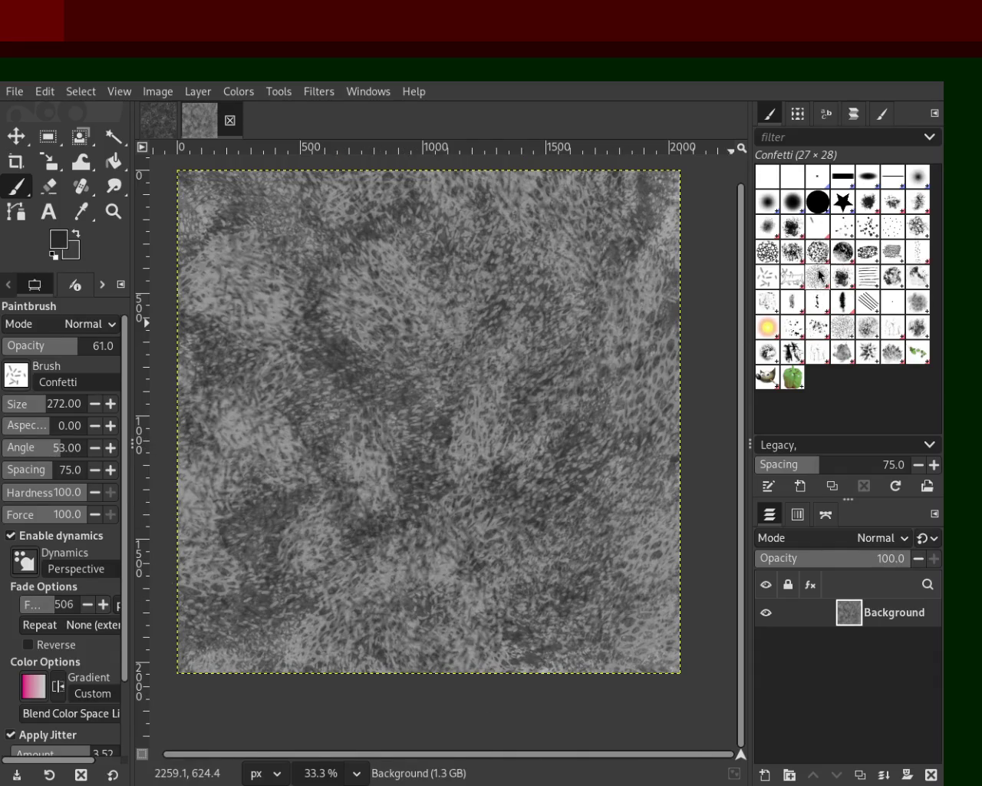
- Darken the canvas with dense Pencil 01 strokes at brush size 176
left_click(790, 307)
left_click(29, 411)
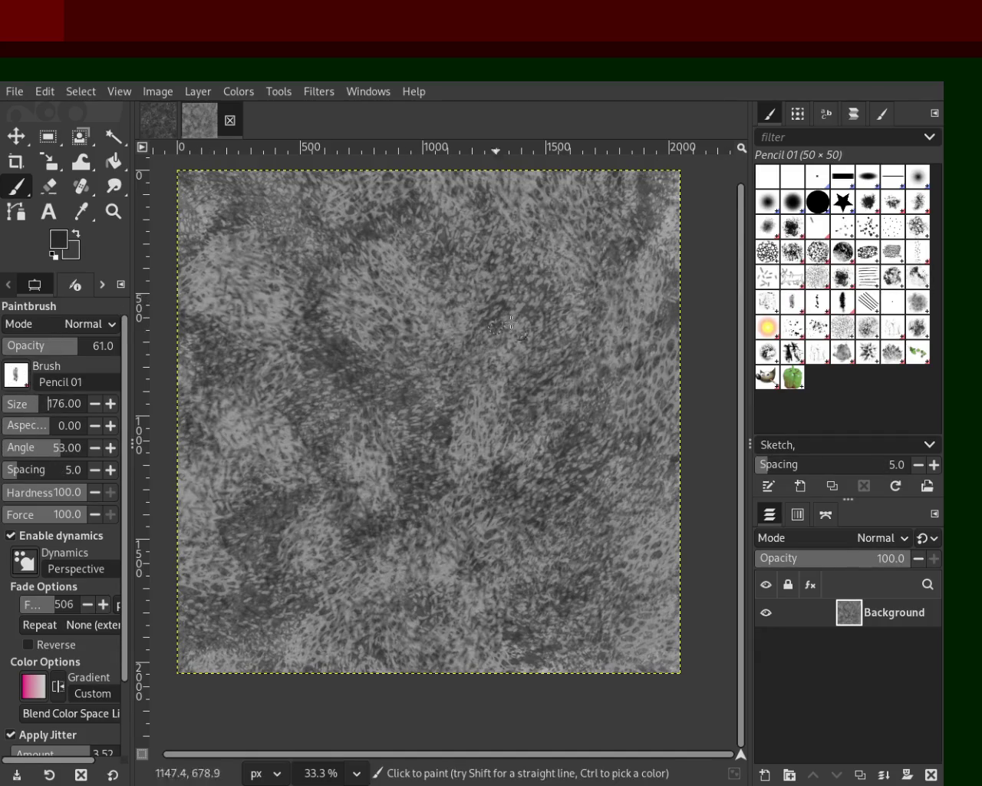
mouse_move(322, 295)
left_mouse_down()
mouse_move(562, 284)
mouse_move(499, 252)
mouse_move(324, 416)
mouse_move(528, 188)
mouse_move(616, 266)
mouse_move(277, 363)
mouse_move(610, 271)
mouse_move(159, 524)
mouse_move(686, 376)
mouse_move(145, 560)
mouse_move(637, 529)
mouse_move(549, 652)
mouse_move(658, 675)
mouse_move(694, 195)
mouse_move(181, 294)
mouse_move(563, 189)
mouse_move(246, 193)
left_mouse_up()
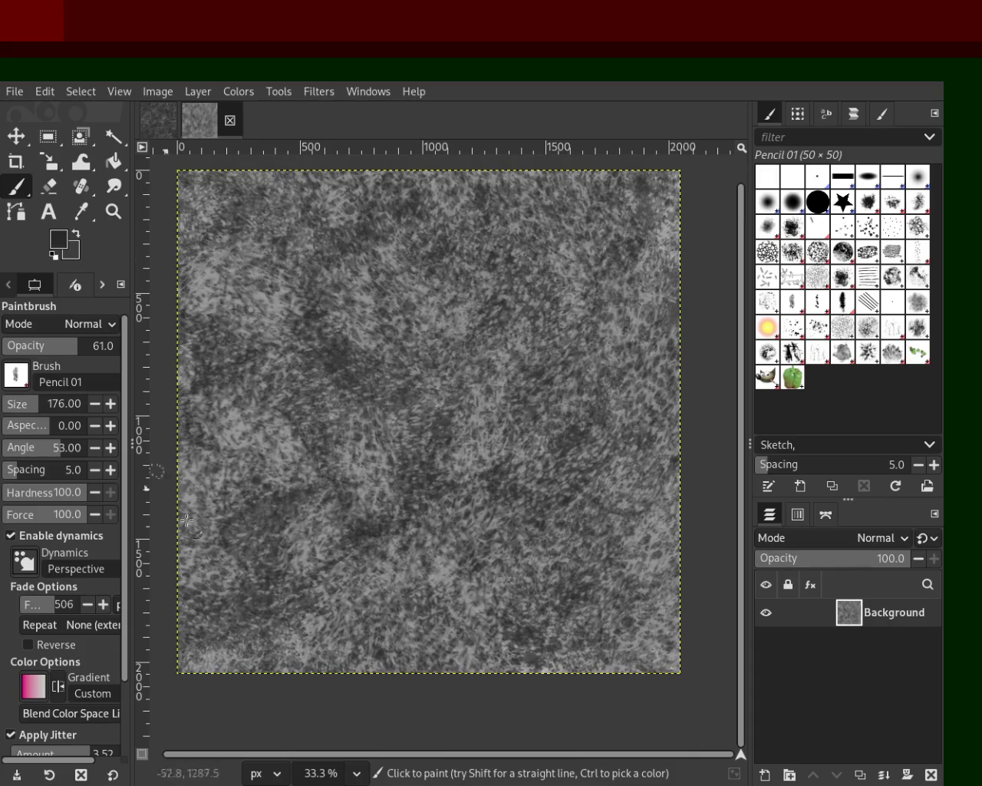
left_click(235, 421)
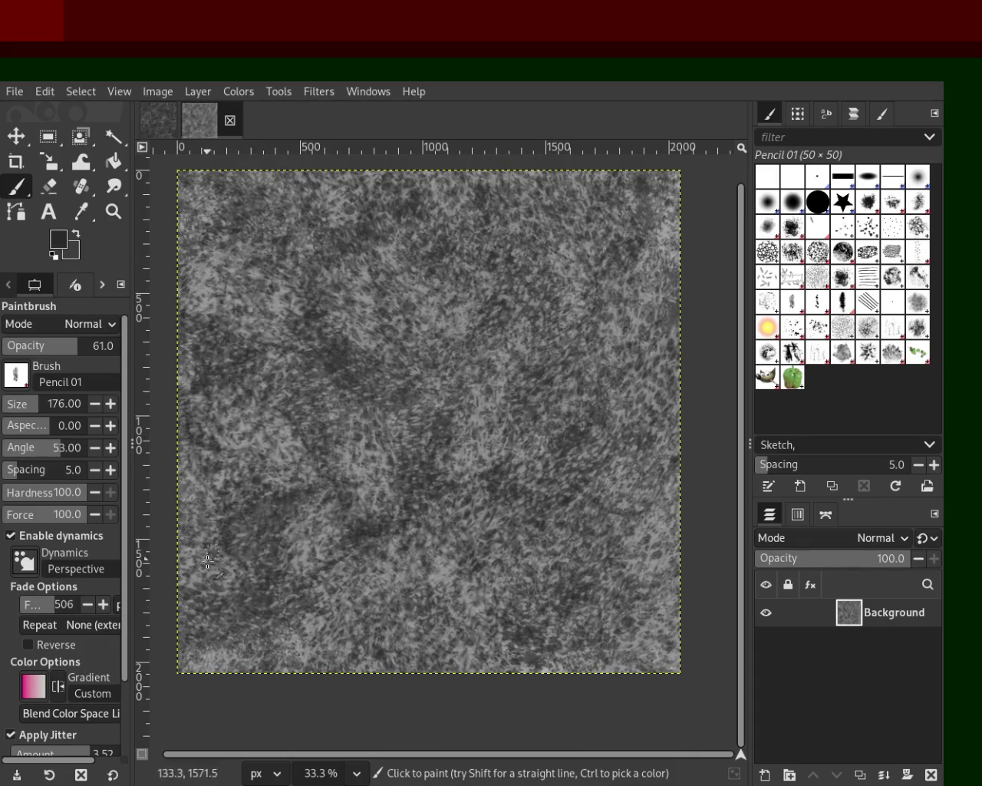
key("z")
left_click_drag(664, 503, 622, 572)
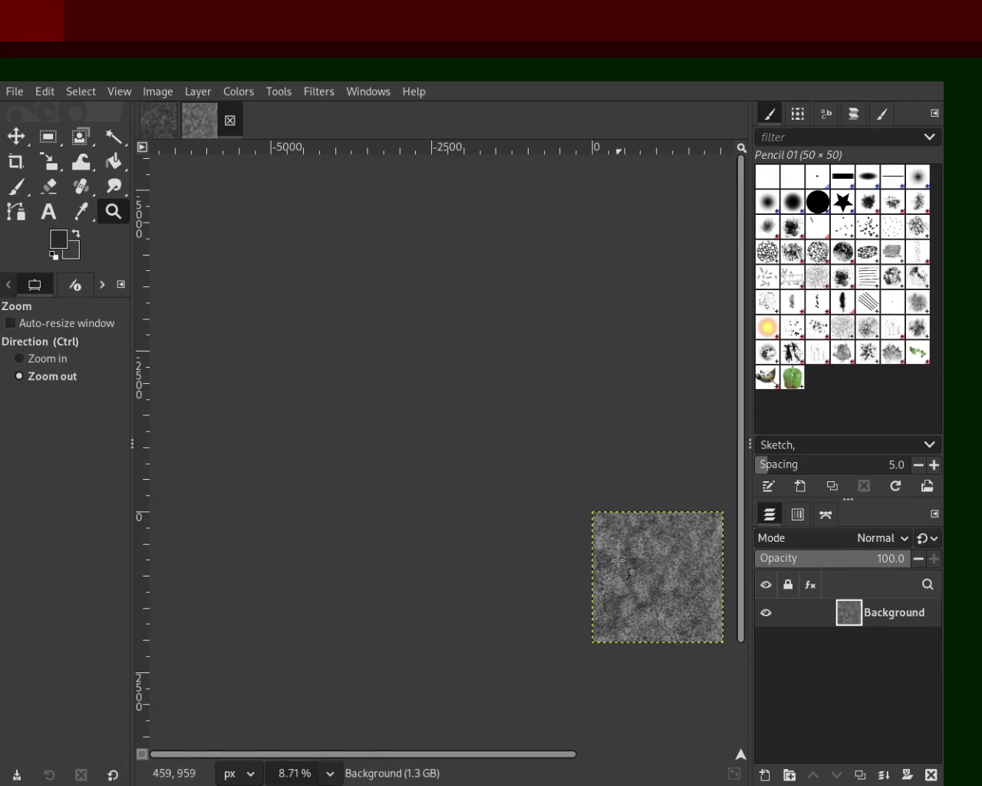
scroll(622, 573, "up", 1, "ctrl")
scroll(636, 563, "up", 2, "ctrl")
scroll(412, 427, "down", 2, "ctrl")
scroll(412, 427, "down", 1, "ctrl")
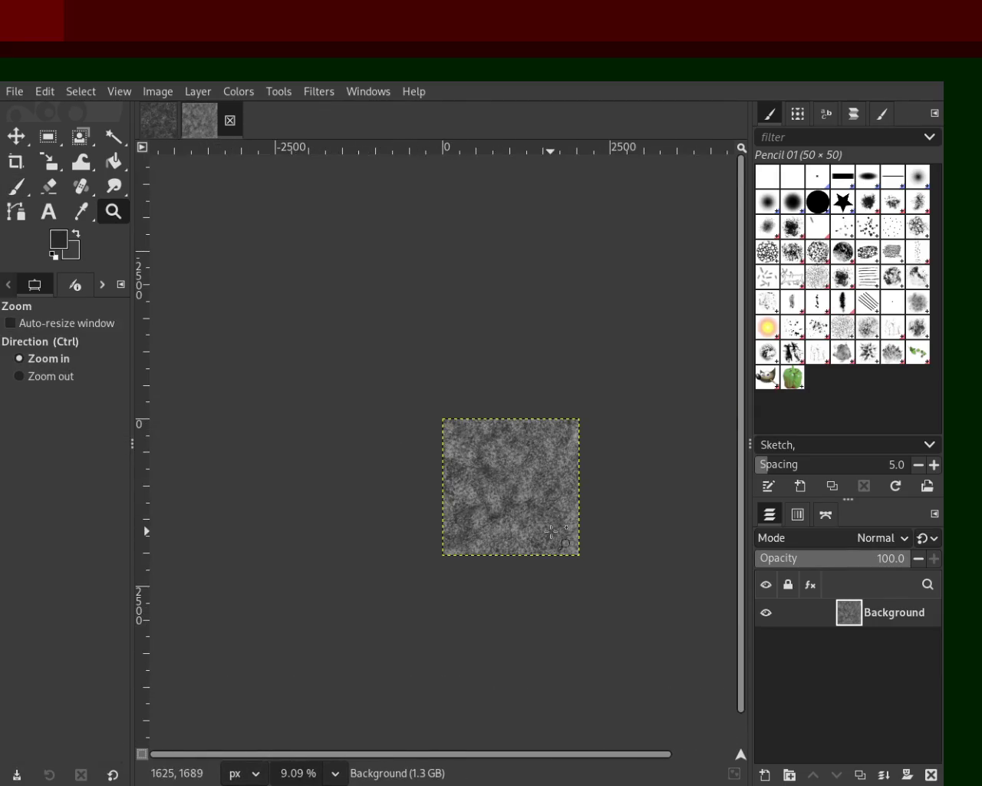
scroll(551, 530, "up", 3, "ctrl")
scroll(537, 506, "up", 2, "ctrl")
scroll(498, 476, "down", 2, "ctrl")
scroll(480, 456, "up", 1, "ctrl")
scroll(491, 466, "down", 1, "ctrl")
scroll(537, 499, "up", 1, "ctrl")
scroll(506, 510, "down", 1, "ctrl")
scroll(362, 452, "up", 1, "ctrl")
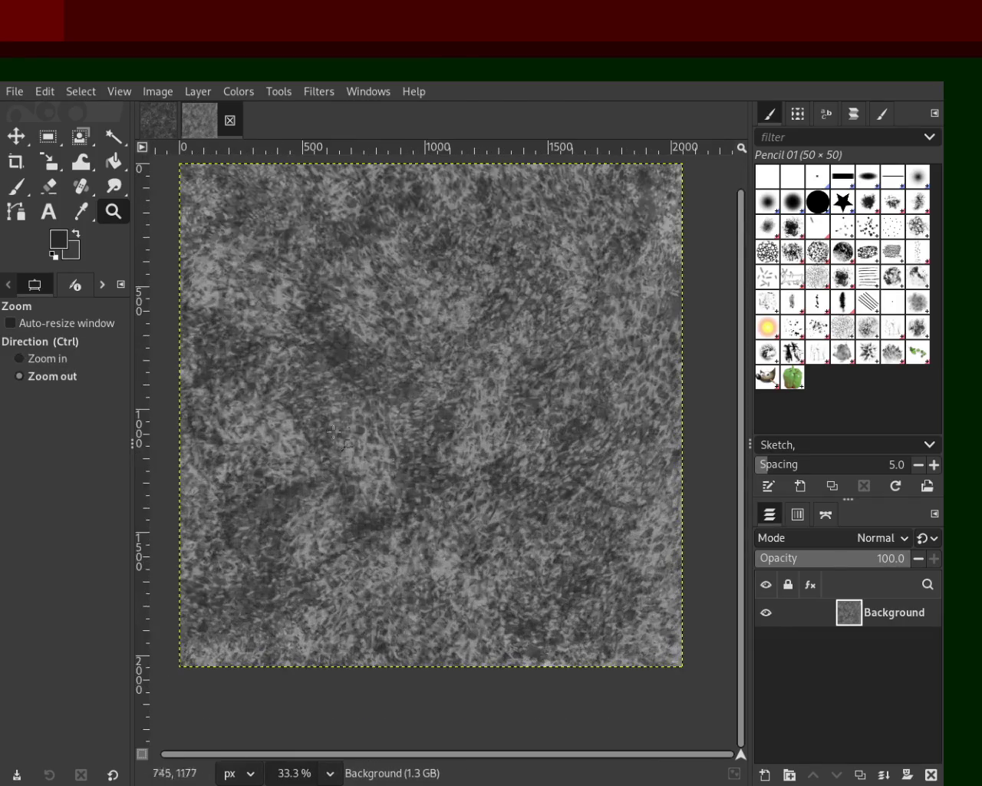
key("p")
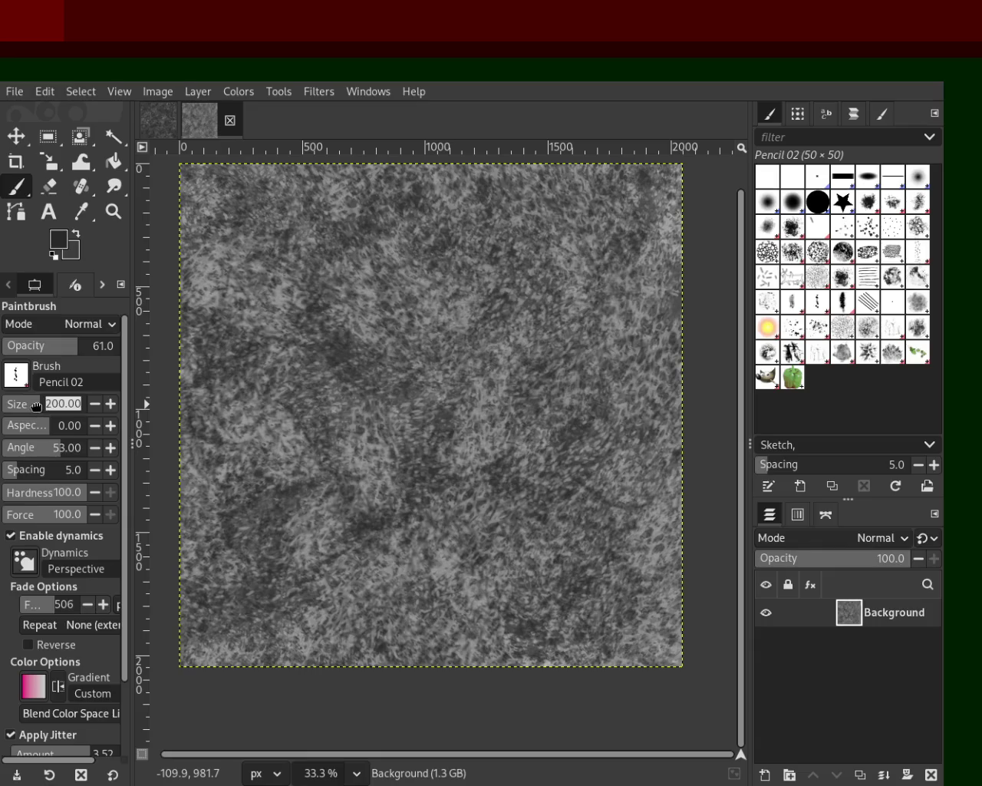
- Paint dark dabs across the texture, then a Splats 02 splat texture
mouse_move(616, 461)
left_mouse_down()
mouse_move(544, 141)
mouse_move(285, 617)
mouse_move(540, 313)
mouse_move(479, 763)
mouse_move(612, 229)
left_mouse_up()
mouse_move(395, 560)
left_mouse_down()
mouse_move(192, 310)
mouse_move(435, 282)
mouse_move(612, 299)
mouse_move(440, 386)
left_mouse_up()
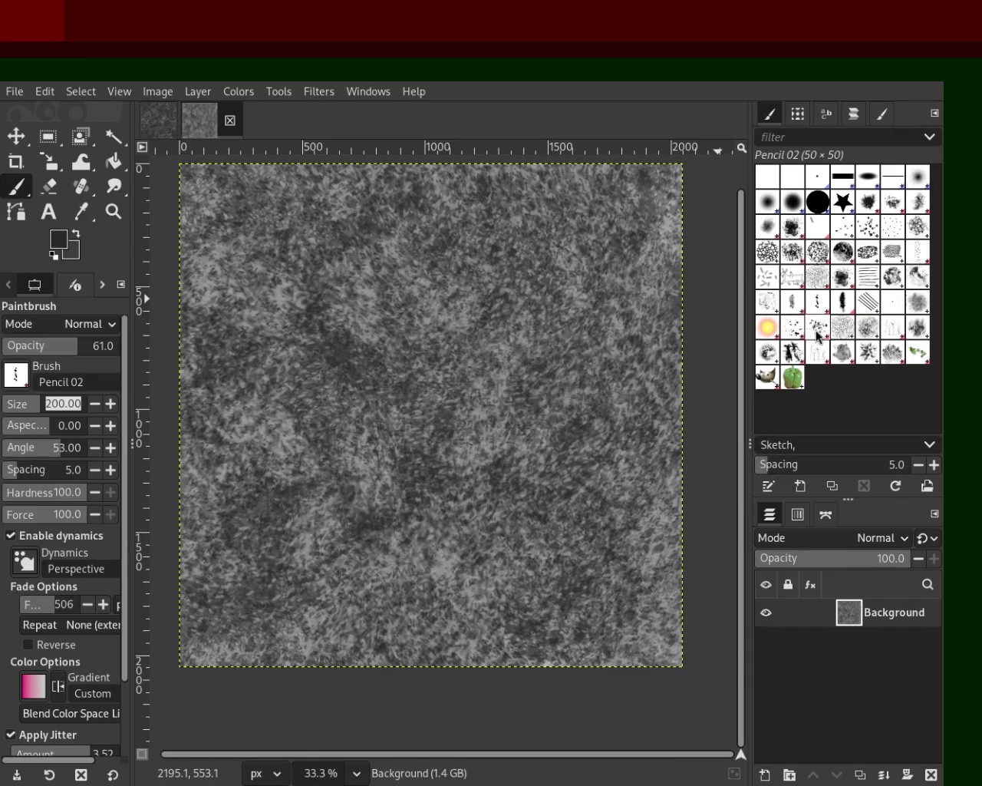
left_click(839, 331)
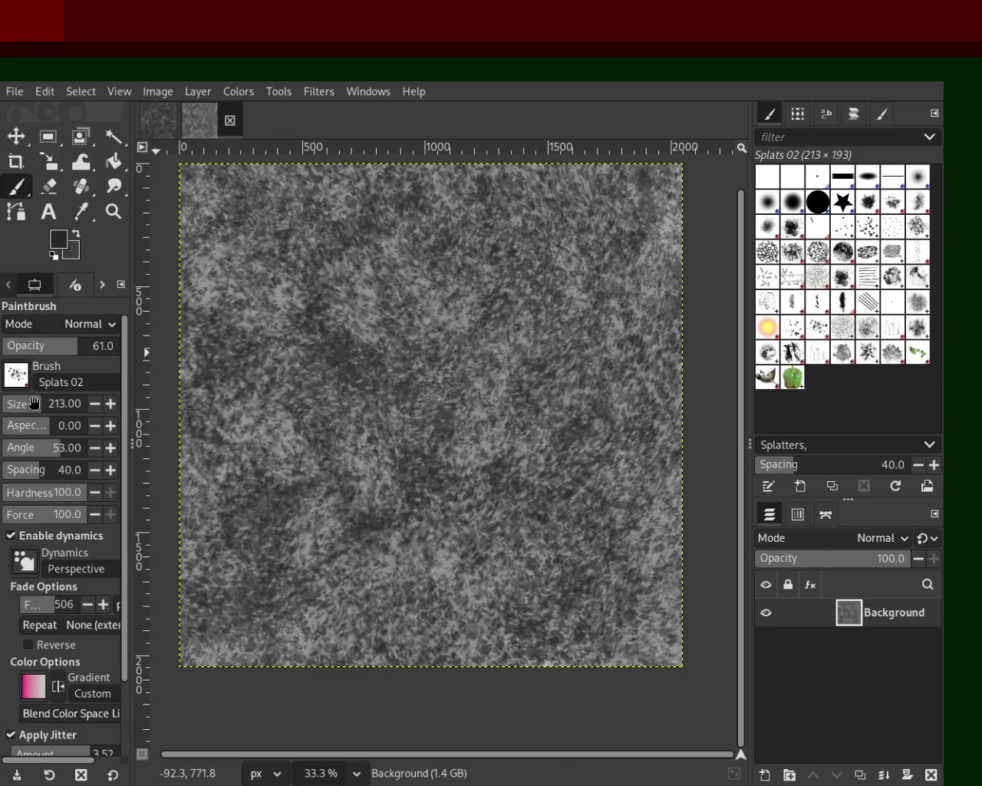
mouse_move(513, 392)
left_mouse_down()
mouse_move(334, 548)
mouse_move(440, 533)
mouse_move(336, 306)
mouse_move(233, 245)
left_mouse_up()
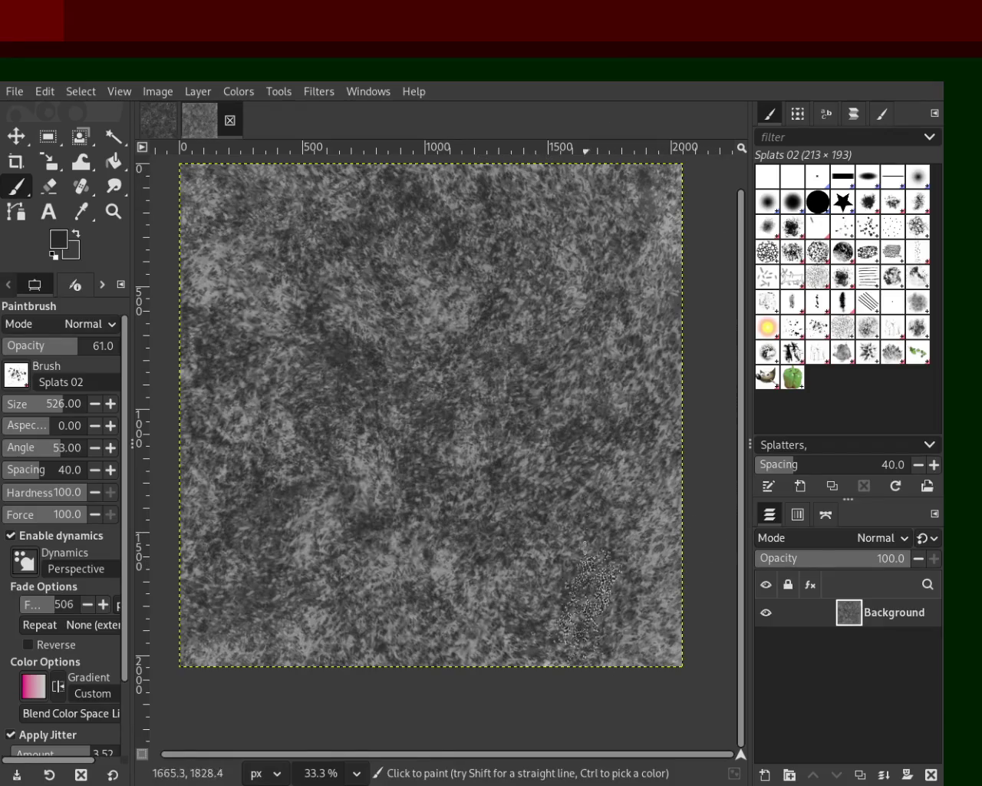
- Scatter many dark sketchy Pencil 03 dabs across the canvas
left_click(813, 306)
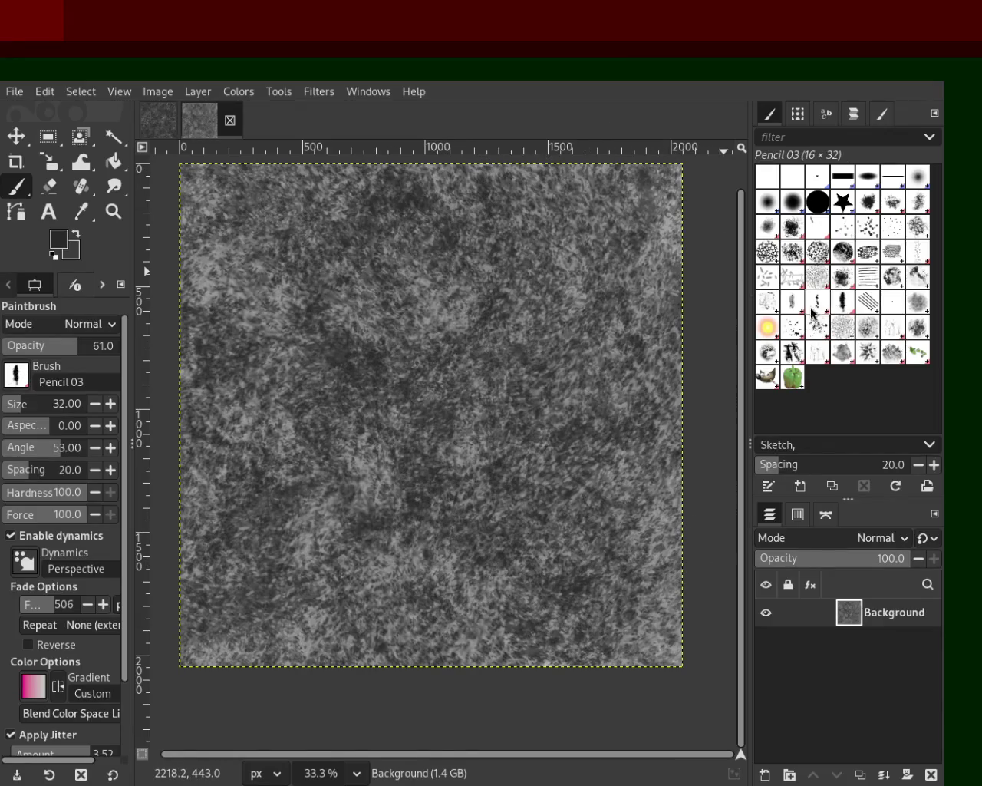
left_click(768, 303)
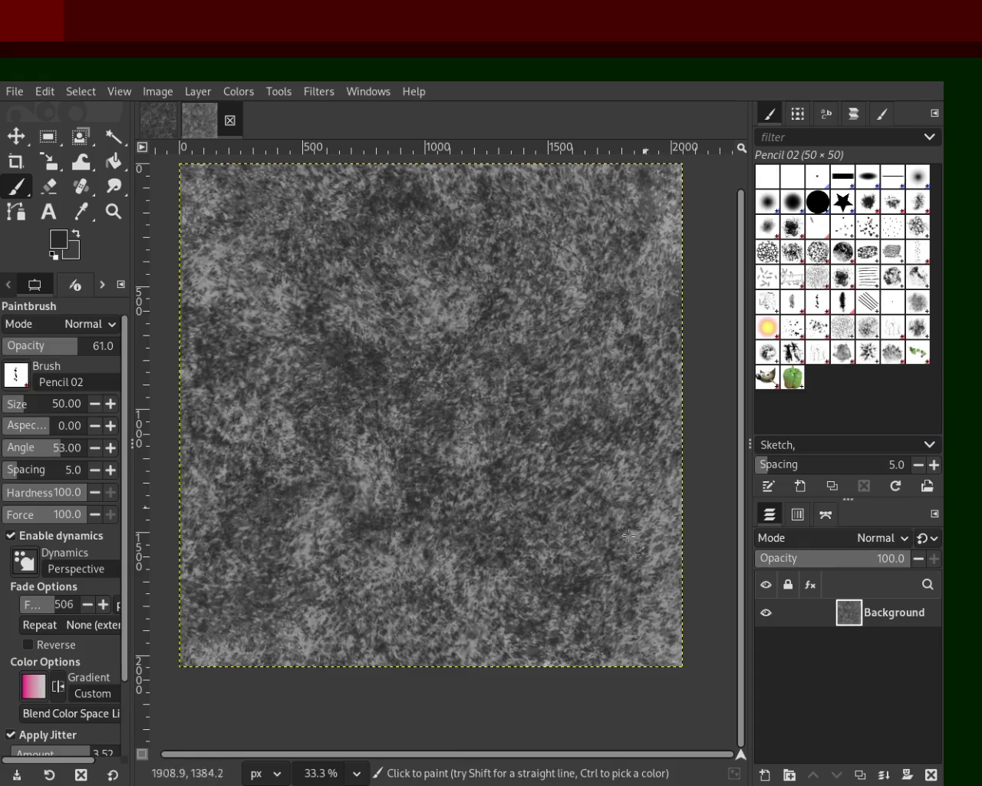
left_click(842, 303)
left_click_drag(679, 583, 456, 311)
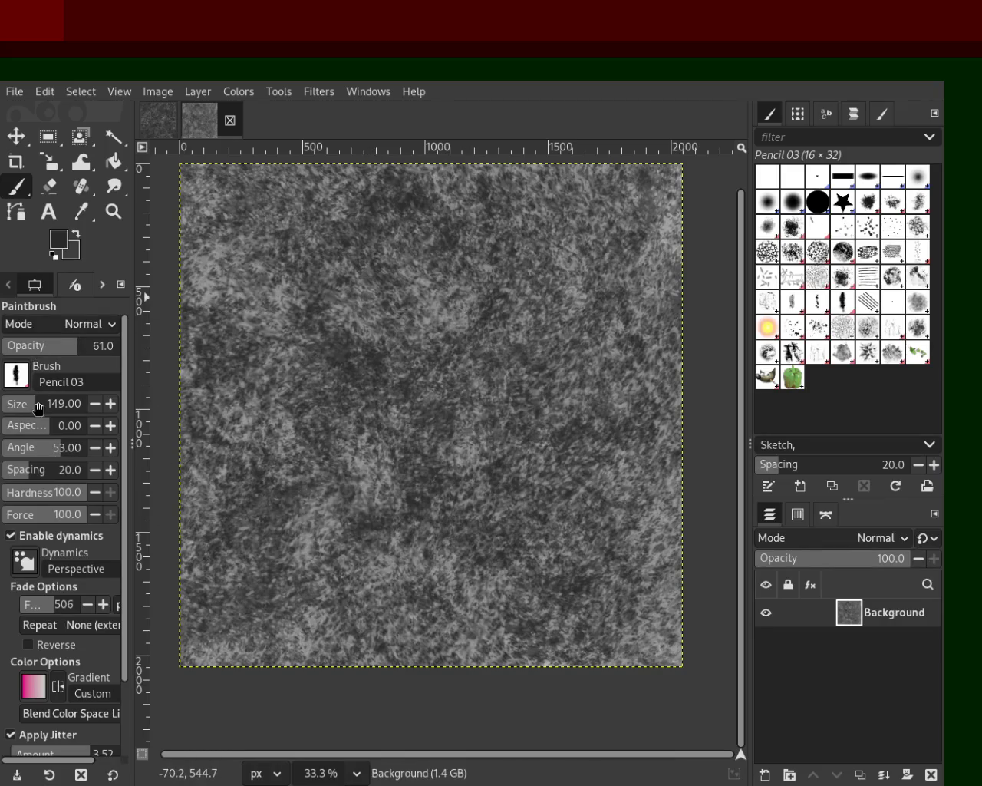
mouse_move(433, 346)
left_mouse_down()
mouse_move(447, 448)
mouse_move(585, 276)
mouse_move(145, 685)
mouse_move(510, 195)
left_mouse_up()
- Zoom between 18.2% and 25% to inspect the whole texture
key("z")
left_click(504, 572, "ctrl")
left_click(428, 414, "ctrl")
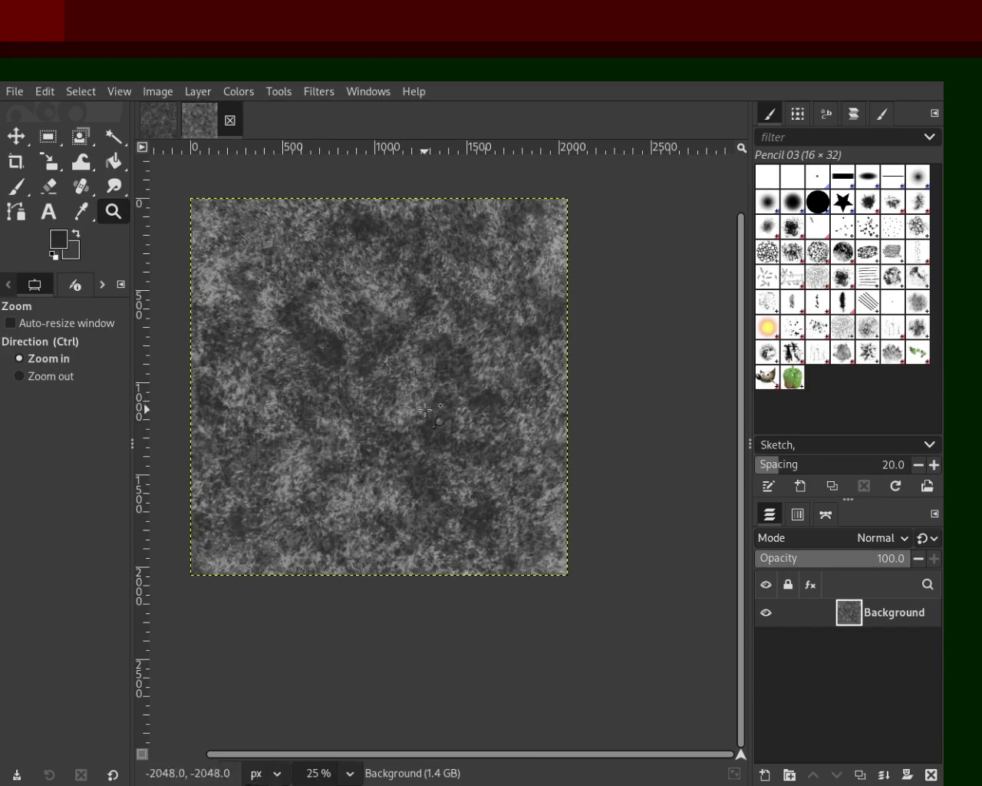
left_click(594, 414)
left_click(497, 441, "ctrl")
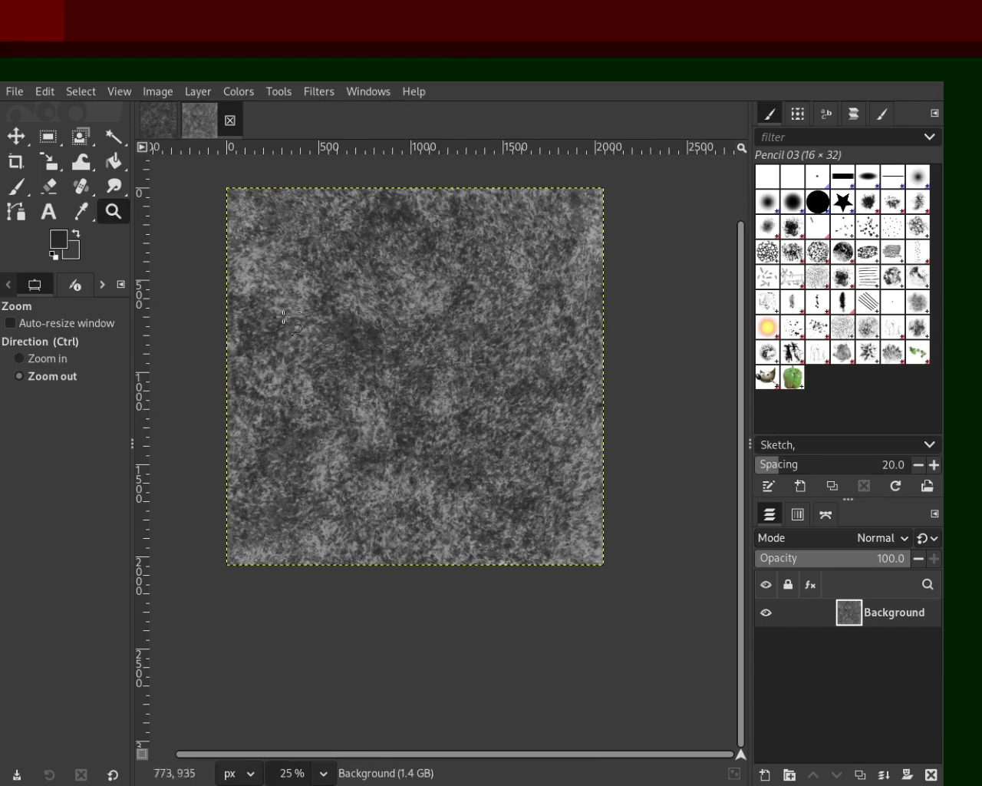
- Paint brush dabs, then shrink the brush to size 163 and paint more scattered dabs
left_click(21, 184)
mouse_move(408, 304)
left_mouse_down()
mouse_move(314, 496)
mouse_move(477, 203)
mouse_move(313, 507)
left_mouse_up()
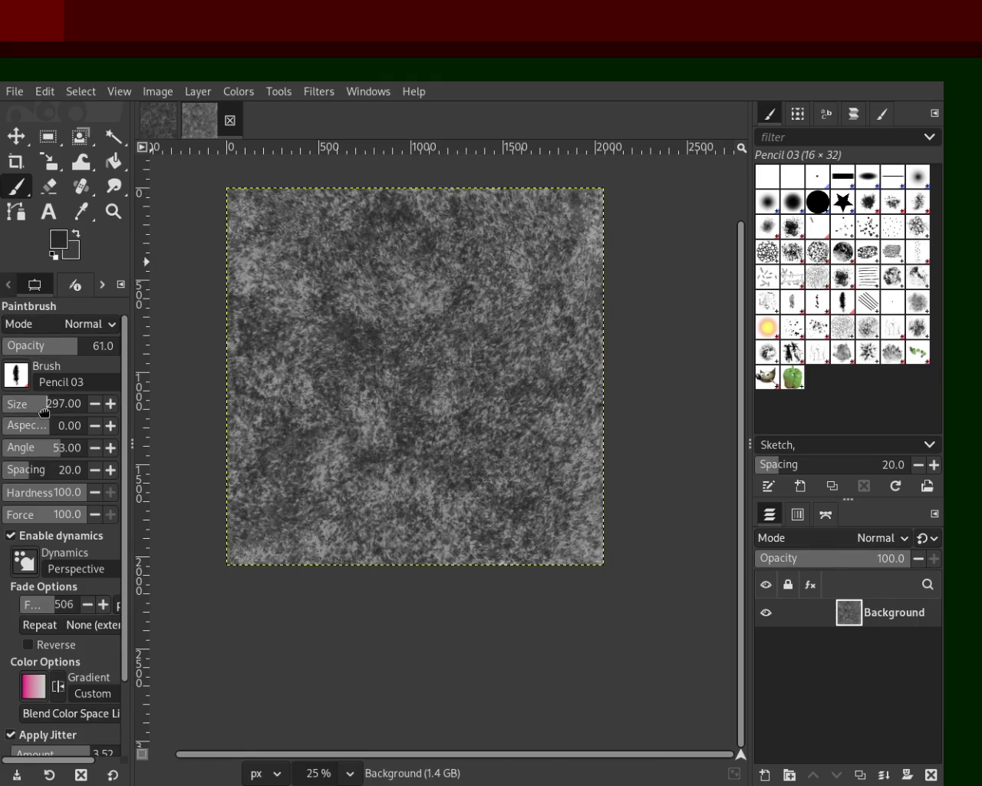
left_click_drag(44, 406, 30, 406)
mouse_move(309, 318)
left_mouse_down()
mouse_move(213, 324)
mouse_move(372, 323)
mouse_move(372, 488)
mouse_move(547, 502)
mouse_move(666, 463)
mouse_move(664, 276)
mouse_move(267, 249)
mouse_move(651, 197)
mouse_move(170, 259)
left_mouse_up()
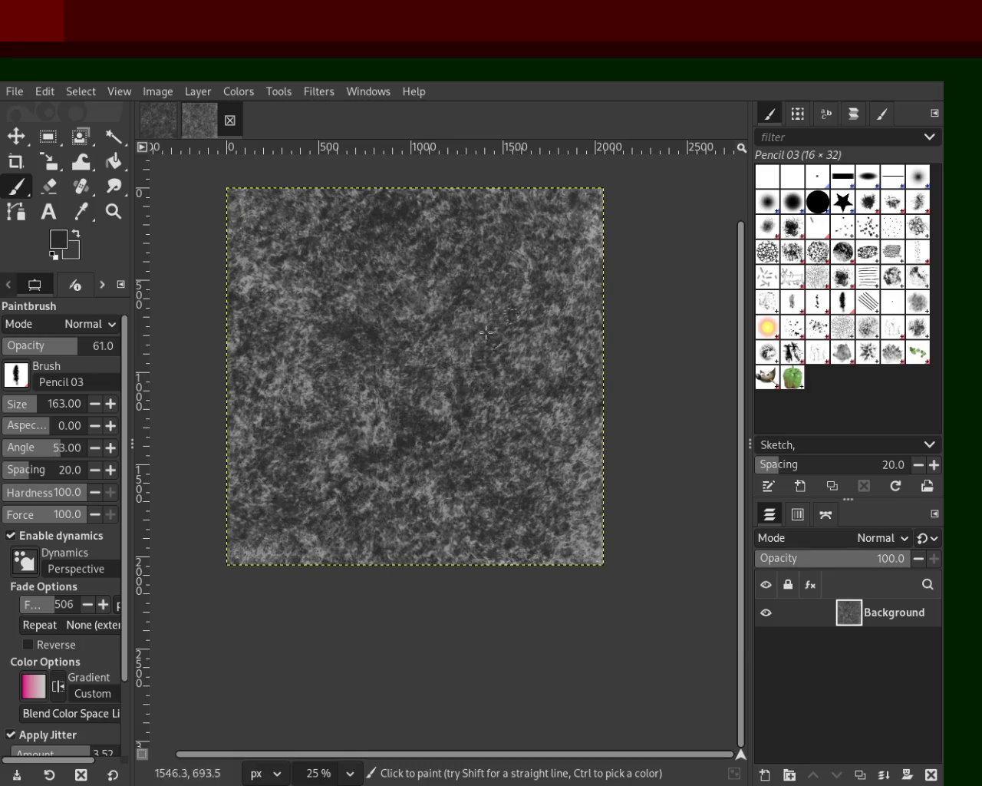
- Inspect the texture up close at 50–66.7%, return to 33.3%, and select the Splats 01 brush
left_click(114, 211)
left_click(305, 279)
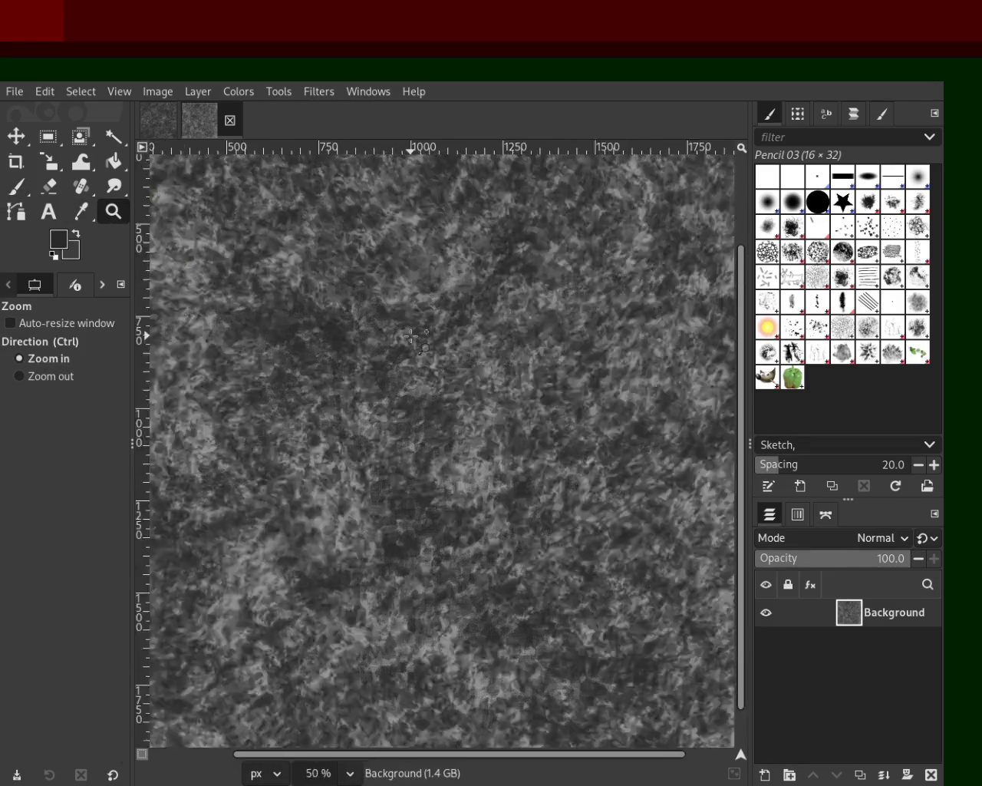
left_click(415, 335)
left_click(414, 335, "ctrl")
left_click(412, 336)
left_click(414, 346, "ctrl")
left_click(422, 364, "ctrl")
left_click(429, 382)
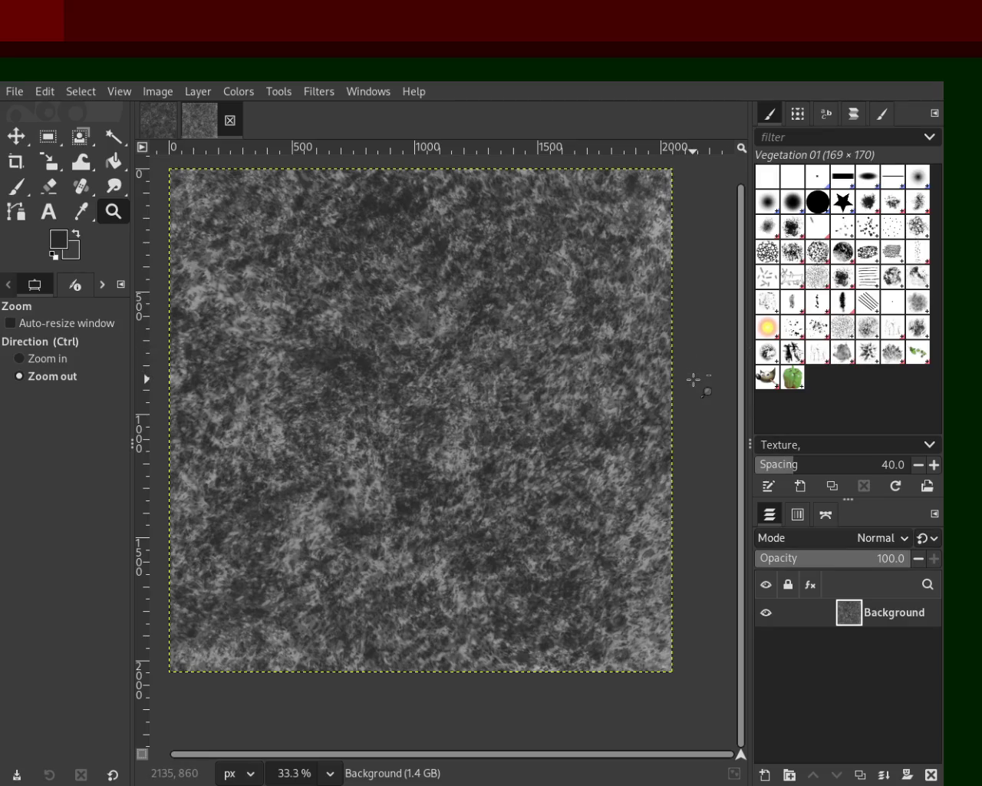
left_click(803, 330)
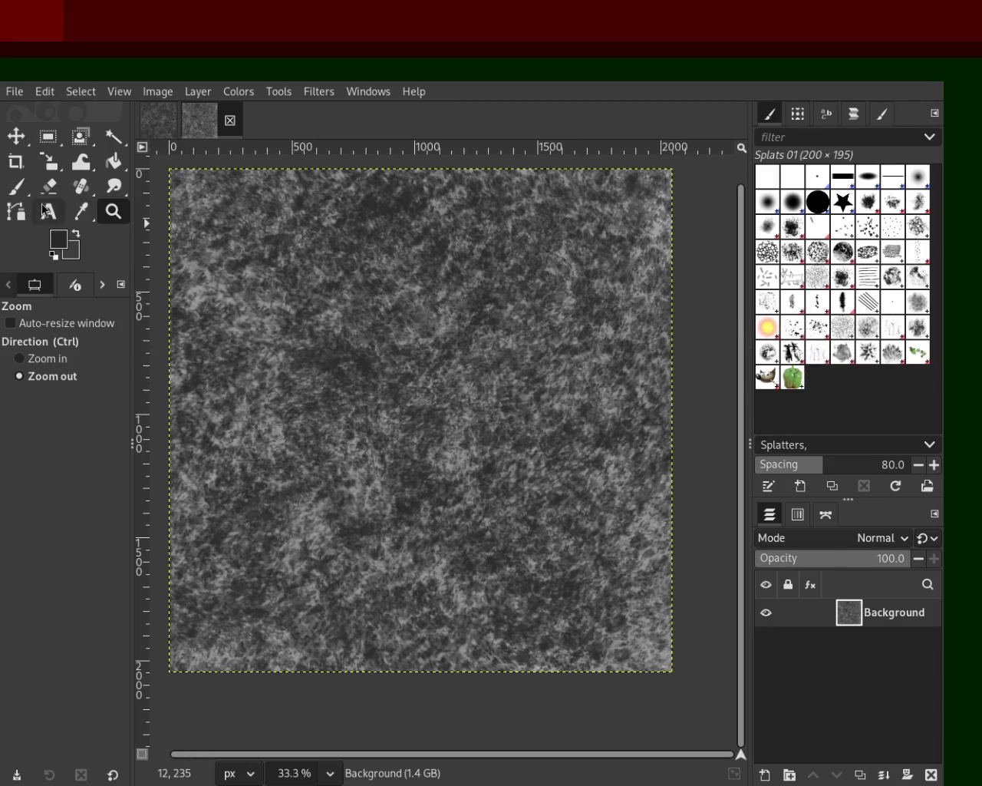
- Set brush size 722, sample grey from the texture, and paint soft grey splats across the canvas
key("p")
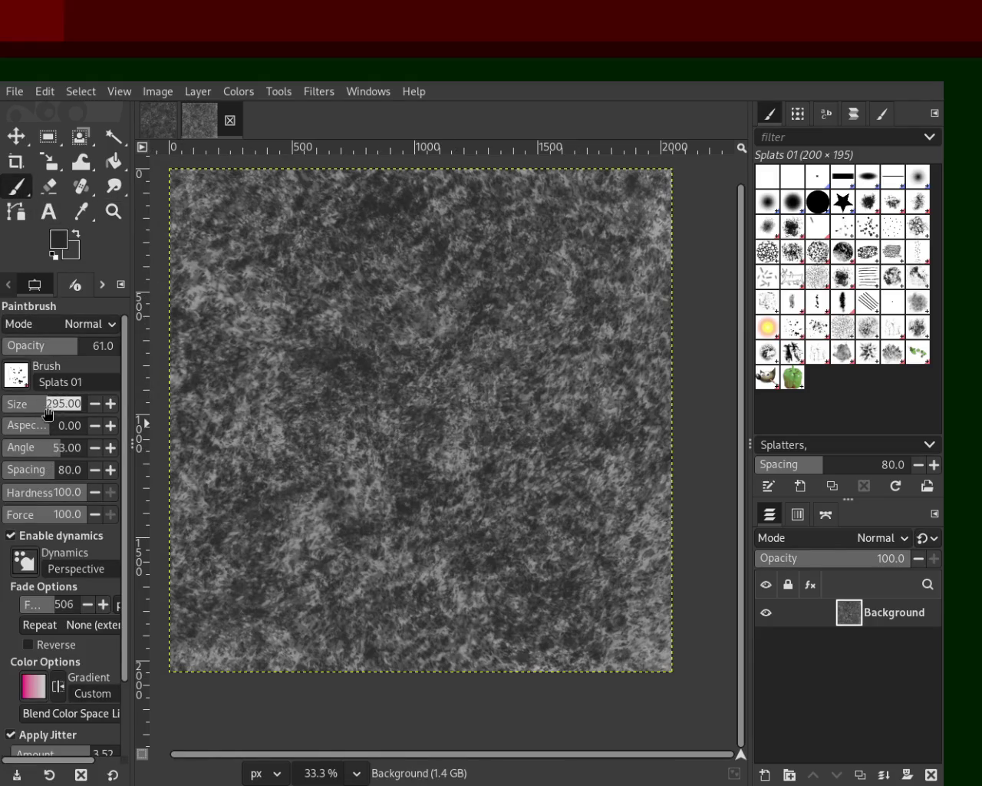
type("722")
key("Return")
left_click(462, 455, "ctrl")
mouse_move(460, 455)
left_mouse_down()
mouse_move(520, 401)
mouse_move(467, 238)
mouse_move(507, 315)
mouse_move(591, 637)
mouse_move(269, 292)
mouse_move(199, 568)
mouse_move(298, 518)
left_mouse_up()
key("ctrl+z")
key("ctrl+z")
key("ctrl+z")
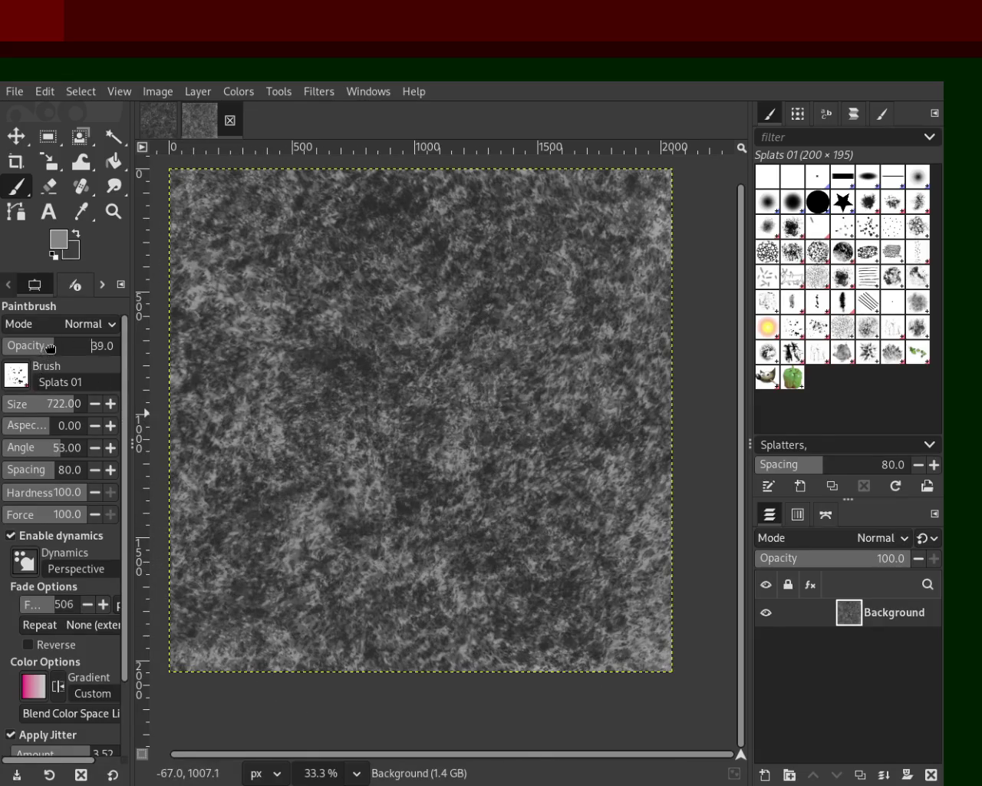
mouse_move(469, 593)
left_mouse_down()
mouse_move(372, 556)
mouse_move(421, 456)
mouse_move(330, 310)
mouse_move(377, 381)
mouse_move(540, 330)
mouse_move(573, 265)
mouse_move(336, 581)
mouse_move(547, 577)
mouse_move(602, 613)
mouse_move(394, 540)
mouse_move(322, 370)
mouse_move(326, 506)
mouse_move(391, 448)
mouse_move(452, 295)
mouse_move(507, 258)
mouse_move(255, 311)
mouse_move(572, 501)
mouse_move(423, 543)
mouse_move(387, 305)
left_mouse_up()
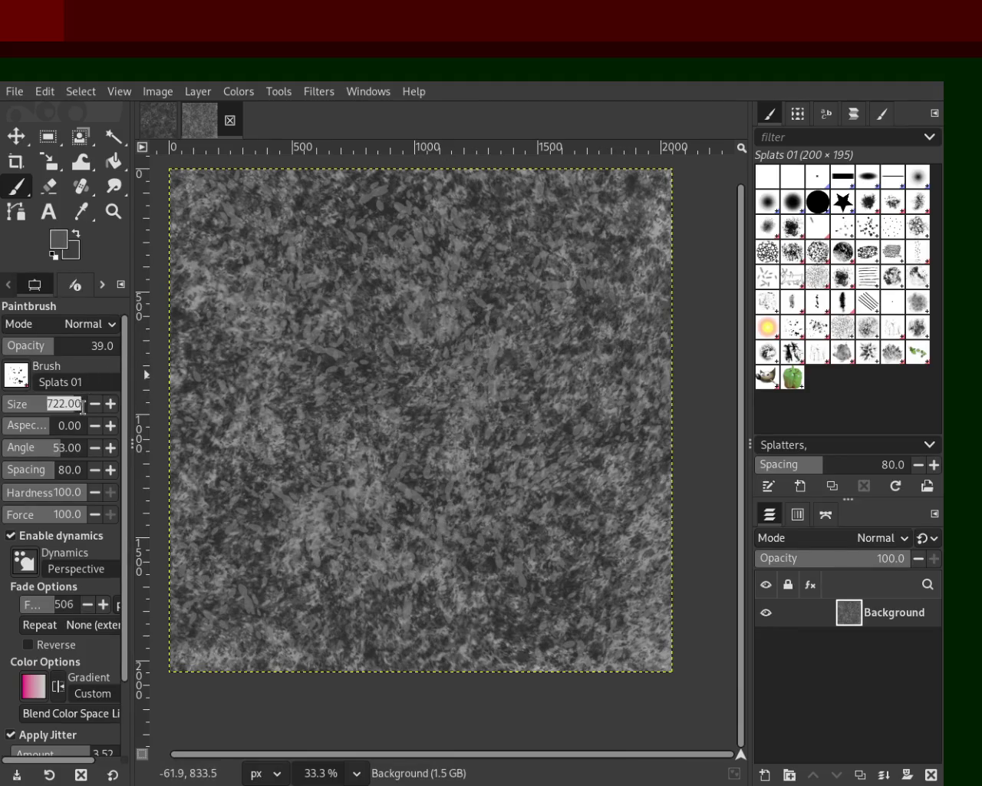
- Enlarge the brush to 1079 at opacity 73 and stamp dark splats from centre to right edge
left_click_drag(83, 405, 96, 405)
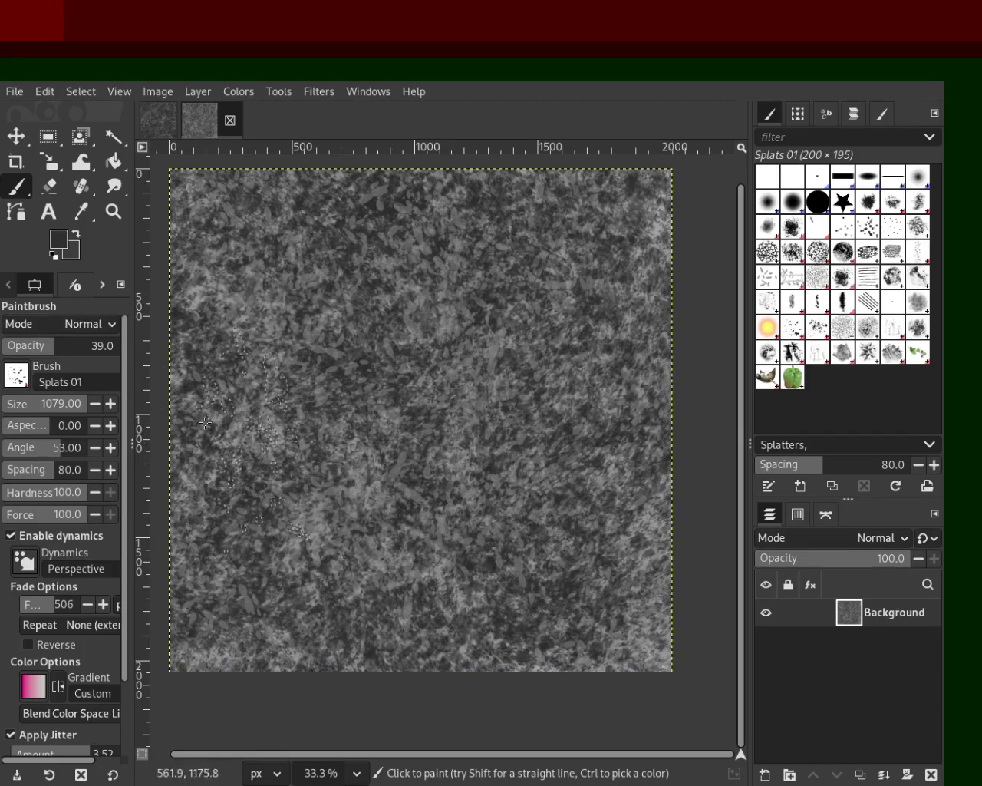
left_click_drag(71, 346, 88, 345)
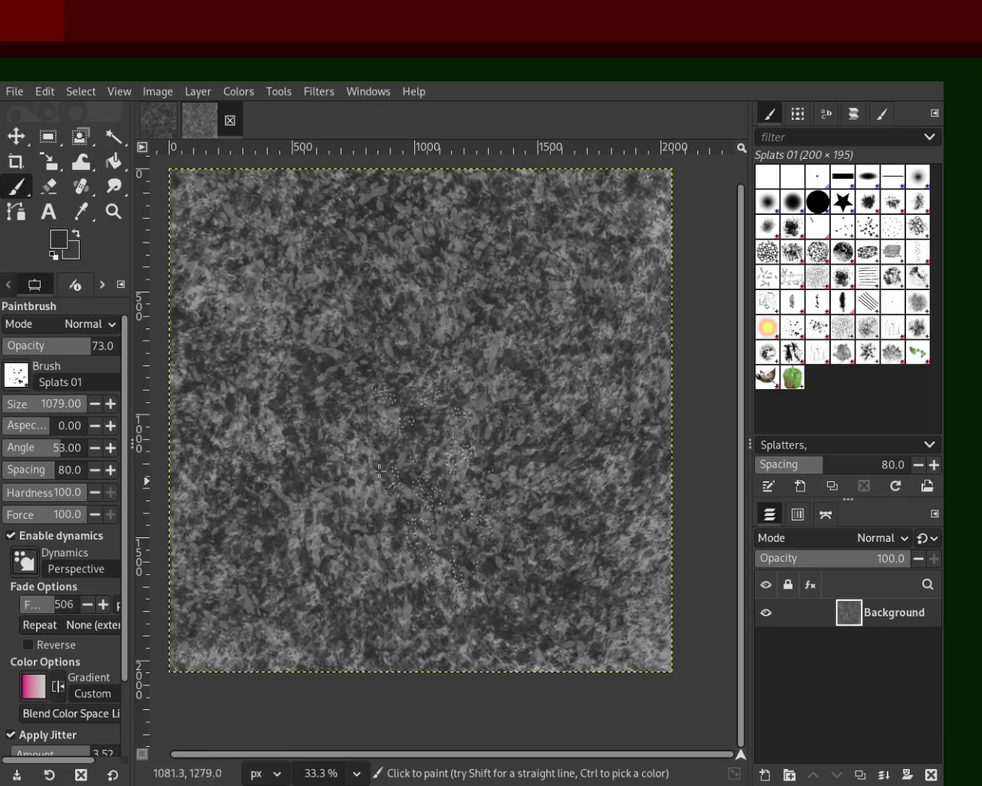
left_click_drag(420, 481, 682, 500)
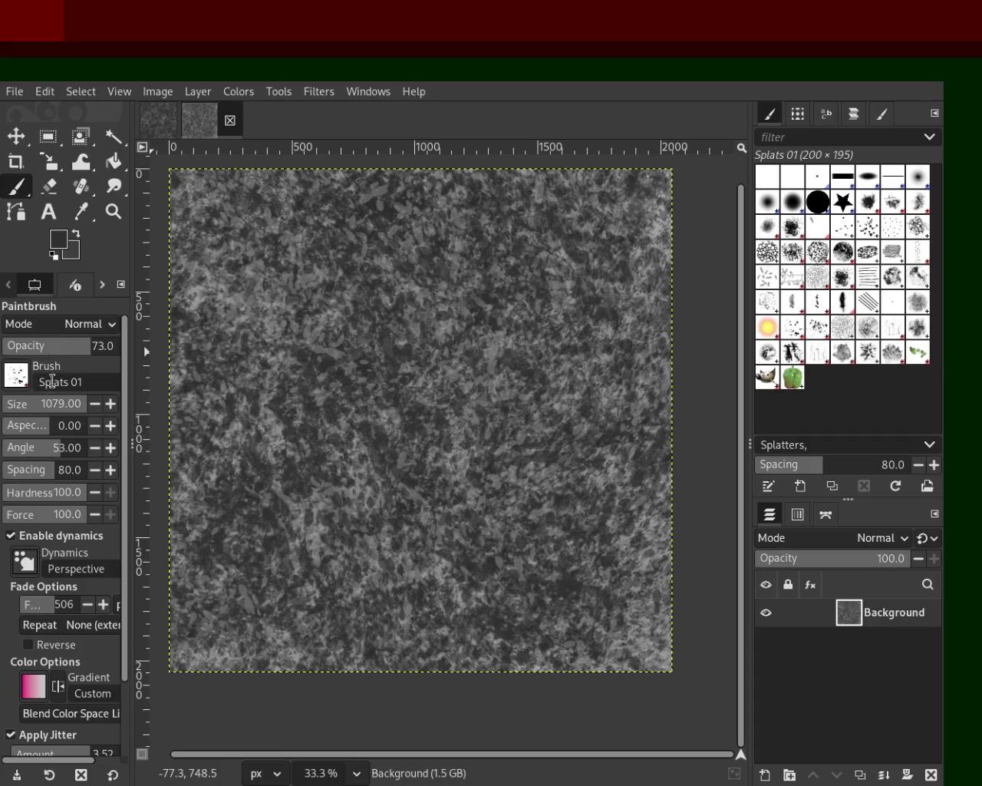
left_click_drag(117, 421, 184, 460)
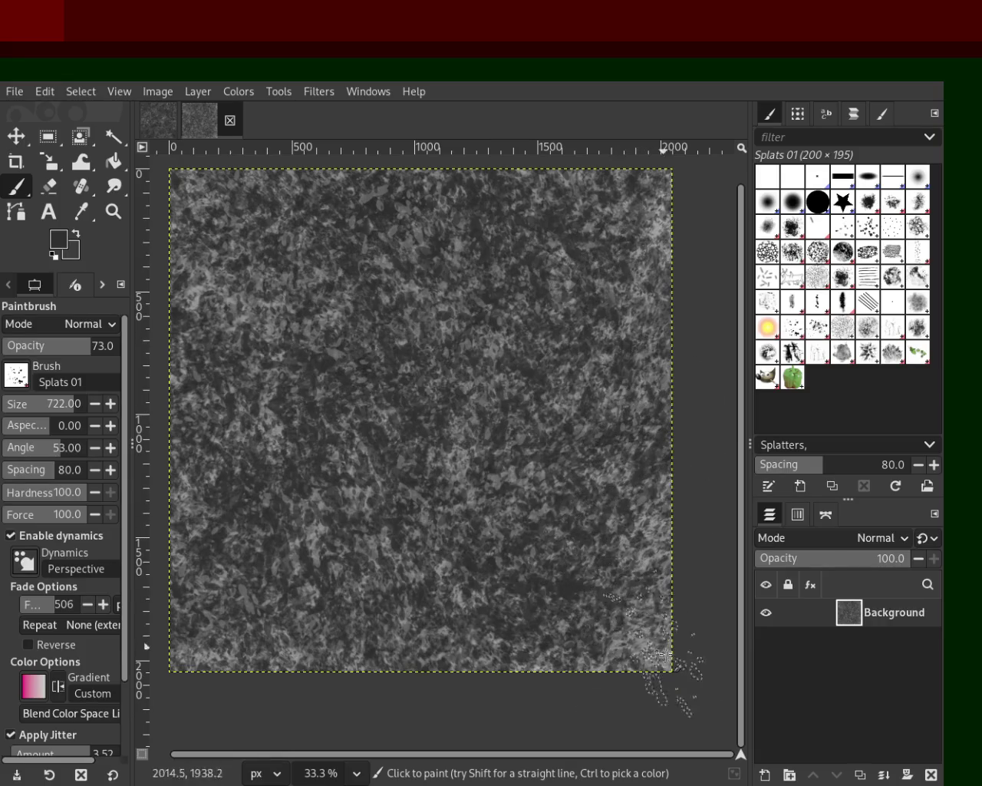
left_click(112, 214)
scroll(468, 383, "up", 1)
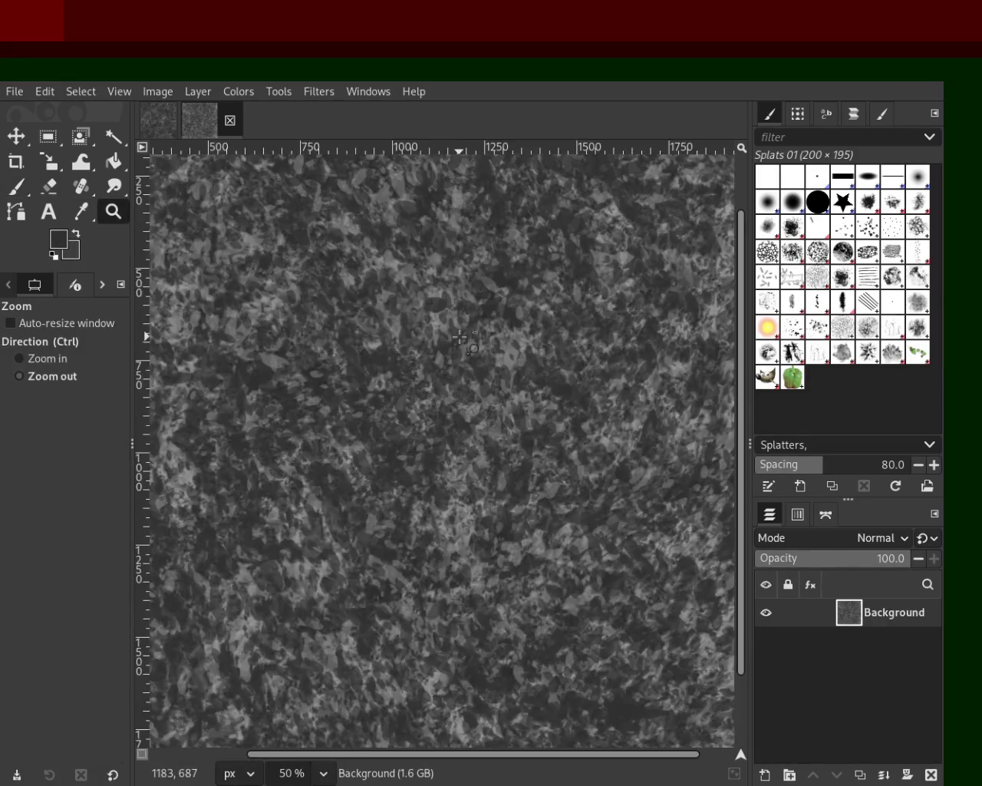
- Scroll-zoom in and out to review the splattered texture
scroll(468, 383, "down", 3)
scroll(468, 384, "down", 1)
scroll(468, 383, "up", 2)
scroll(468, 383, "down", 1)
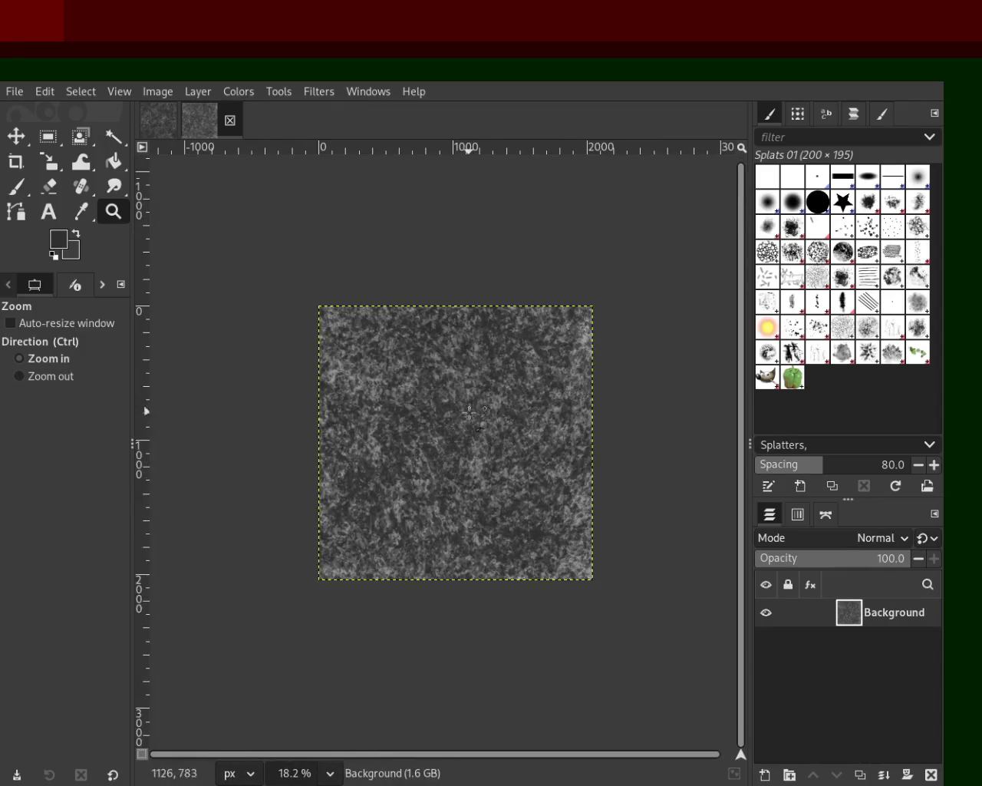
scroll(472, 396, "up", 1)
scroll(484, 430, "up", 1)
scroll(488, 444, "down", 1)
scroll(488, 444, "up", 1)
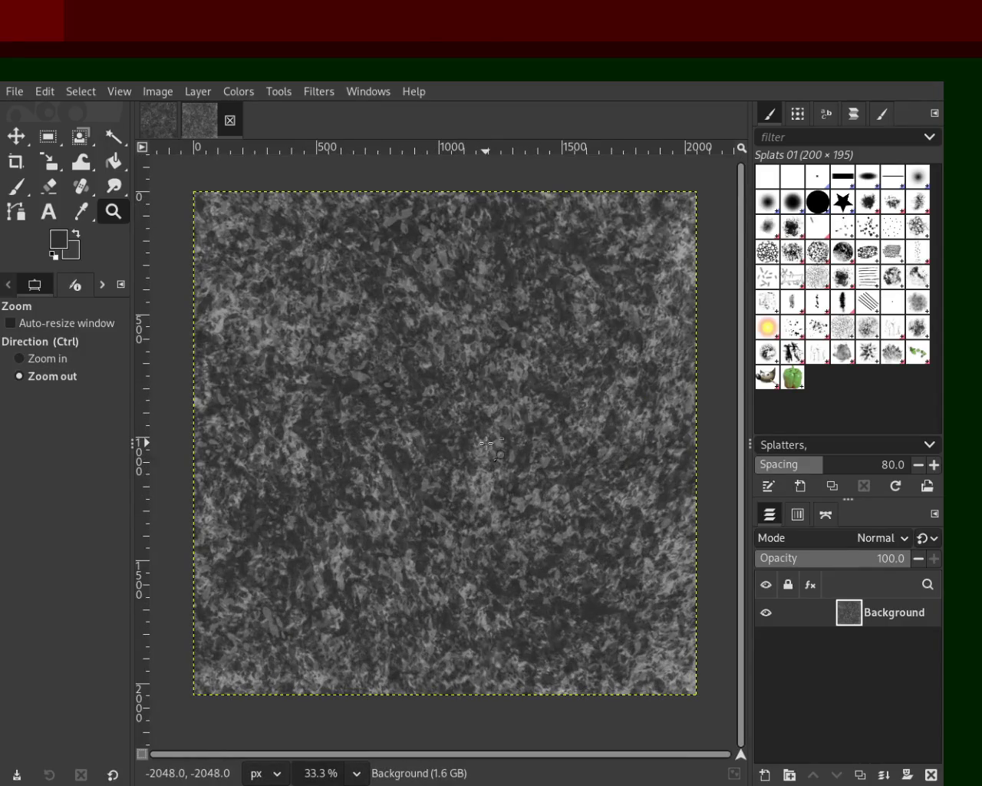
scroll(487, 442, "down", 1)
scroll(483, 461, "up", 1)
scroll(483, 460, "down", 1)
scroll(479, 486, "up", 1)
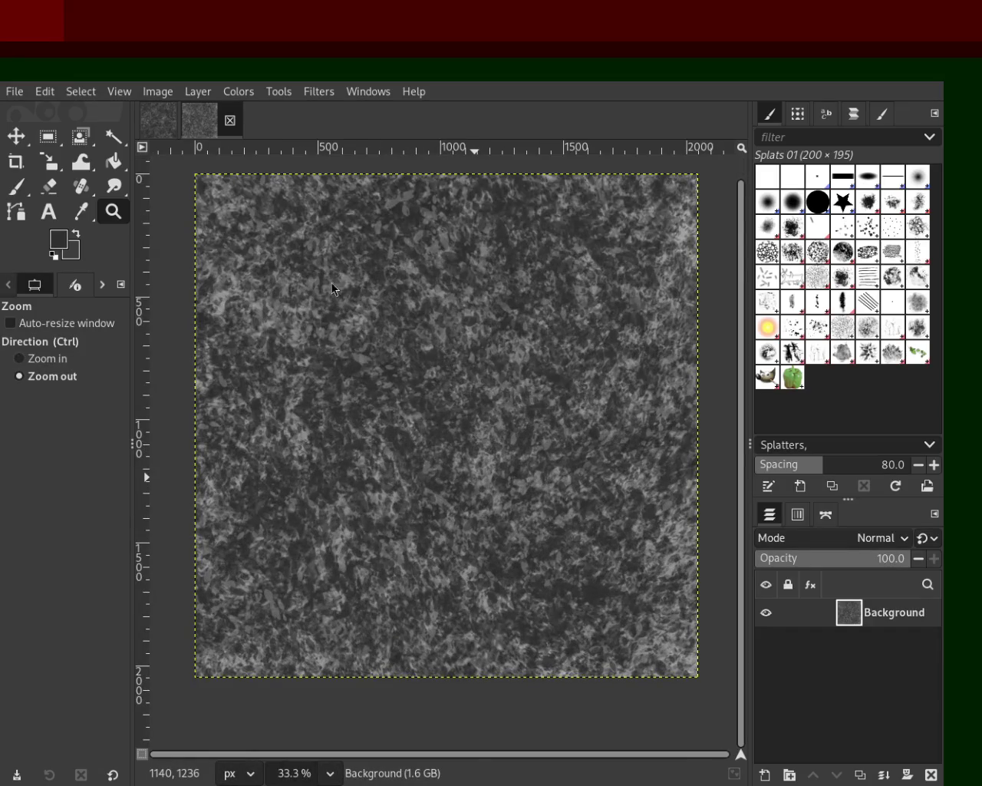
scroll(475, 412, "up", 2)
scroll(476, 412, "down", 1)
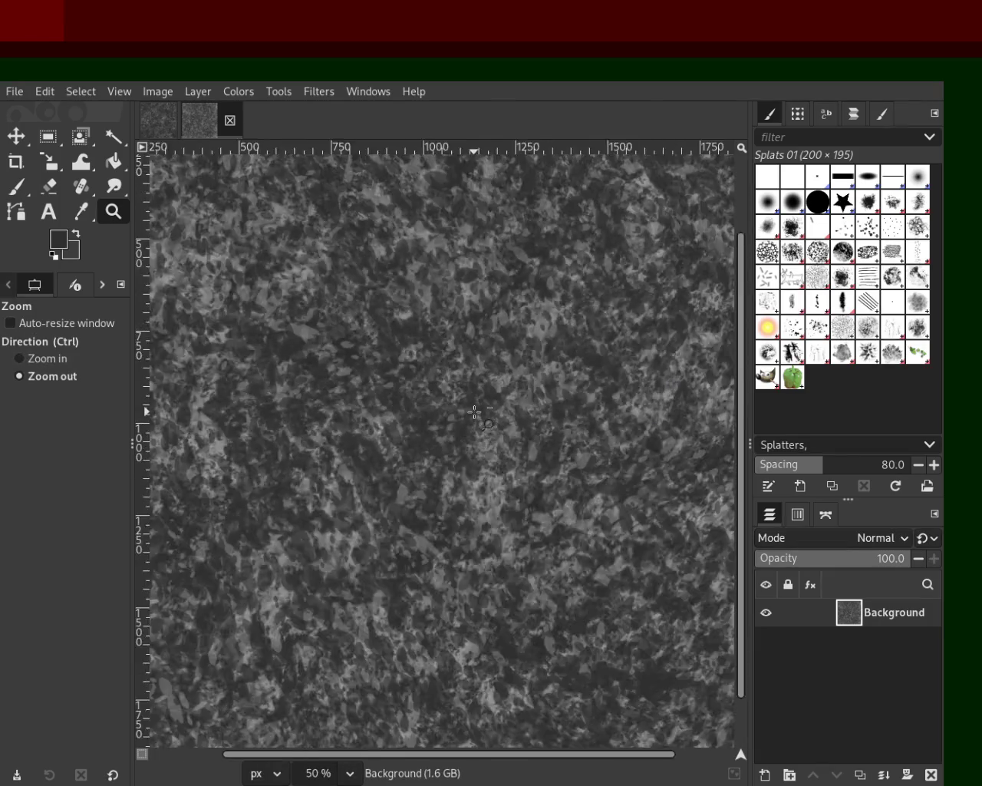
scroll(475, 412, "down", 2)
scroll(474, 412, "up", 1)
scroll(445, 491, "down", 1)
scroll(434, 517, "up", 1)
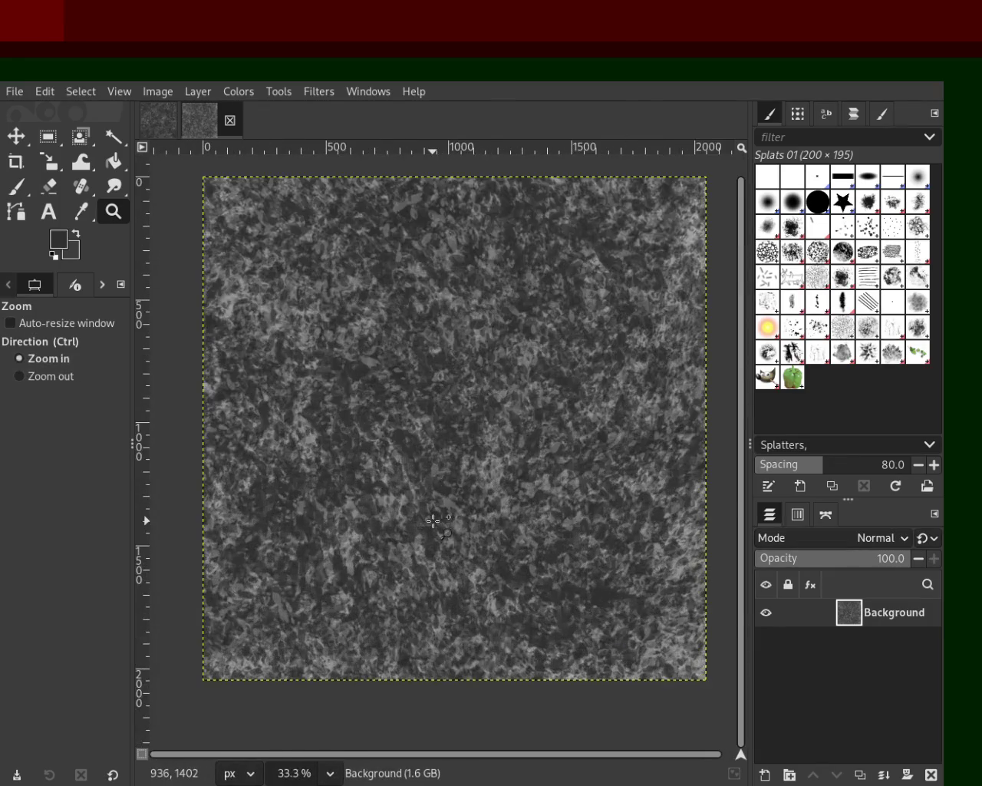
- Save the image as 8.xcf and select the Pencil 01 brush
key("ctrl")
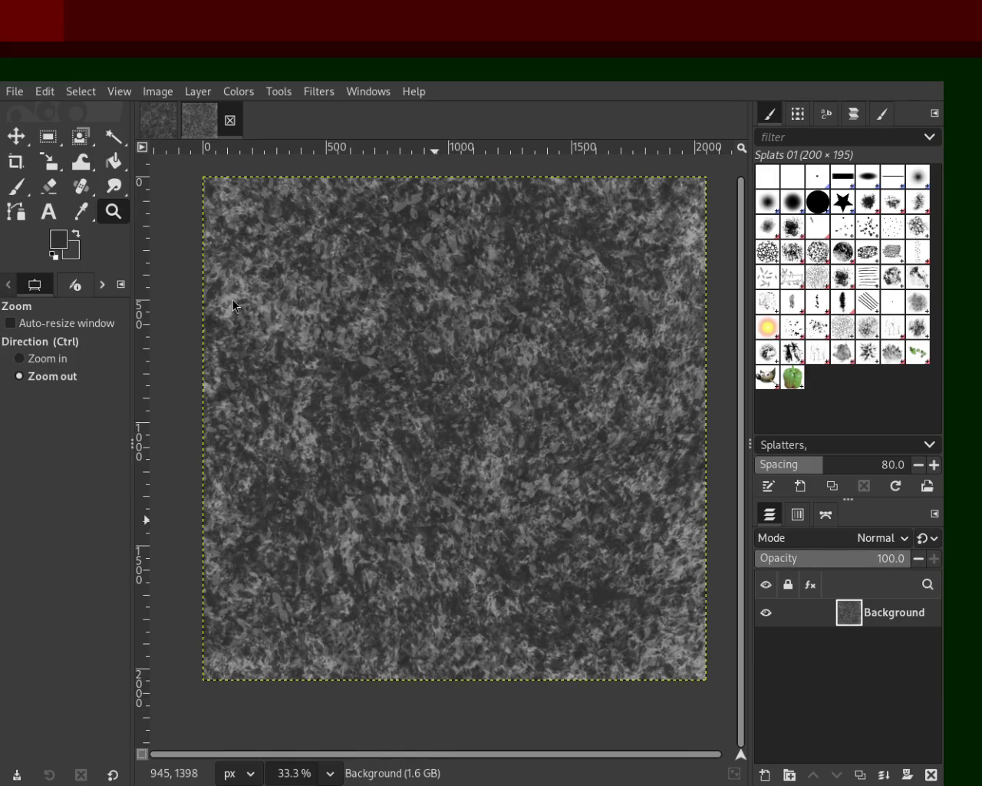
key("ctrl+s")
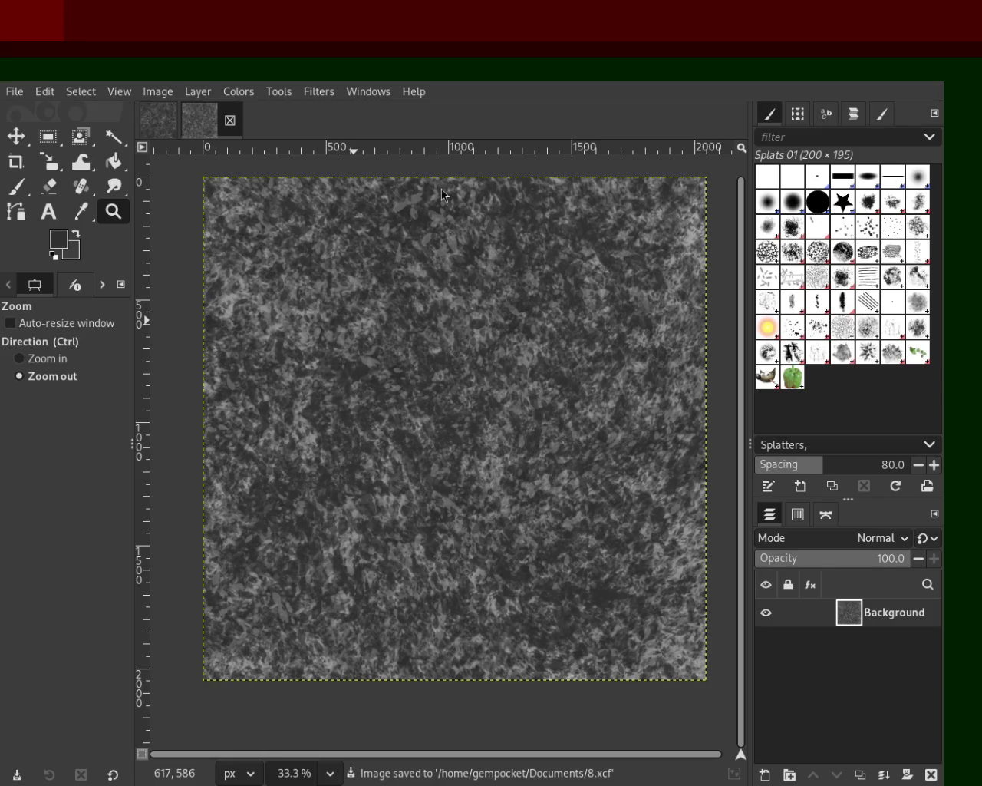
left_click(793, 303)
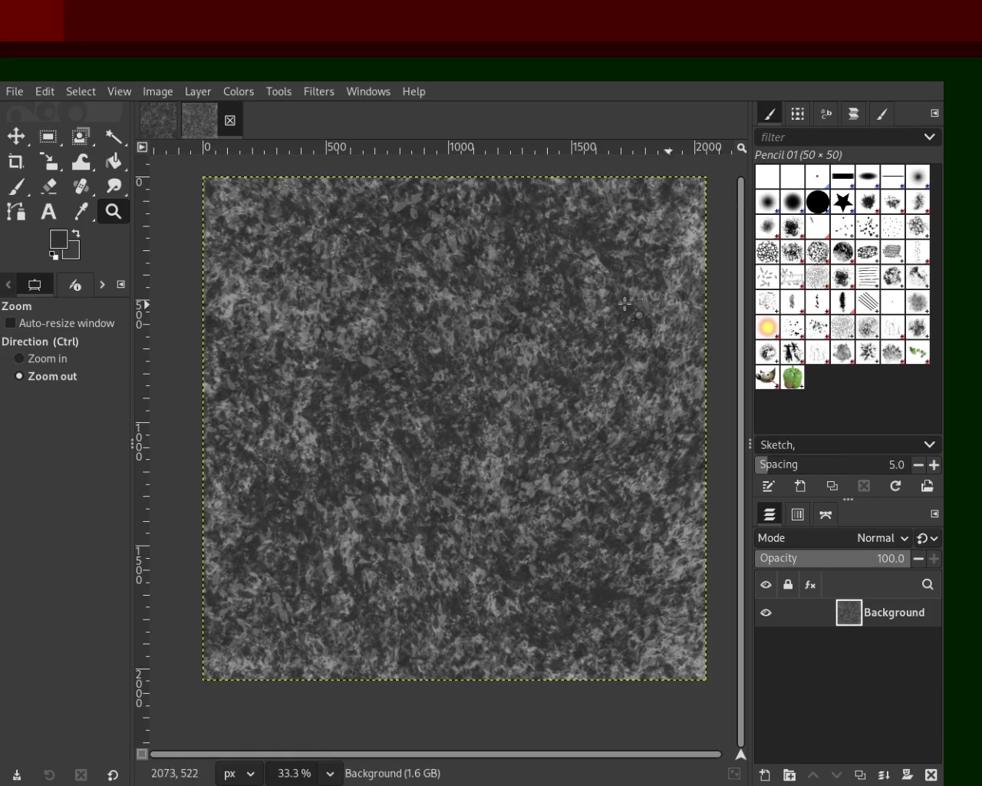
- Switch to painting with the Pencil 03 brush at size 244
left_click(15, 185)
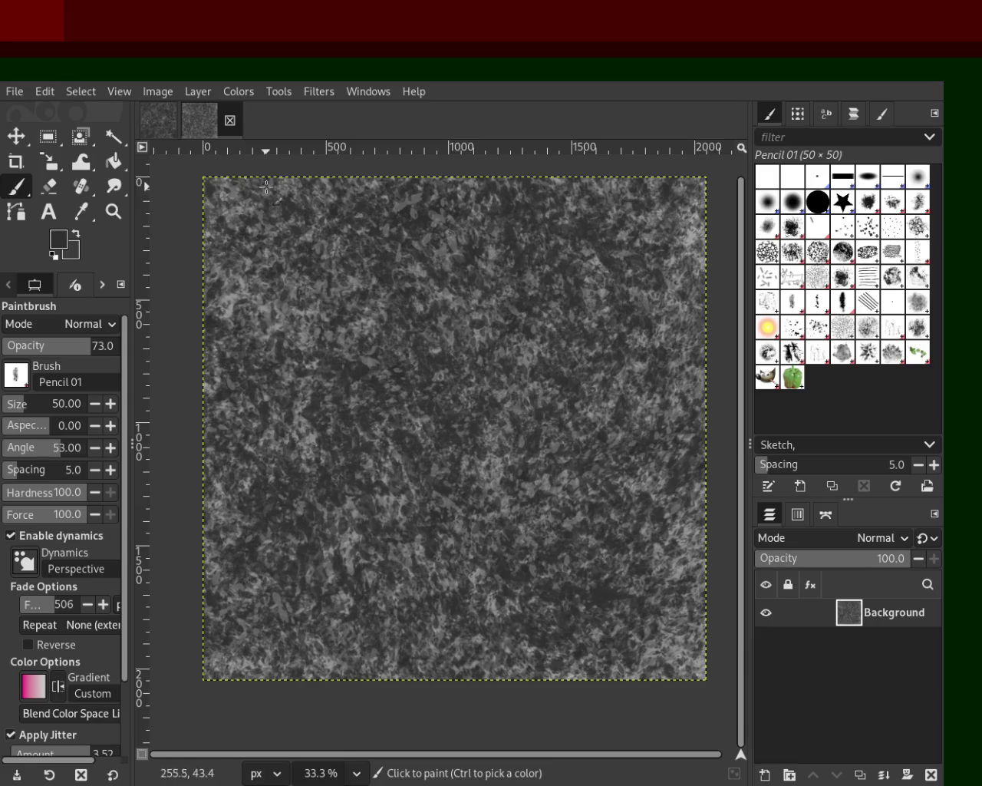
left_click(35, 403)
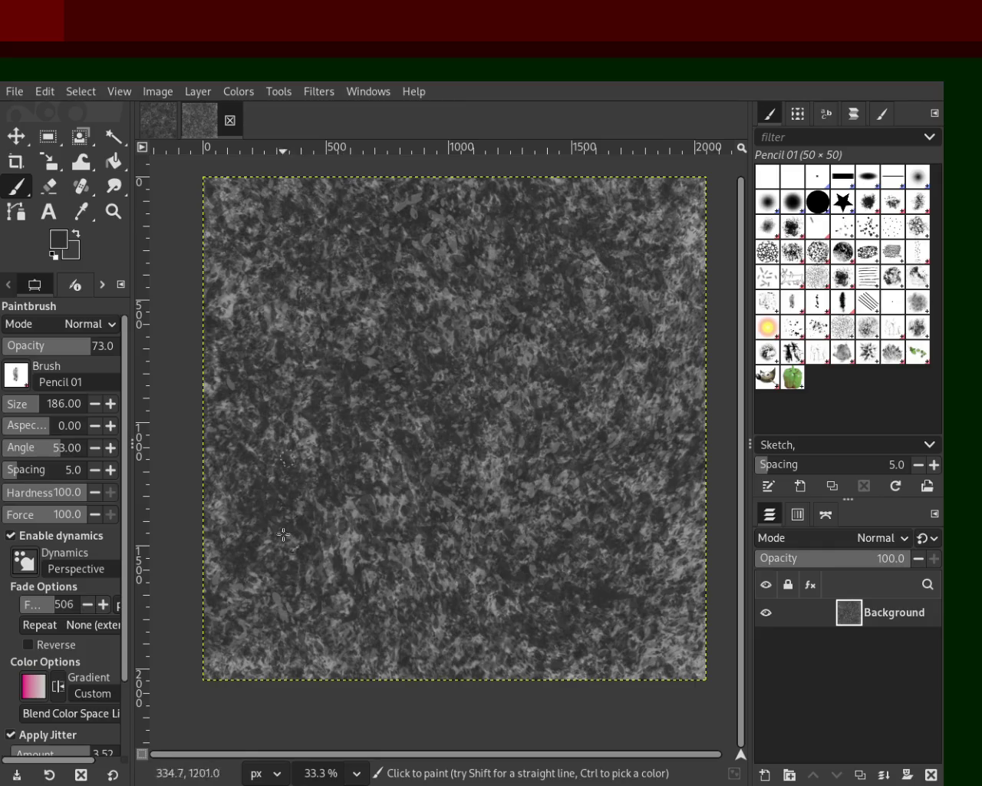
key("ctrl")
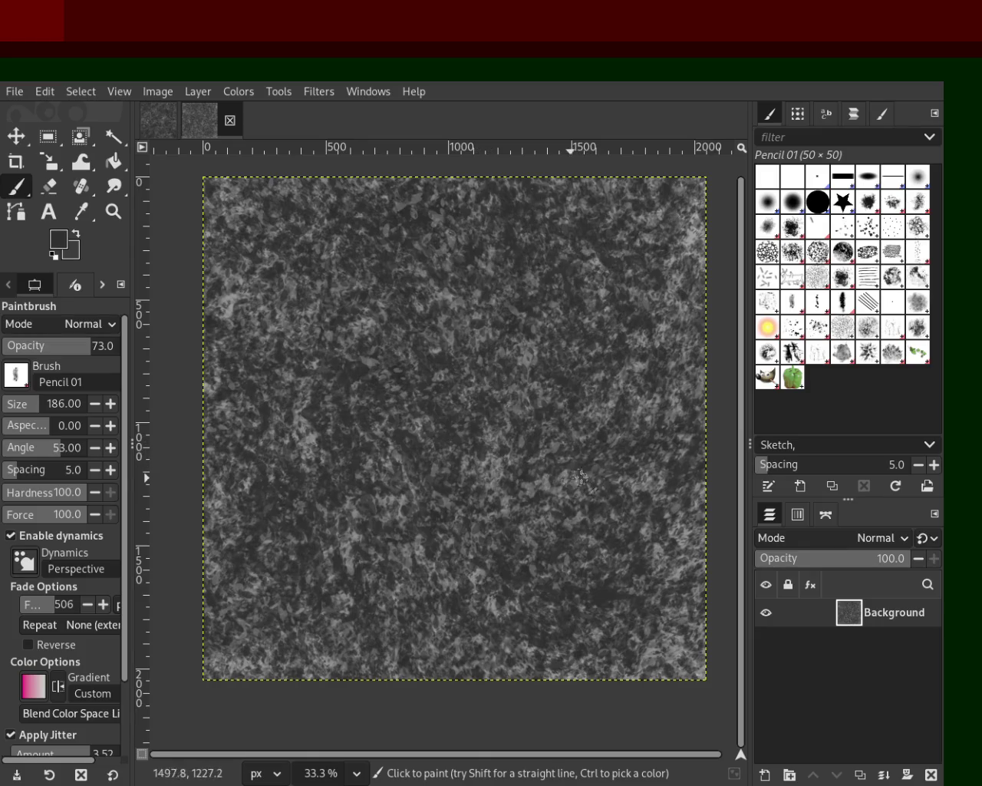
left_click(767, 302)
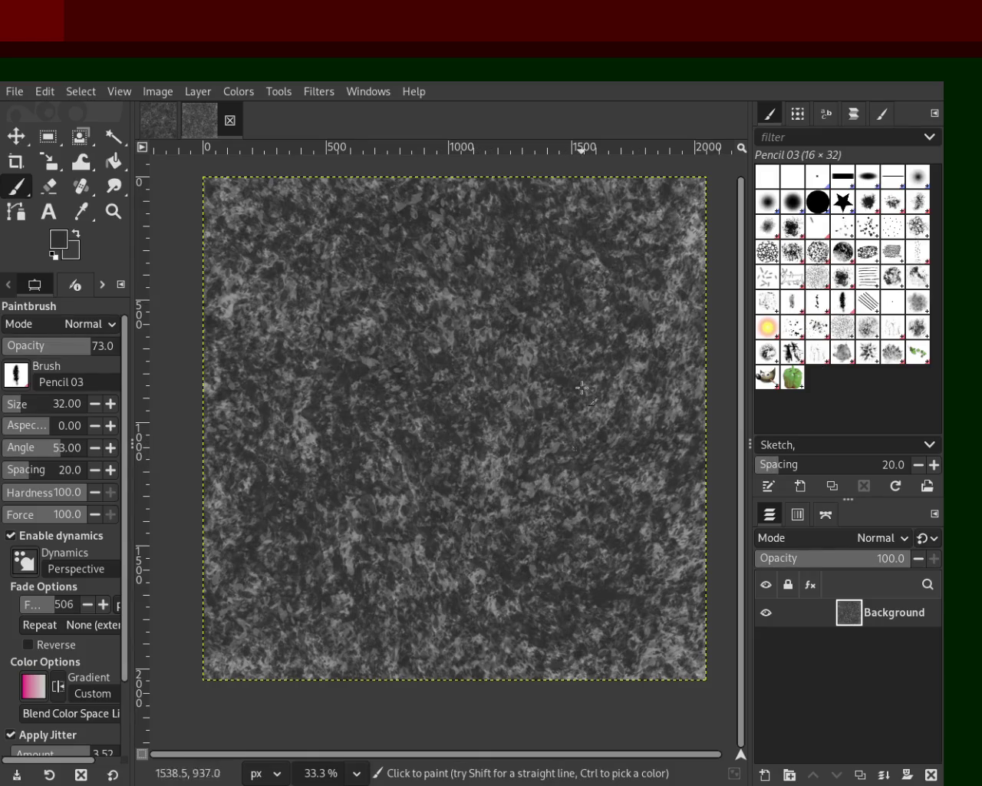
left_click(35, 404)
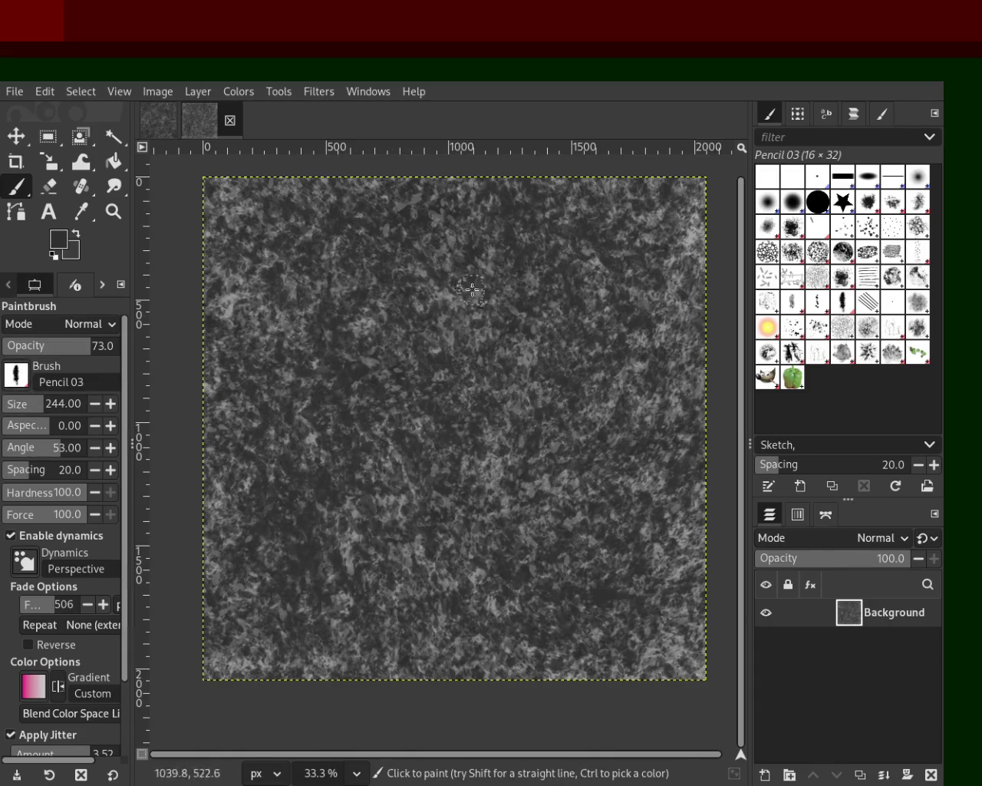
- Paint faint darker strokes down the right and left sides, then save 8.xcf
left_click_drag(599, 192, 679, 710)
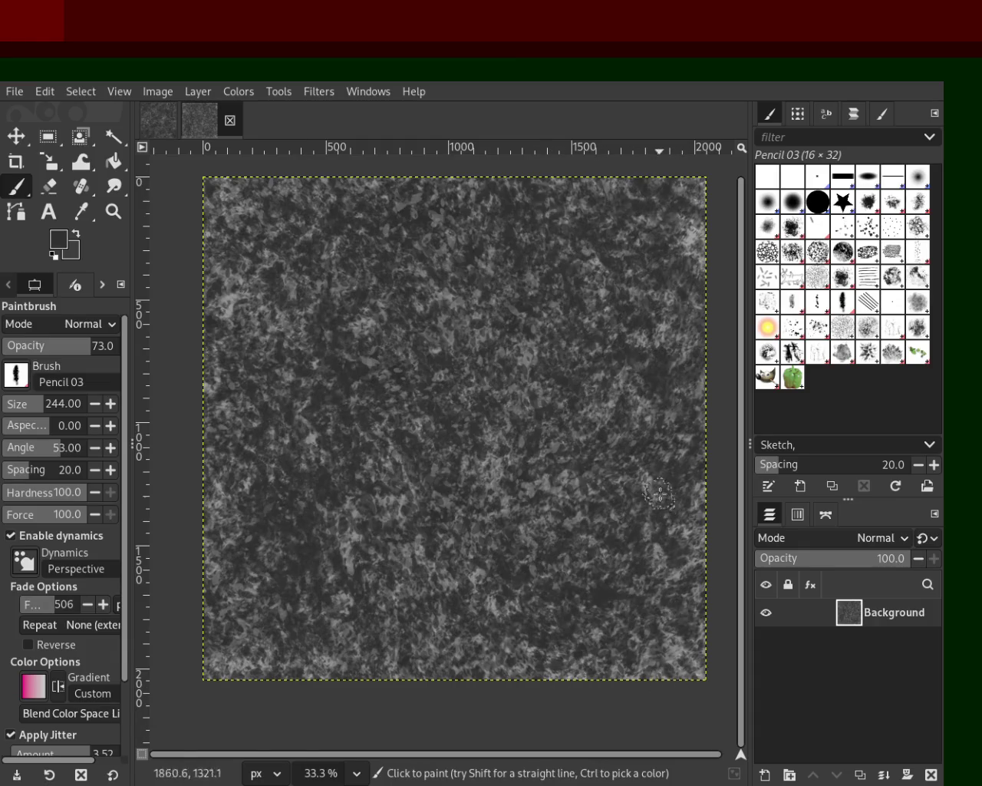
left_click_drag(702, 521, 671, 572)
left_click_drag(271, 232, 206, 634)
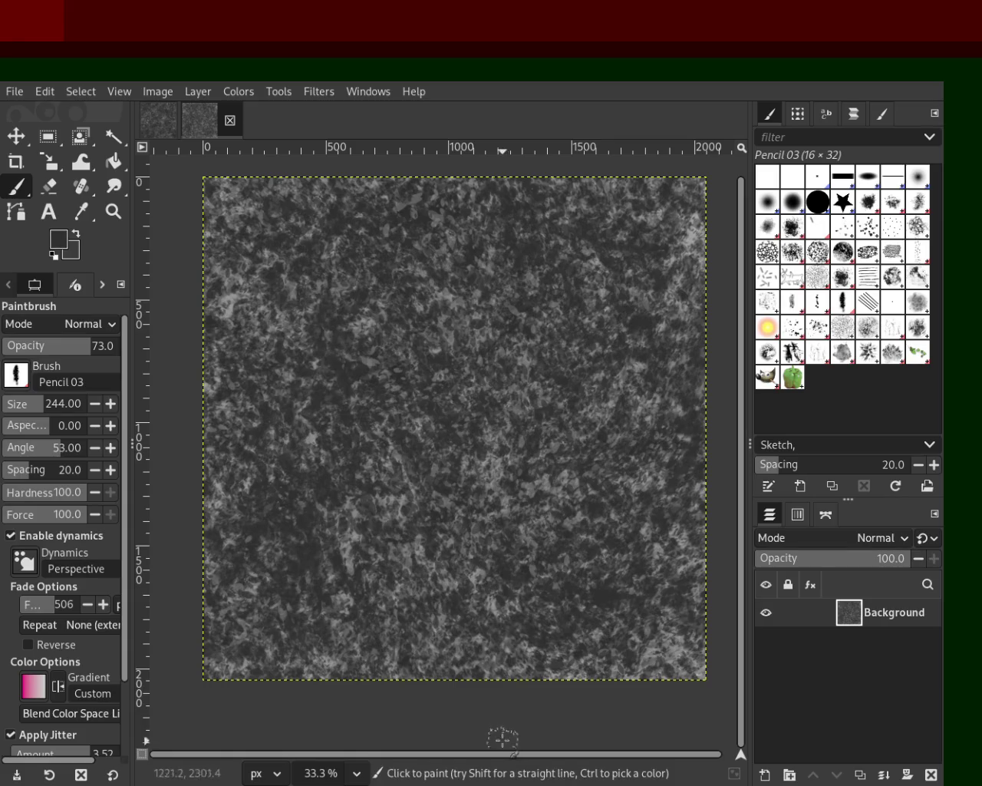
key("ctrl+s")
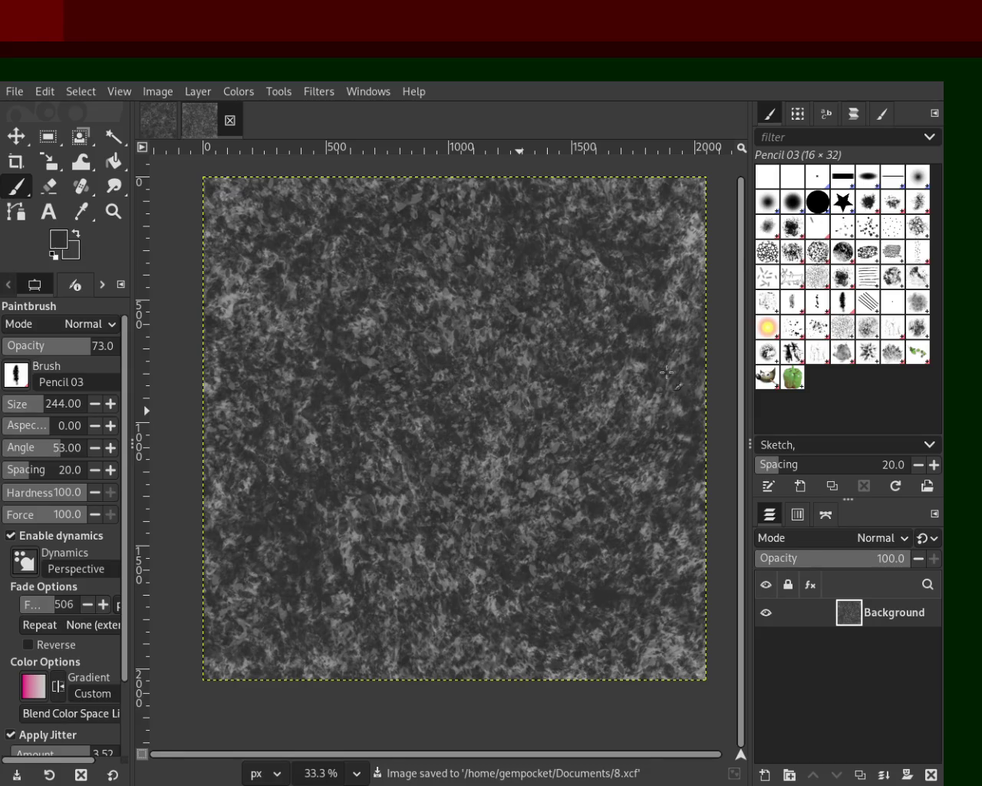
left_click(113, 211)
left_click(531, 368, "ctrl")
left_click(537, 376, "ctrl")
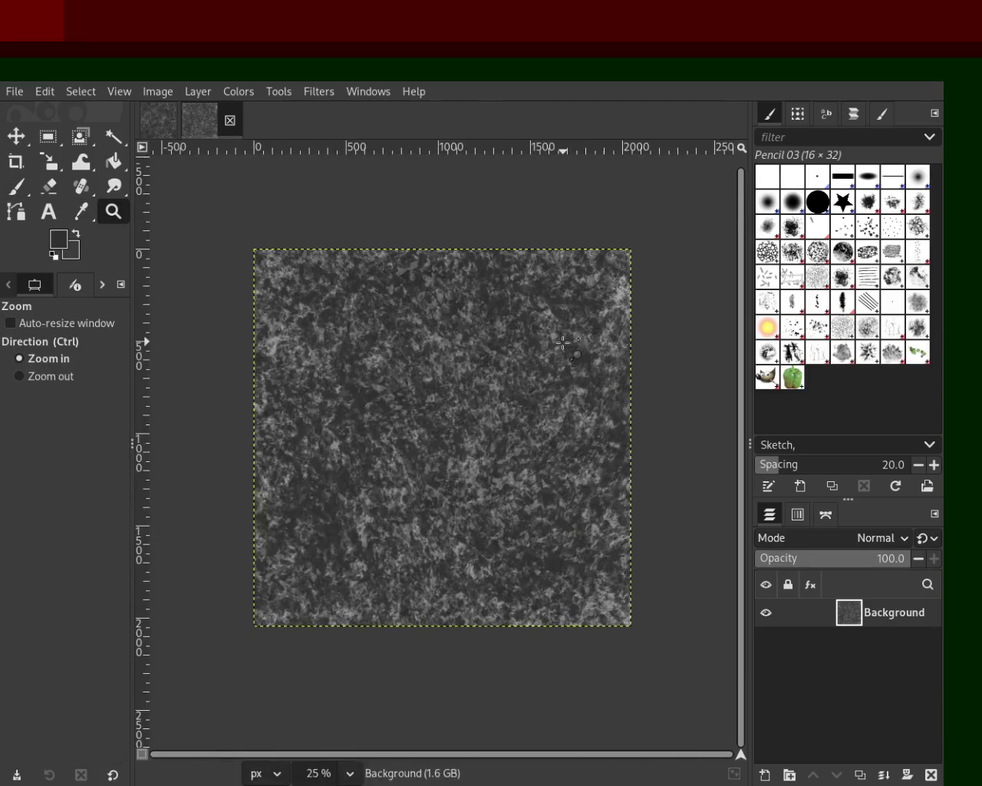
left_click(524, 522)
left_click(524, 574, "ctrl")
left_click(532, 578)
left_click(526, 553, "ctrl")
left_click(527, 530)
left_click(511, 445, "ctrl")
left_click(509, 477)
left_click(475, 537, "ctrl")
left_click(476, 537)
left_click(459, 502, "ctrl")
left_click(459, 507)
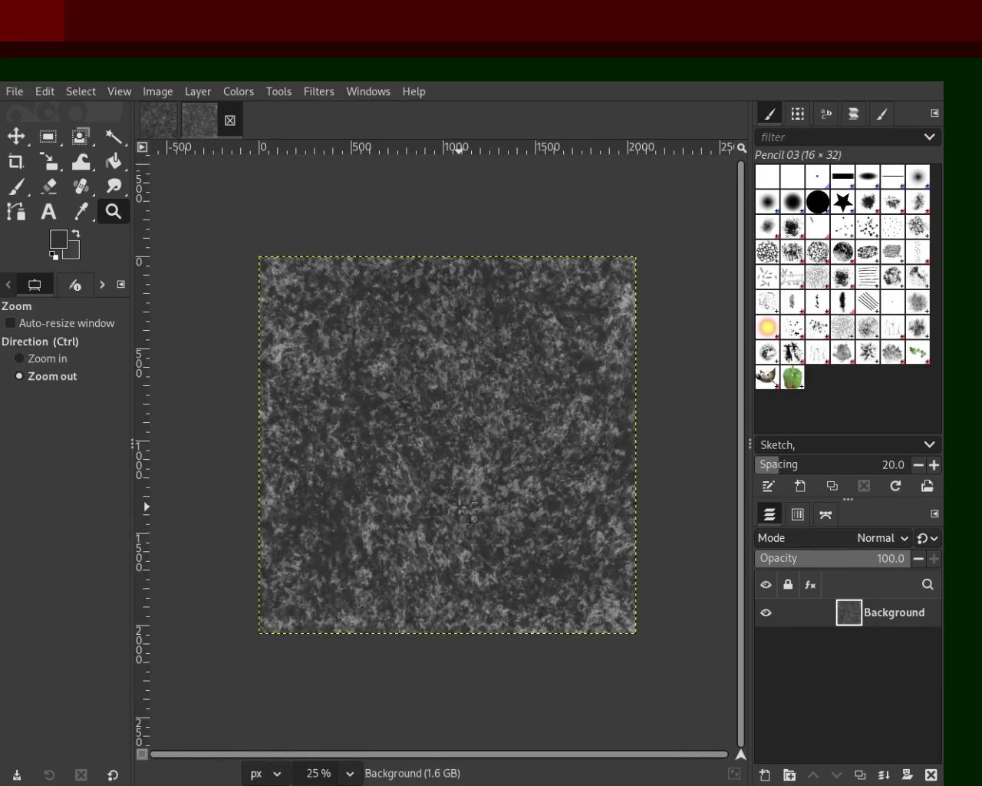
left_click(491, 528, "ctrl")
left_click(491, 528)
left_click(485, 503, "ctrl")
left_click(481, 487)
left_click(476, 473, "ctrl")
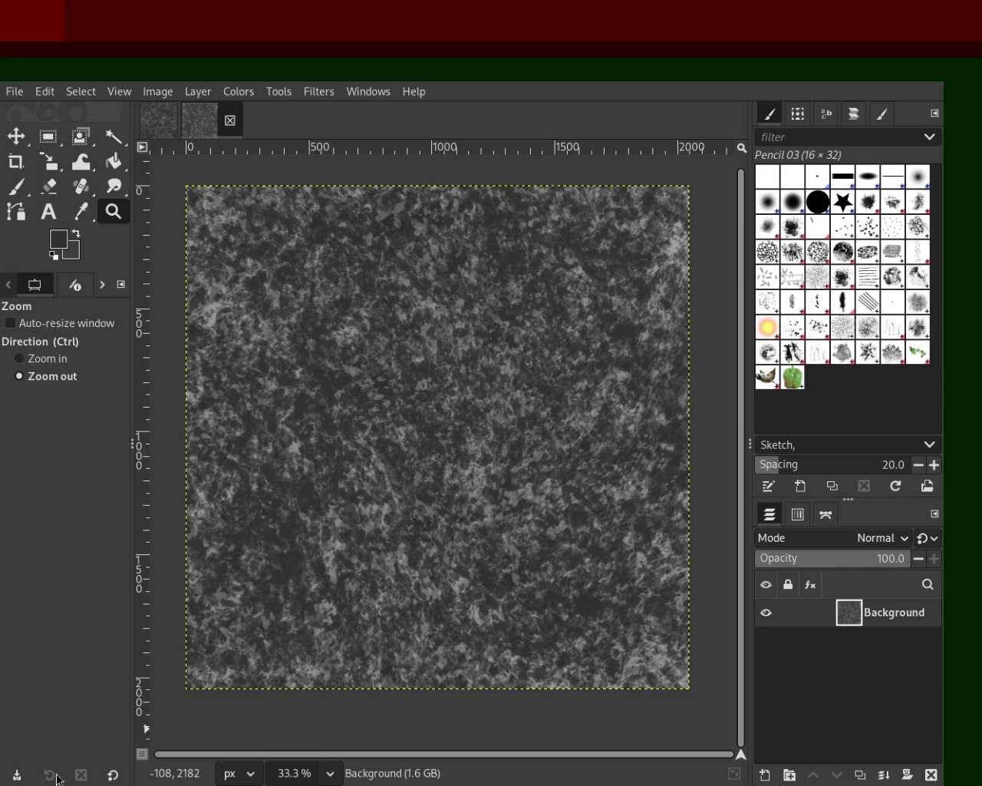
key("ctrl+s")
- Scroll-zoom the canvas in and out to inspect the saved stone texture
scroll(440, 387, "up", 1)
scroll(440, 388, "down", 1)
scroll(439, 388, "down", 1)
scroll(440, 387, "up", 1)
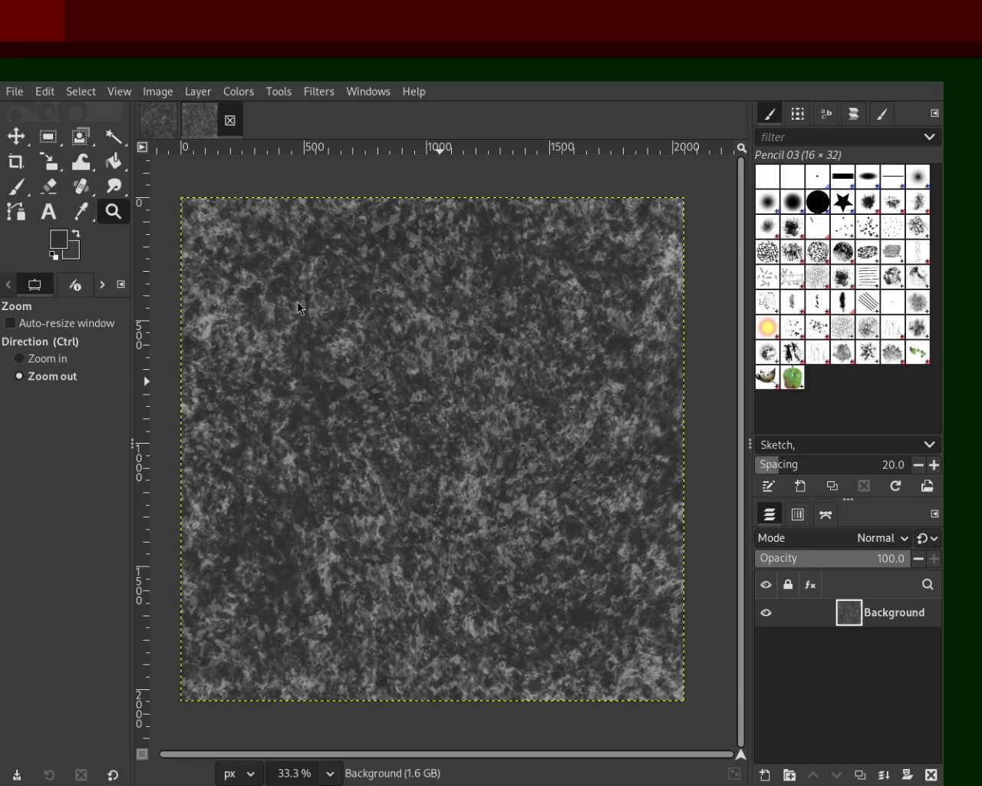
left_click(439, 379, "ctrl")
left_click(440, 379)
left_click(451, 418, "ctrl")
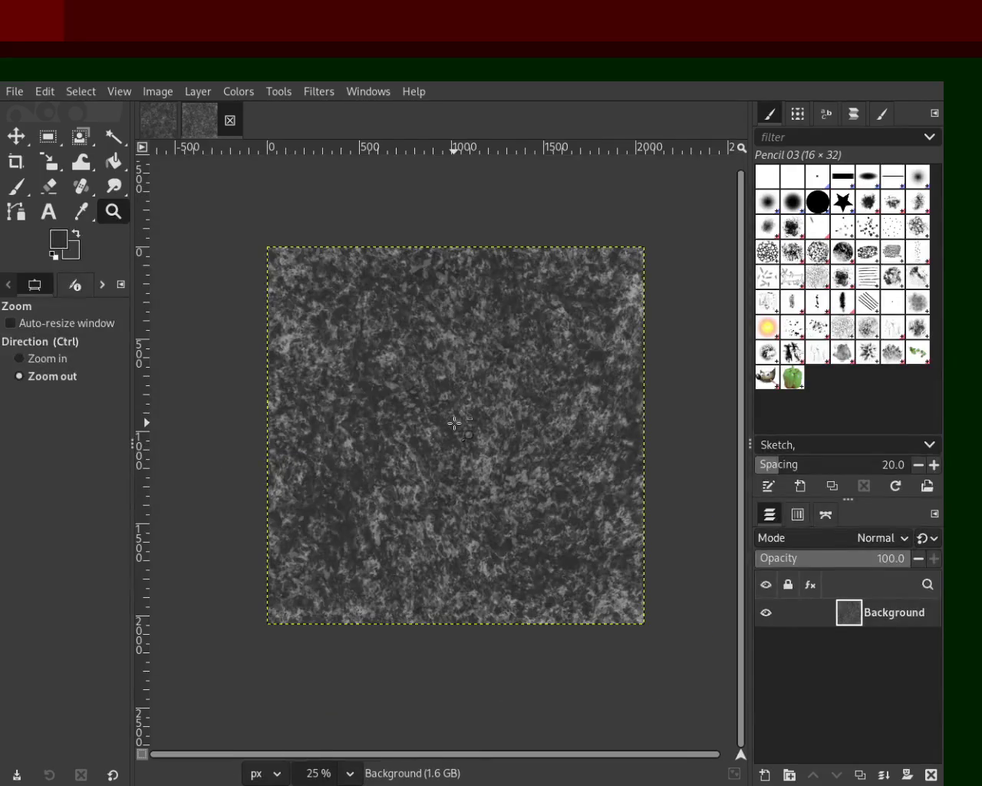
left_click(454, 422)
left_click(454, 422, "ctrl")
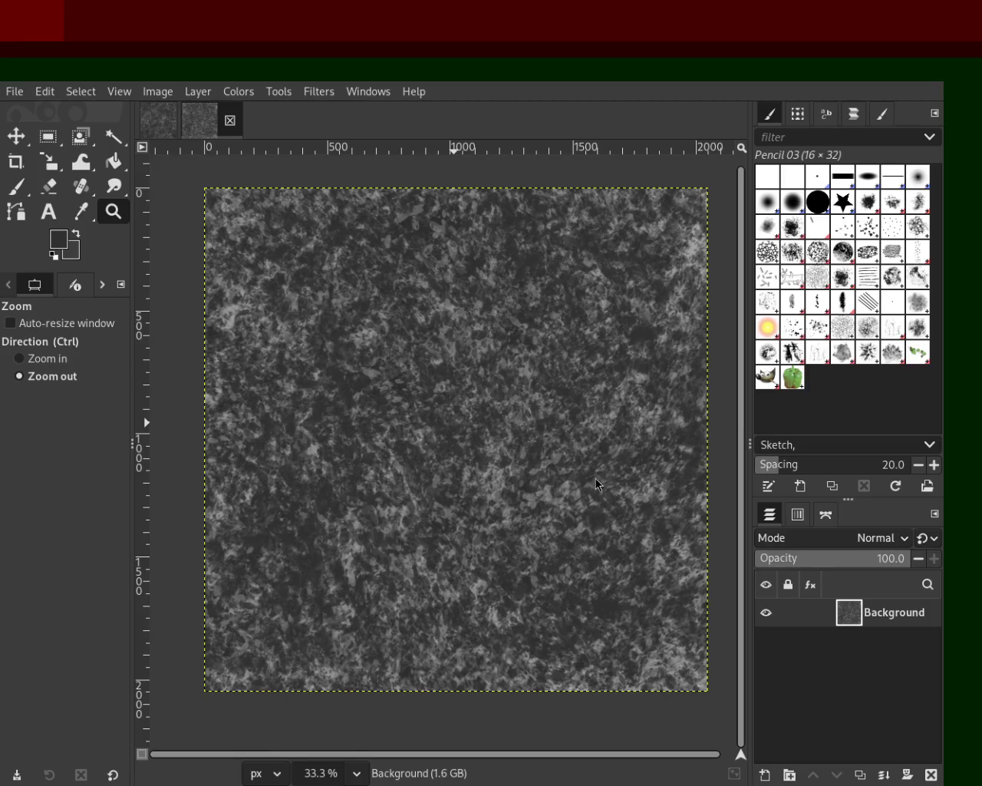
left_click(19, 358)
left_click(376, 431)
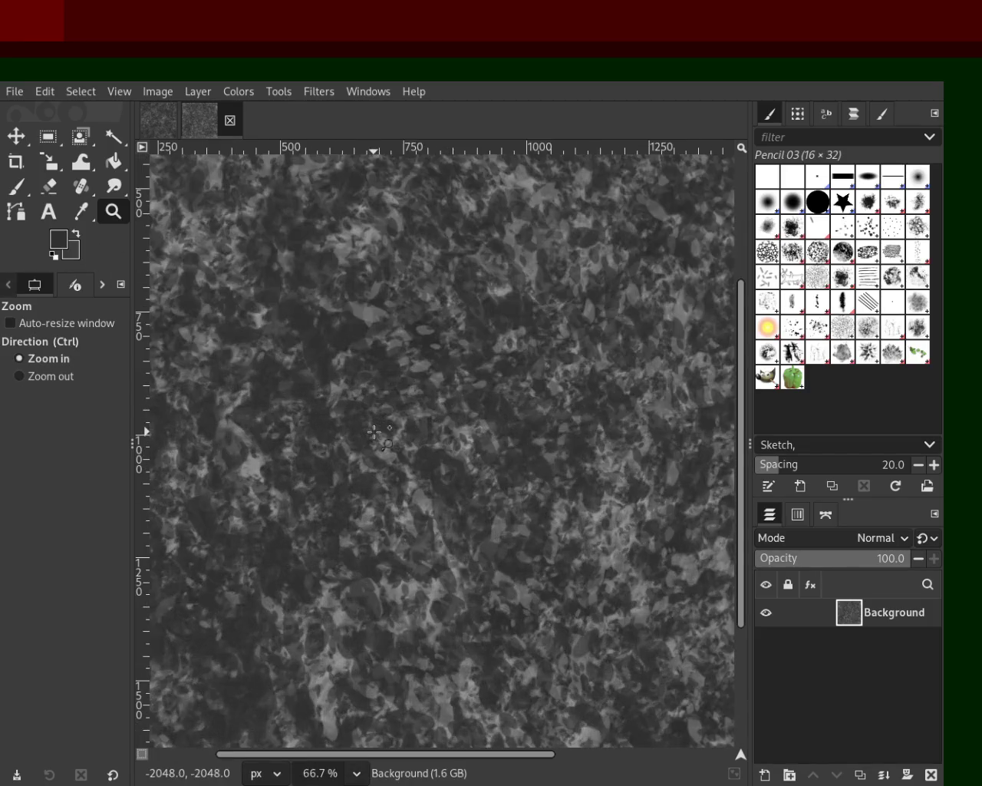
left_click(376, 431, "ctrl")
left_click(378, 432, "ctrl")
left_click(377, 432, "ctrl")
left_click(380, 434)
left_click(383, 435, "ctrl")
left_click(383, 435)
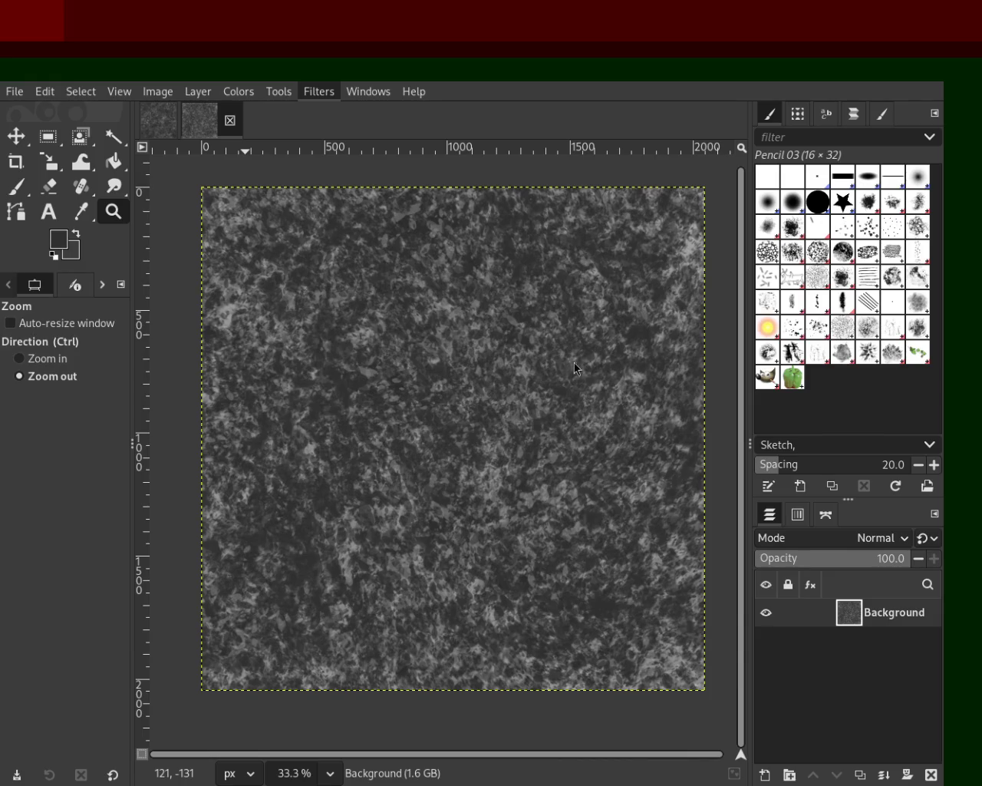
- Reapply the sharpening filter to the Background layer and undo/redo repeatedly to compare before and after
key("ctrl+f")
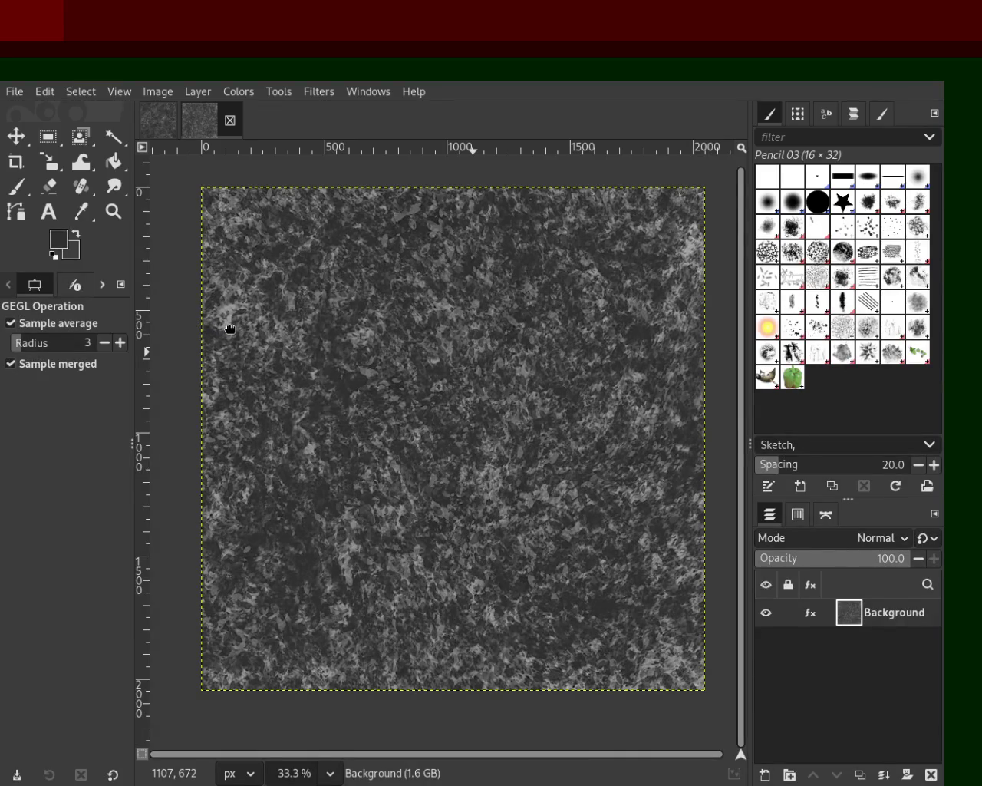
key("ctrl+f")
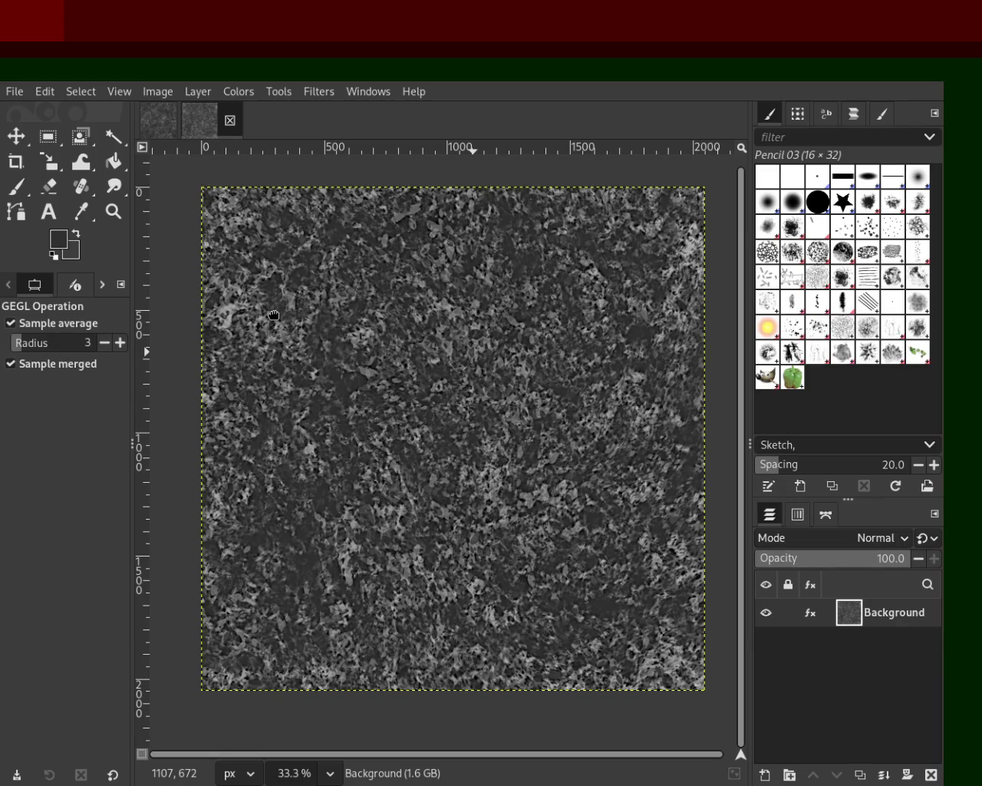
key("ctrl+z")
key("ctrl+z")
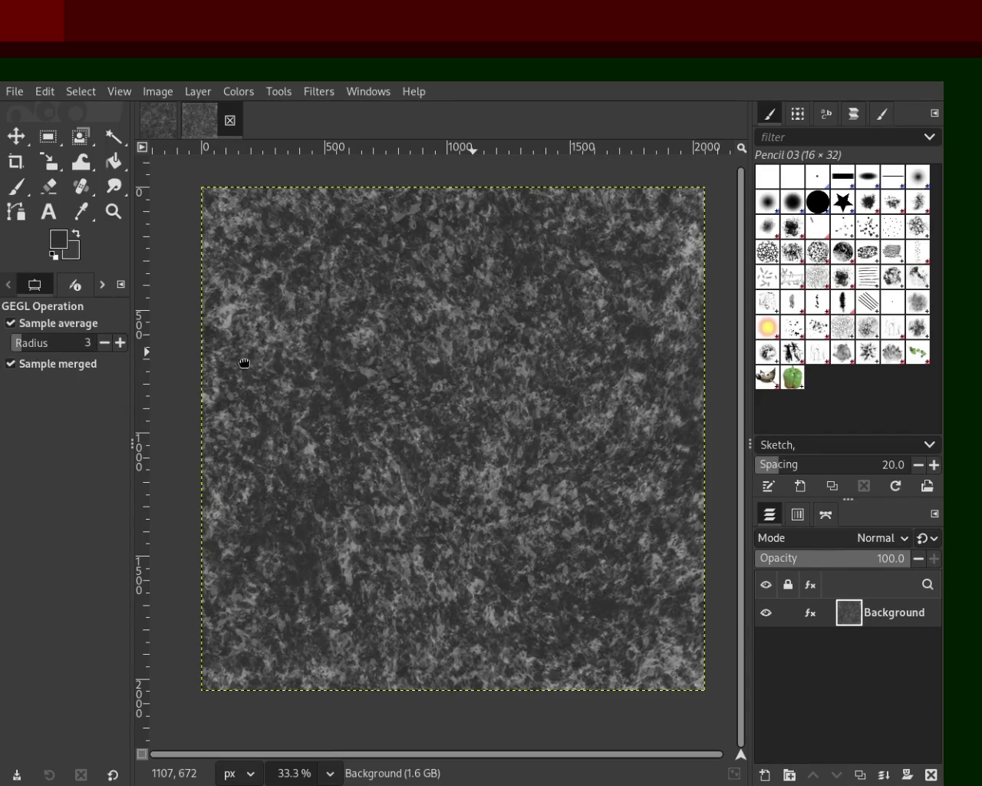
key("ctrl+y")
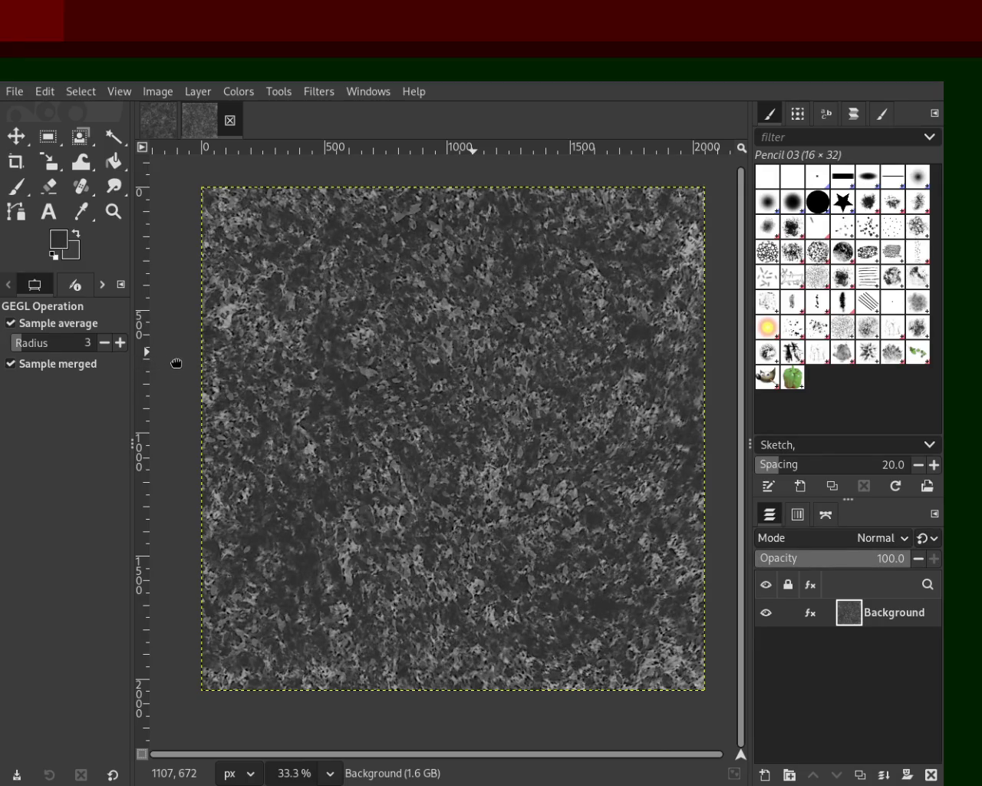
key("ctrl+z")
key("ctrl+y")
key("ctrl+z")
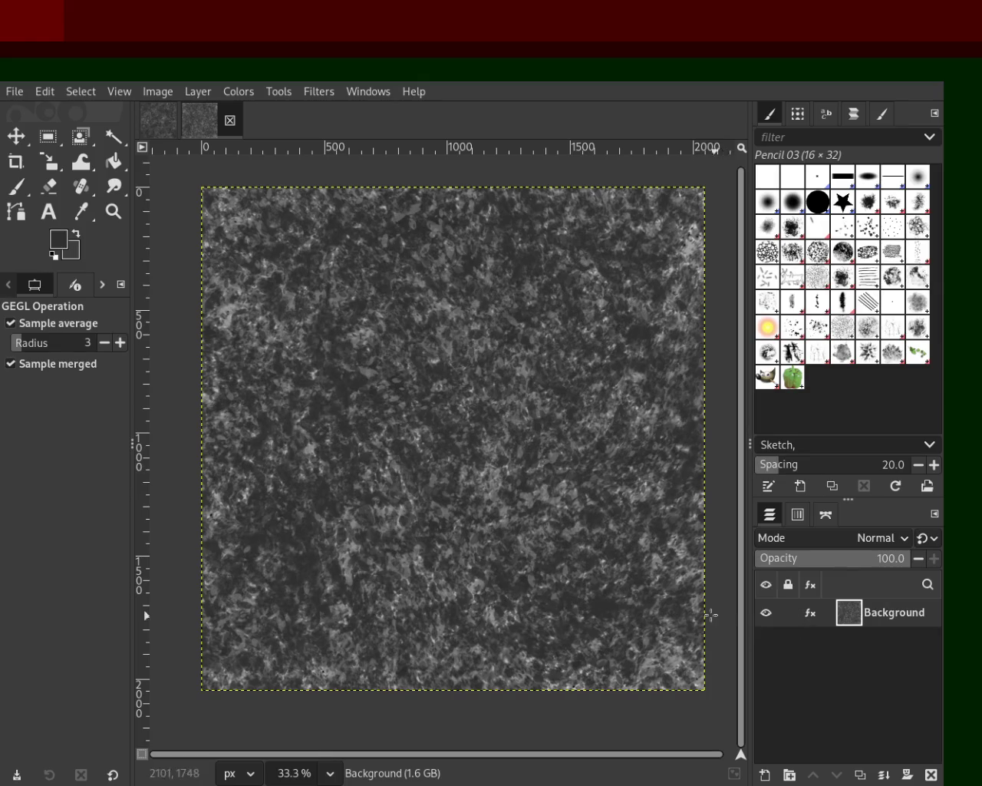
- Toggle the Background layer's Sharpen (Unsharp Mask) effect off and on to compare, then delete it
left_click(813, 619)
left_click(725, 576)
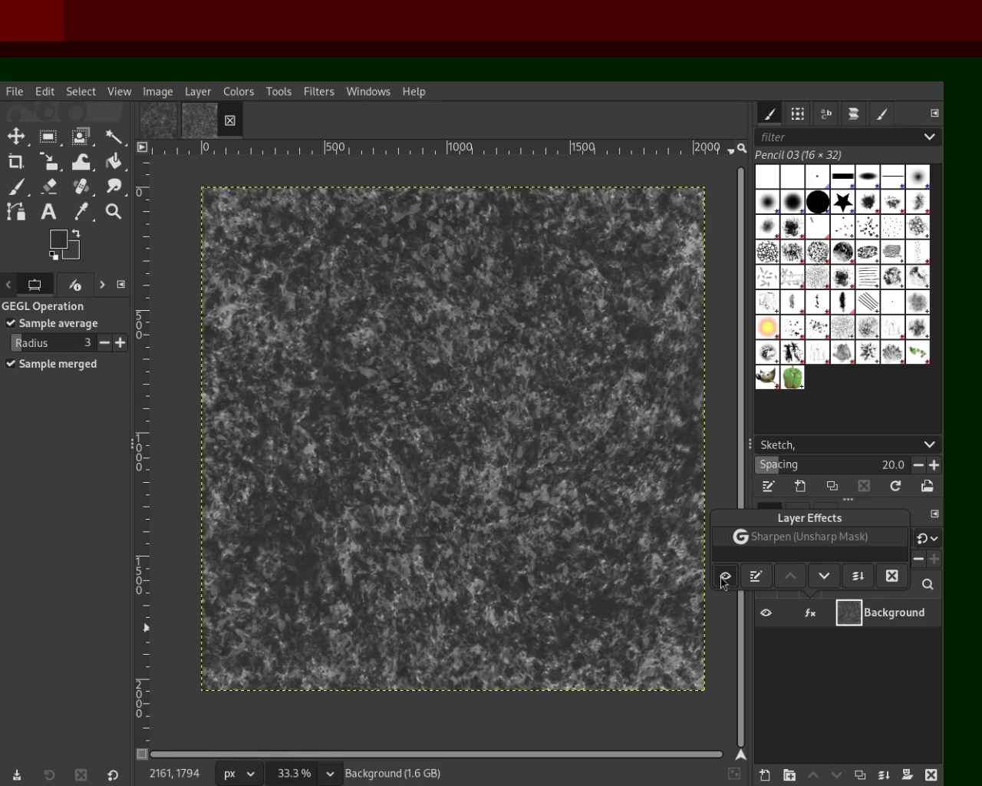
left_click(723, 577)
left_click(724, 577)
left_click(723, 578)
left_click(722, 580)
left_click(892, 577)
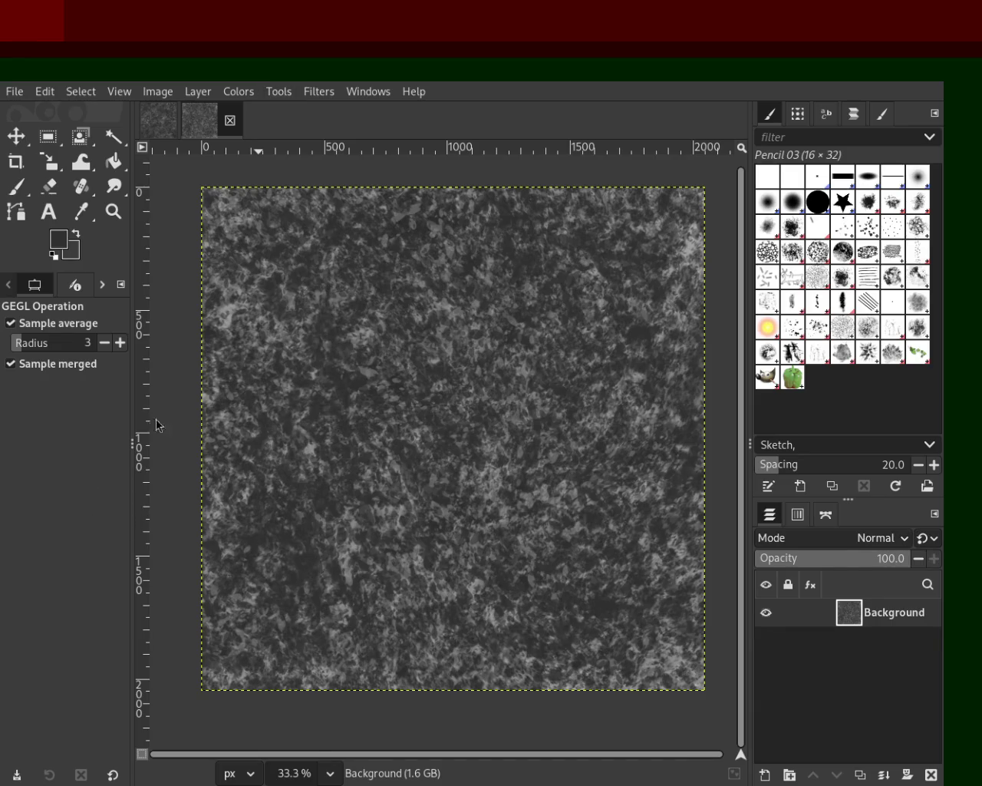
- Inspect the texture at 100% zoom, then reapply the Unsharp Mask filter to the Background layer
key("z")
key("1")
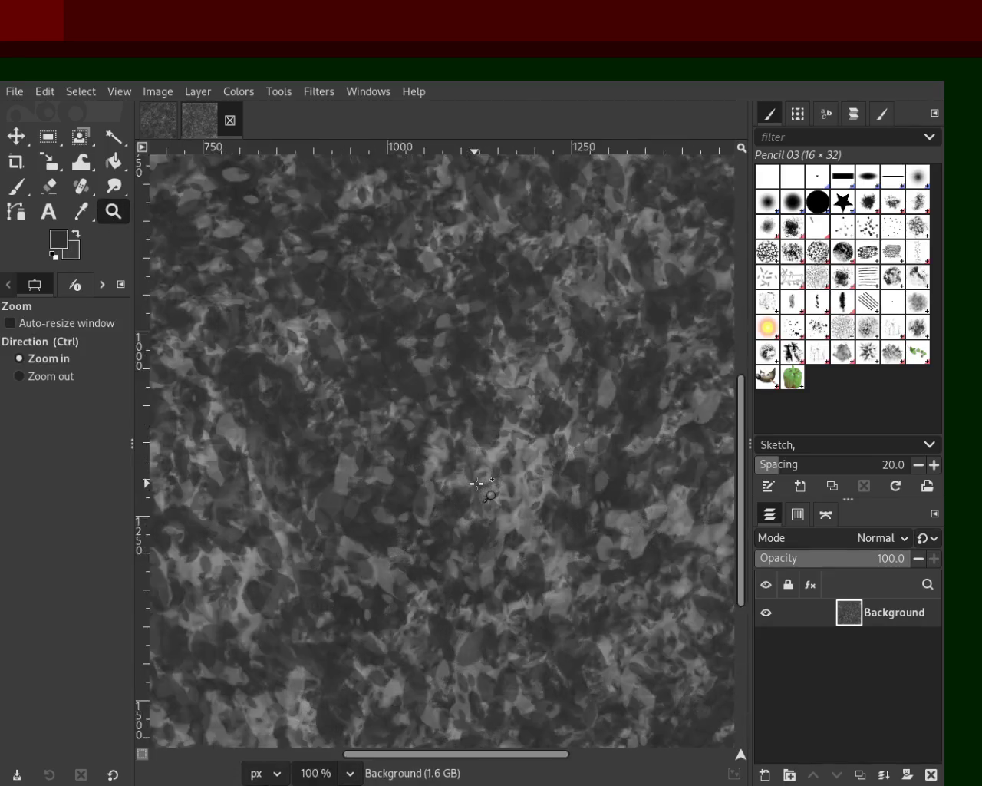
scroll(476, 483, "down", 2)
scroll(476, 482, "down", 3)
scroll(383, 346, "up", 1)
scroll(280, 189, "up", 1)
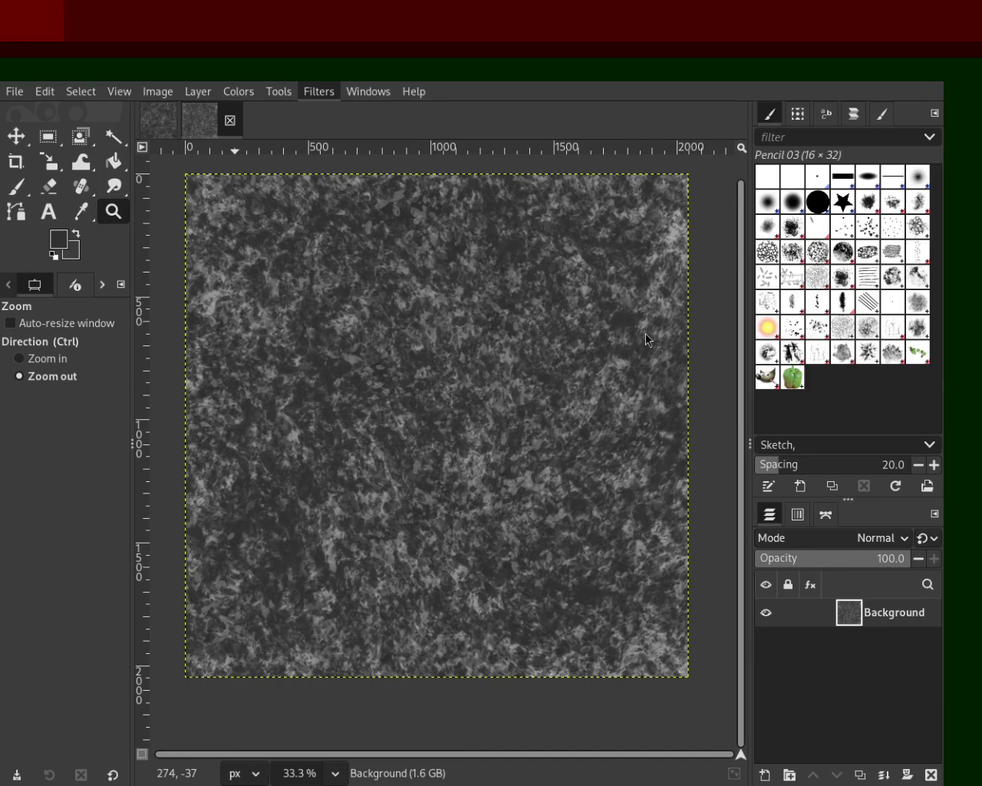
key("ctrl+f")
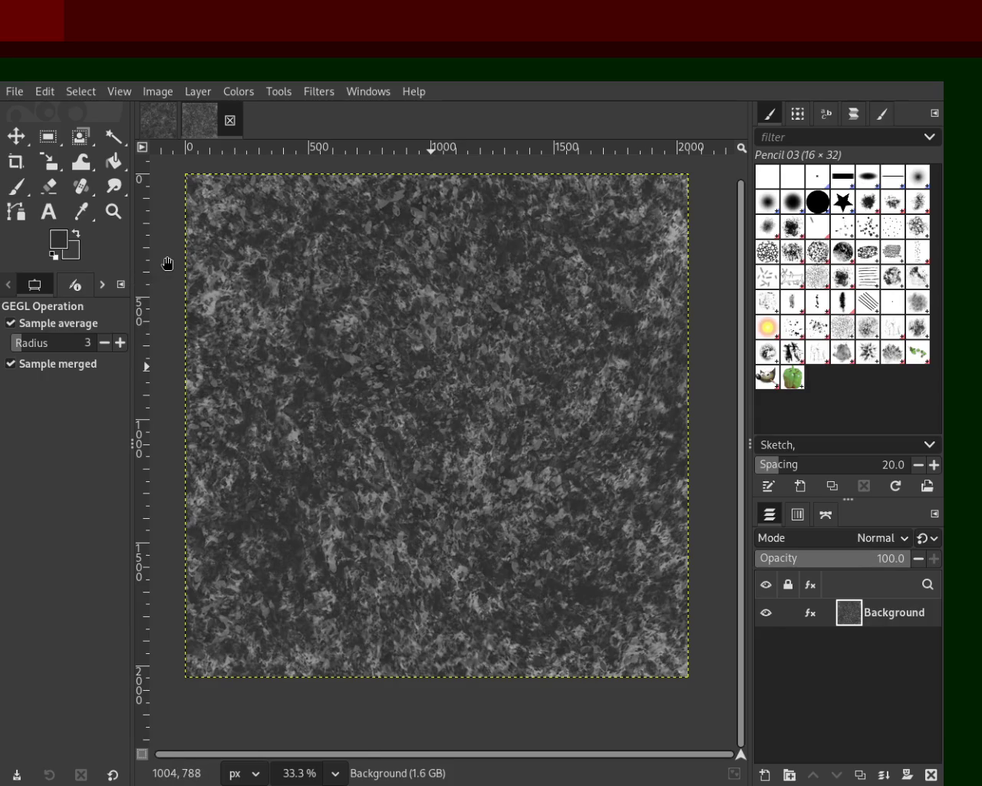